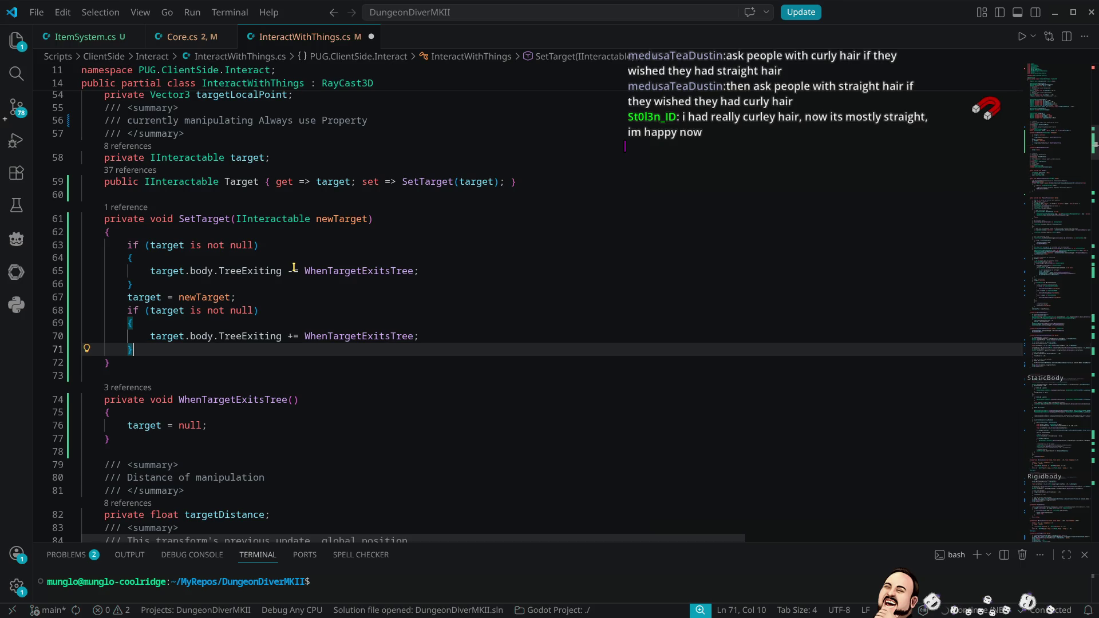
- Save InteractWithThings.cs and bring the Godot editor's error list to the front
key("ctrl+s")
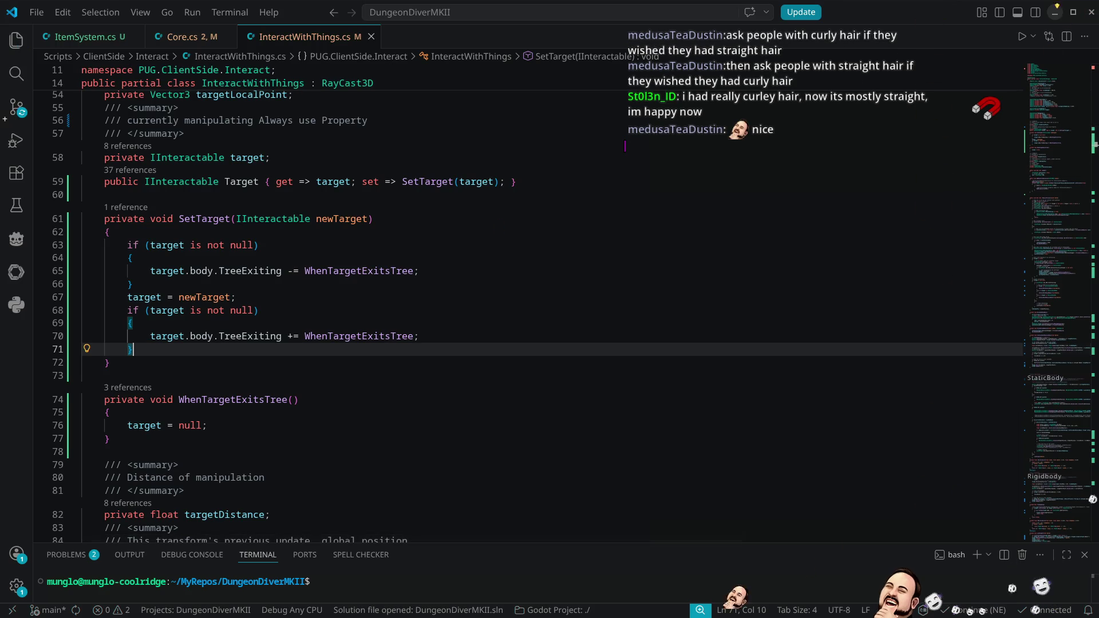
left_click(1059, 11)
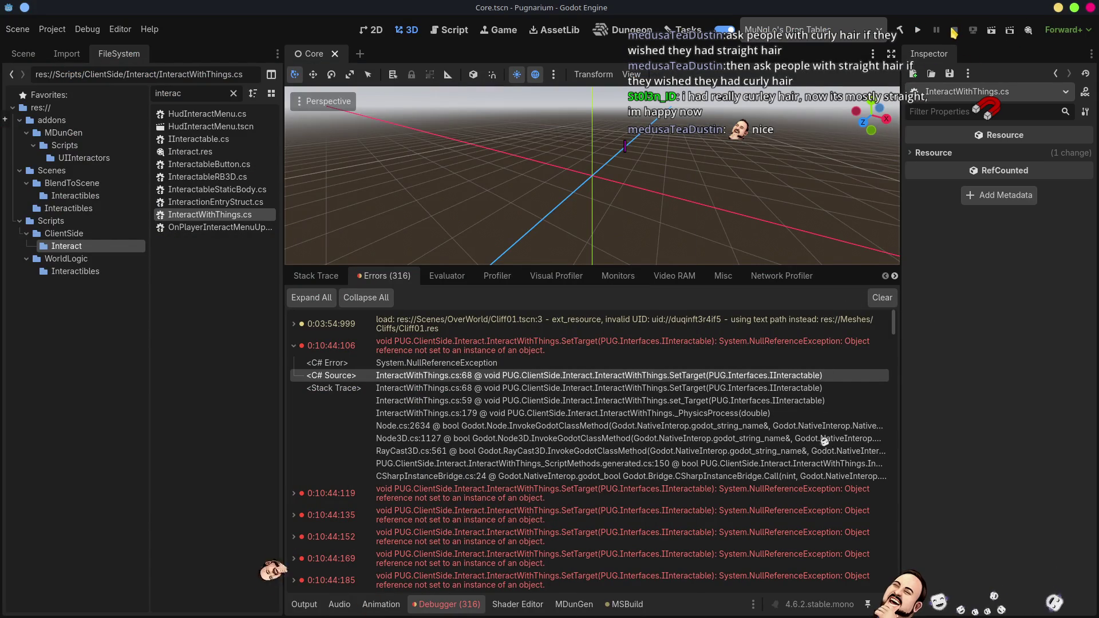
- Rebuild and run the Pugnarium project with Godot's Run Project button
left_click(919, 32)
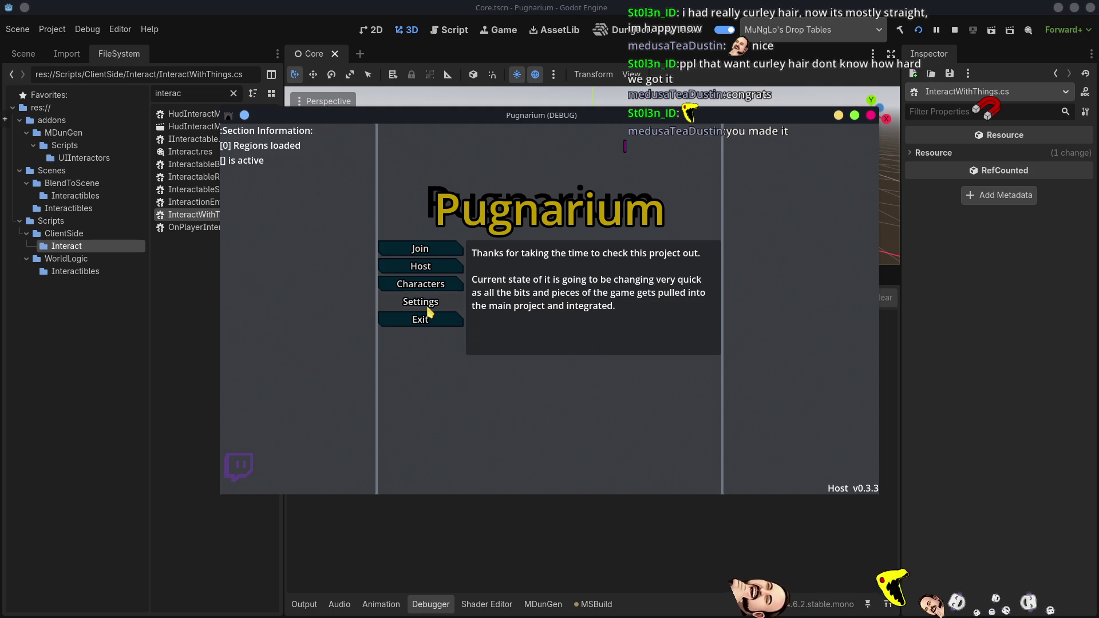
- Host a game and enter the world as the NosyFella character
left_click(441, 275)
left_click(489, 248)
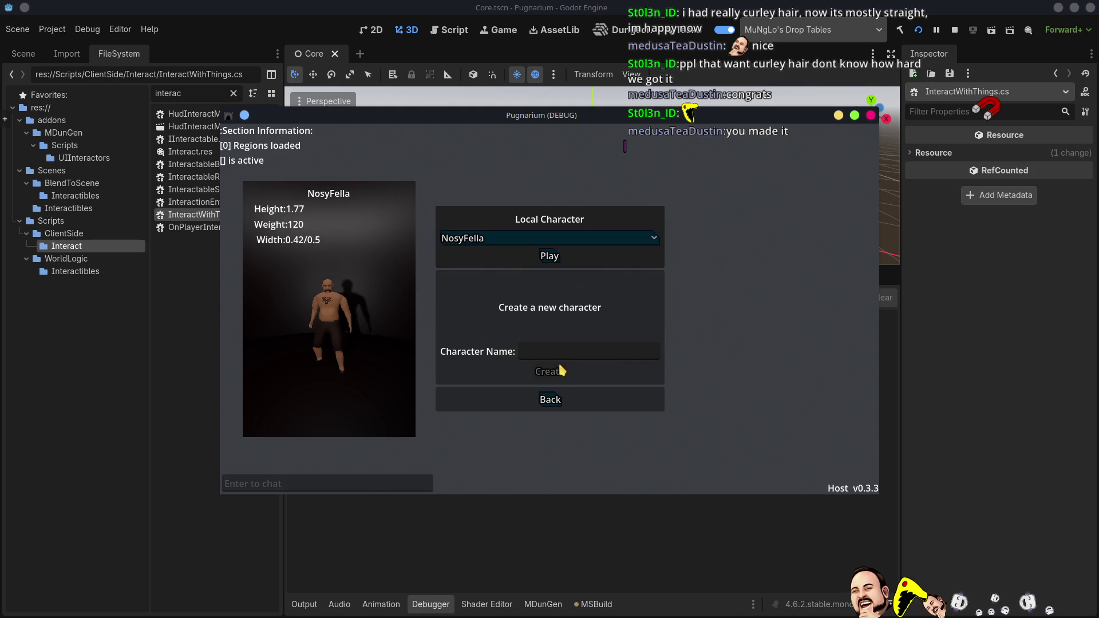
left_click(550, 258)
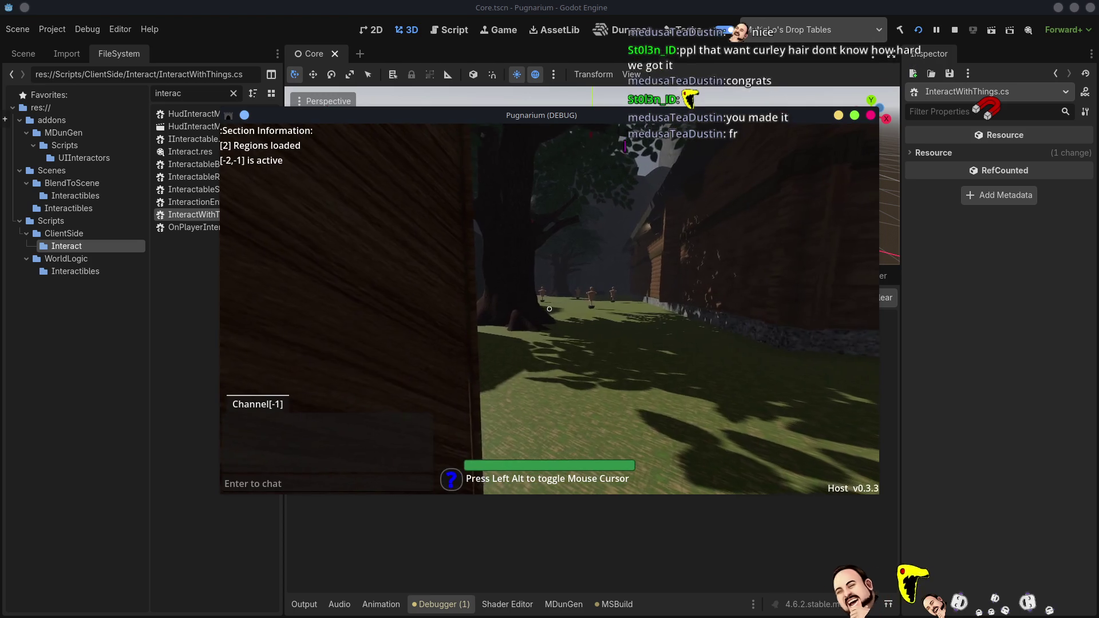
- Walk past the training dummies to the small table and open the inventory
key("w")
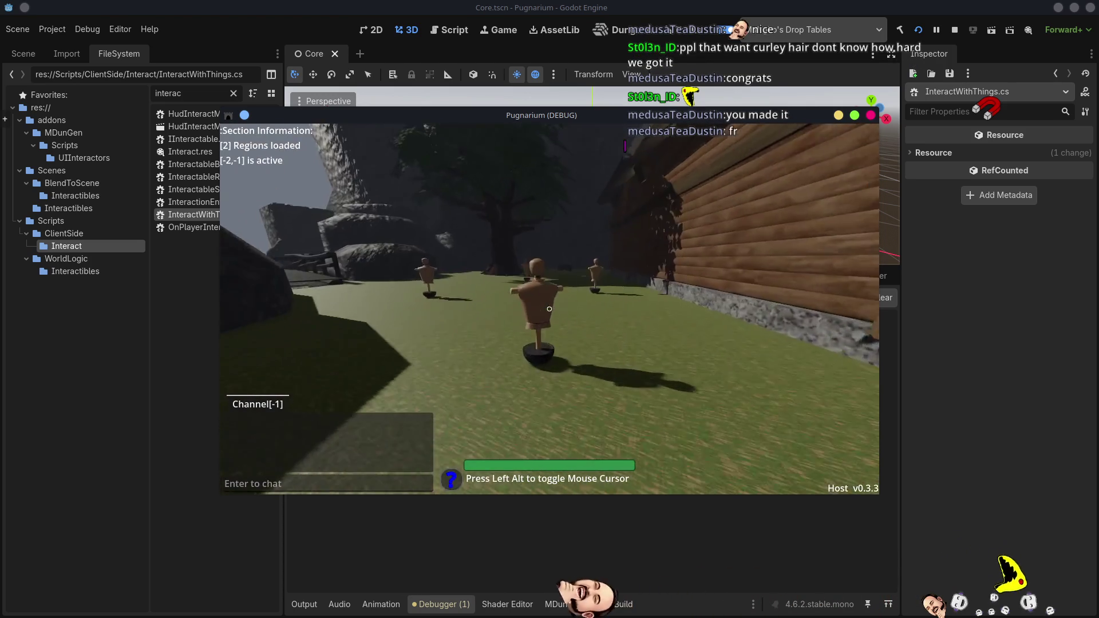
key("w")
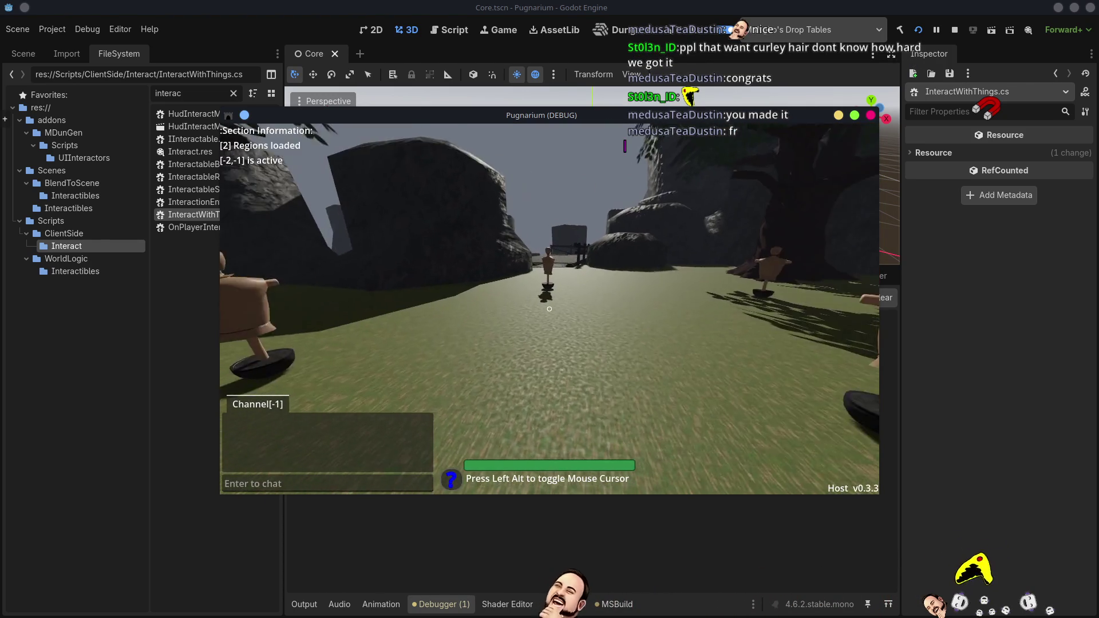
key("w")
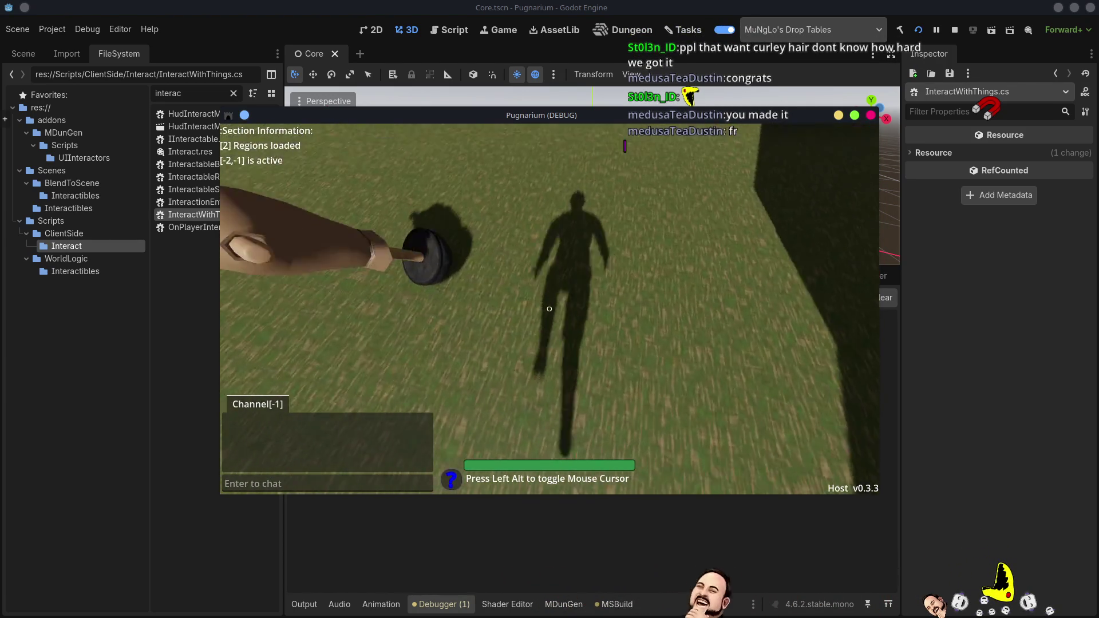
key("w")
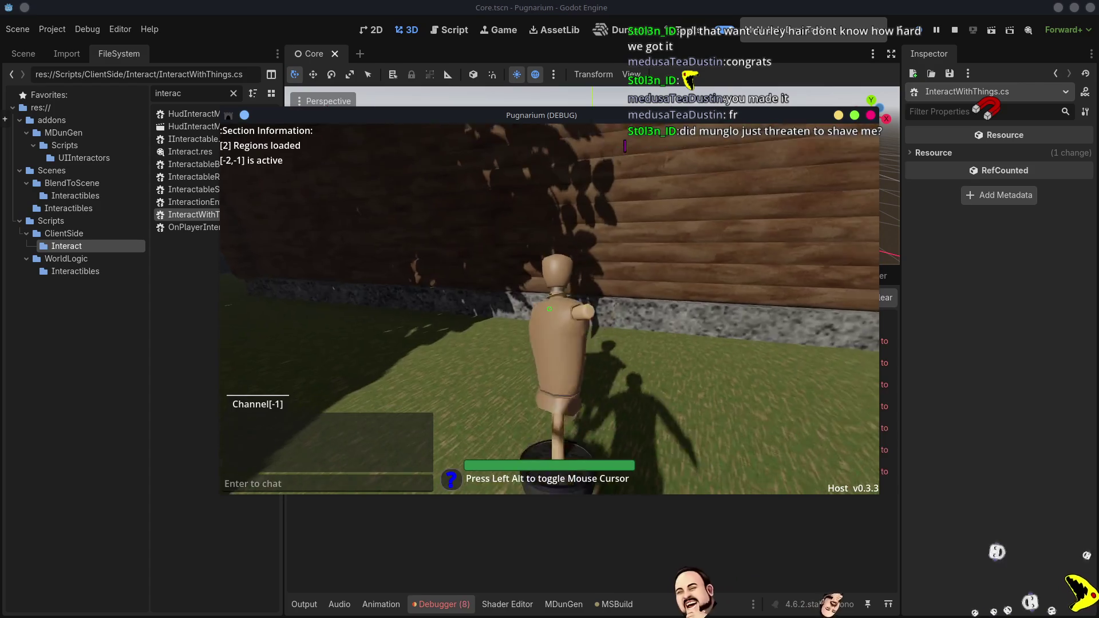
key("w")
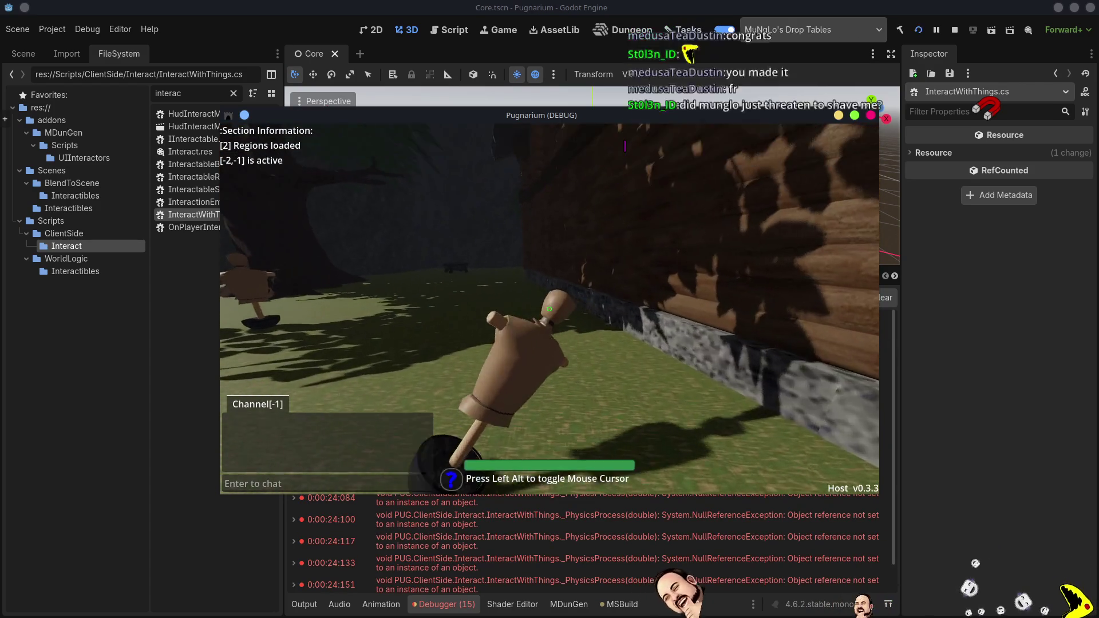
key("w")
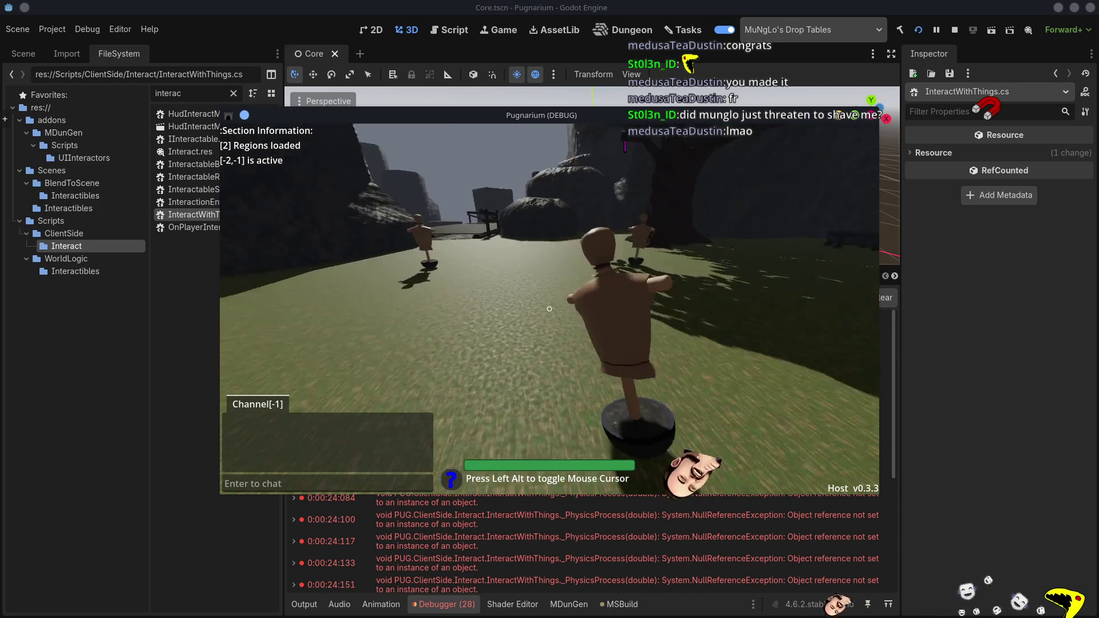
key("w")
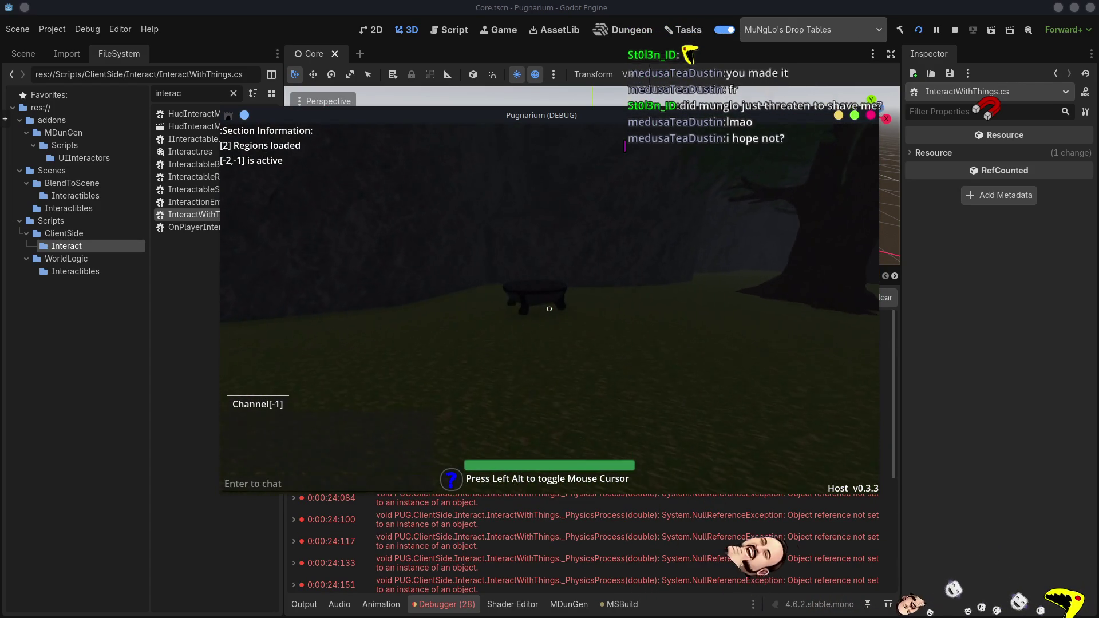
key("w")
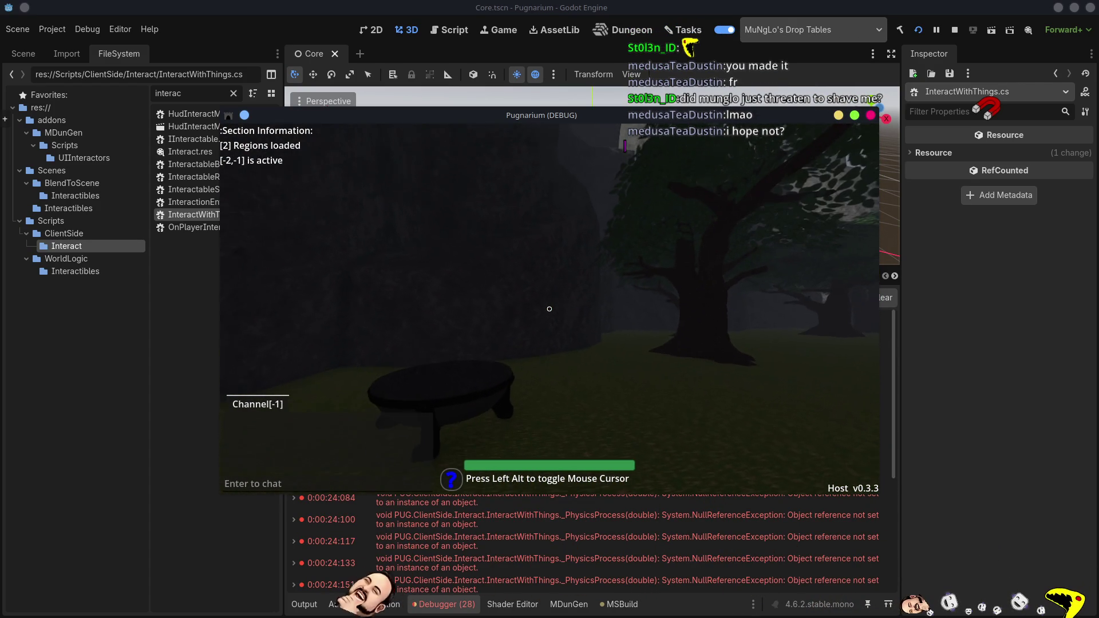
key("i")
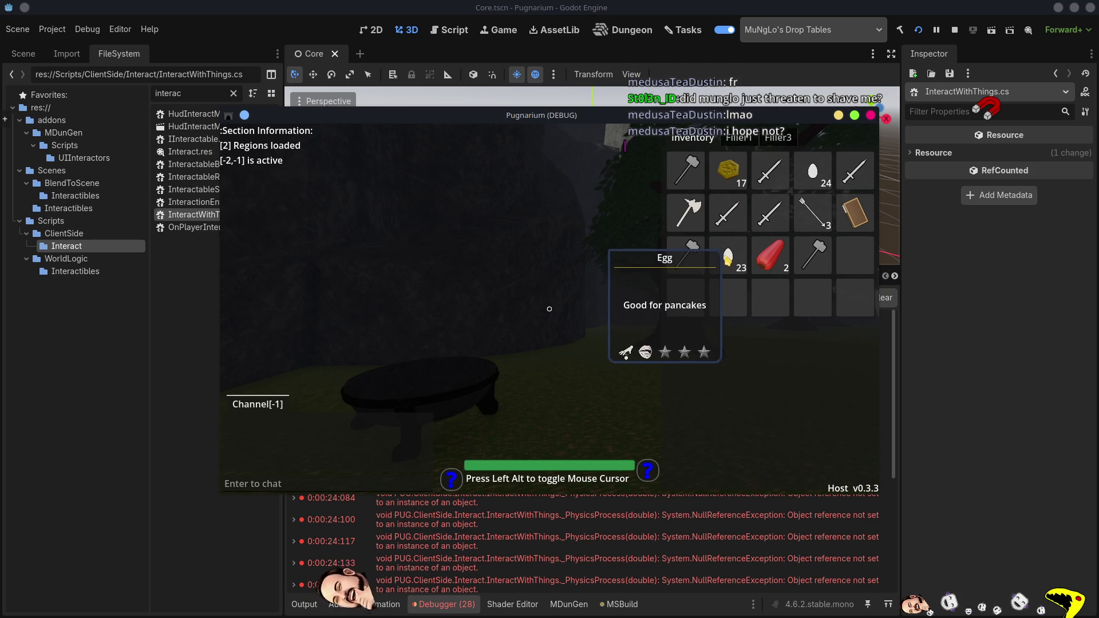
- Look around the yard and use one egg from the inventory, leaving 22
left_click_drag(550, 309, 571, 306)
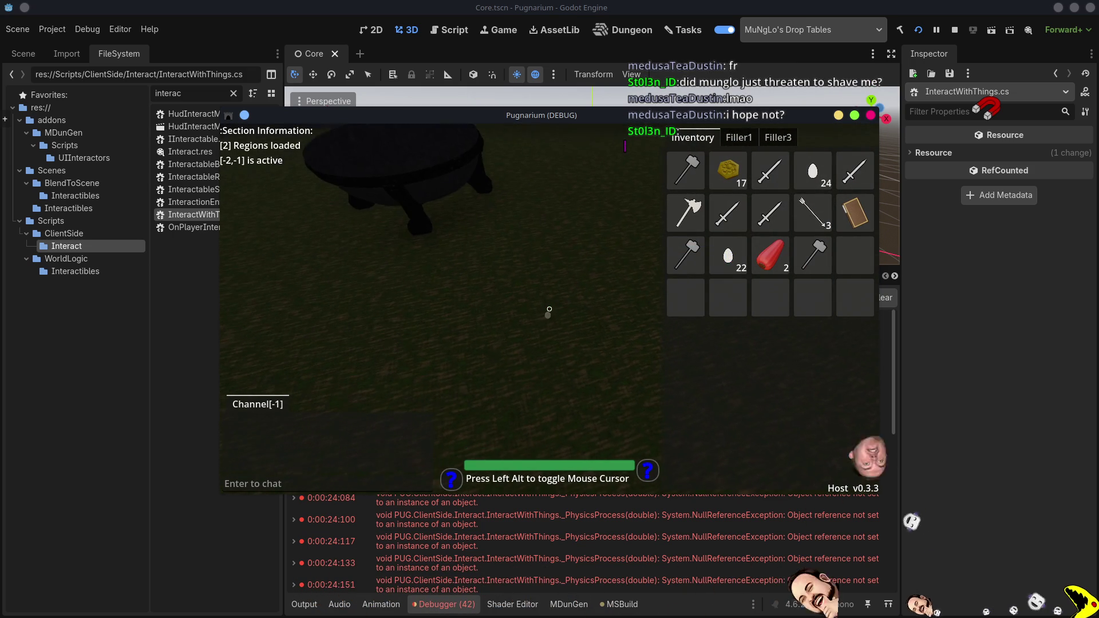
left_click_drag(551, 310, 549, 309)
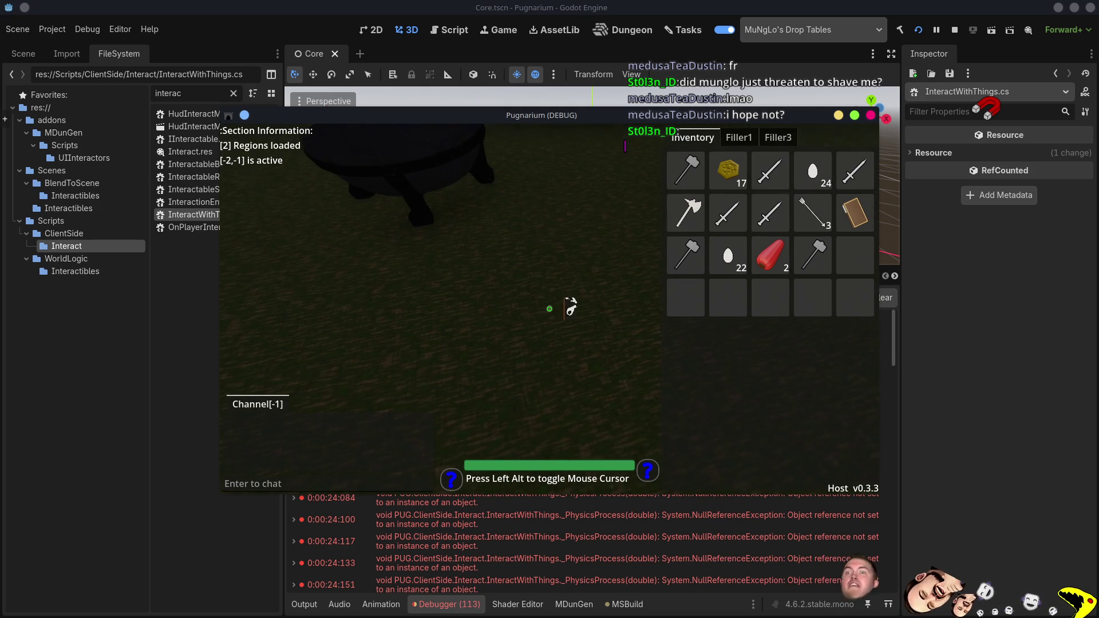
left_click(743, 259)
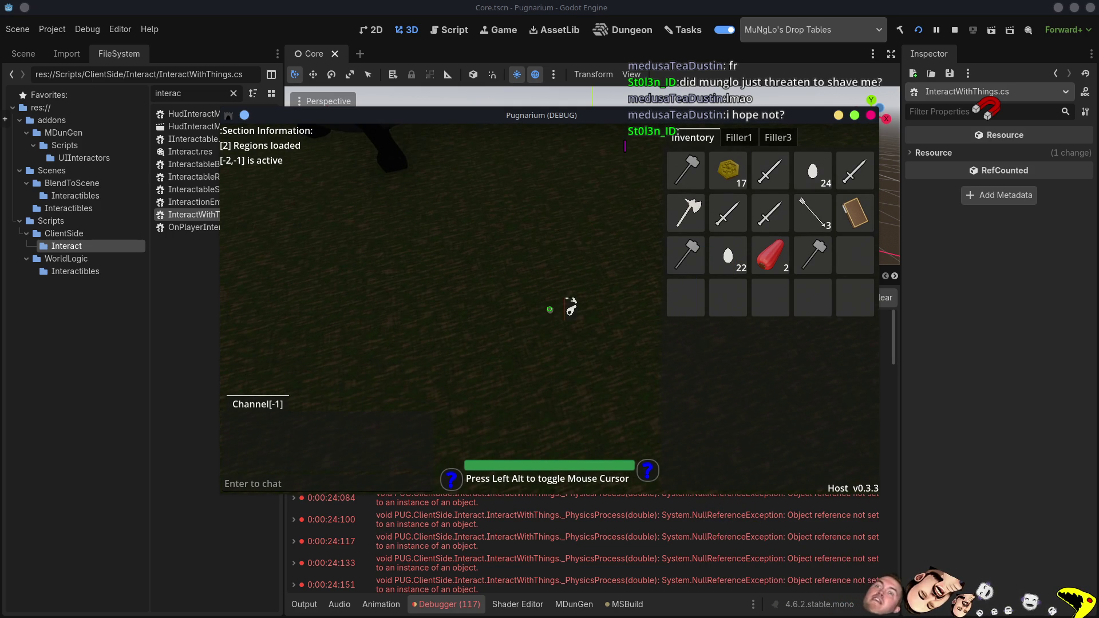
left_click_drag(549, 309, 549, 310)
- Walk around the yard, close the inventory, and release the mouse from the game
key("w")
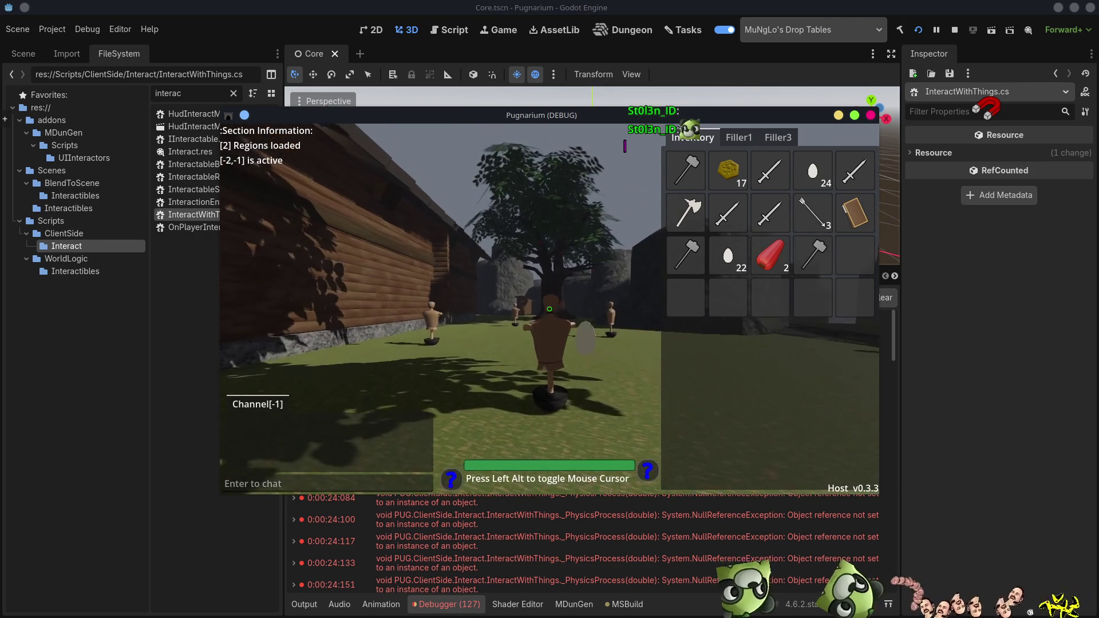
left_click_drag(549, 309, 550, 309)
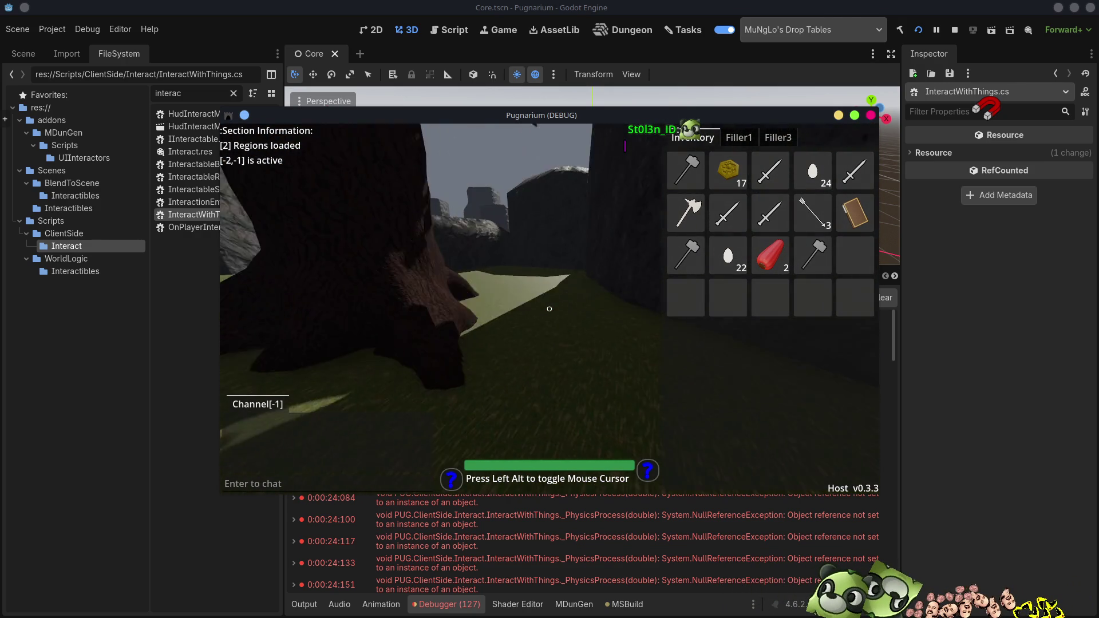
key("w")
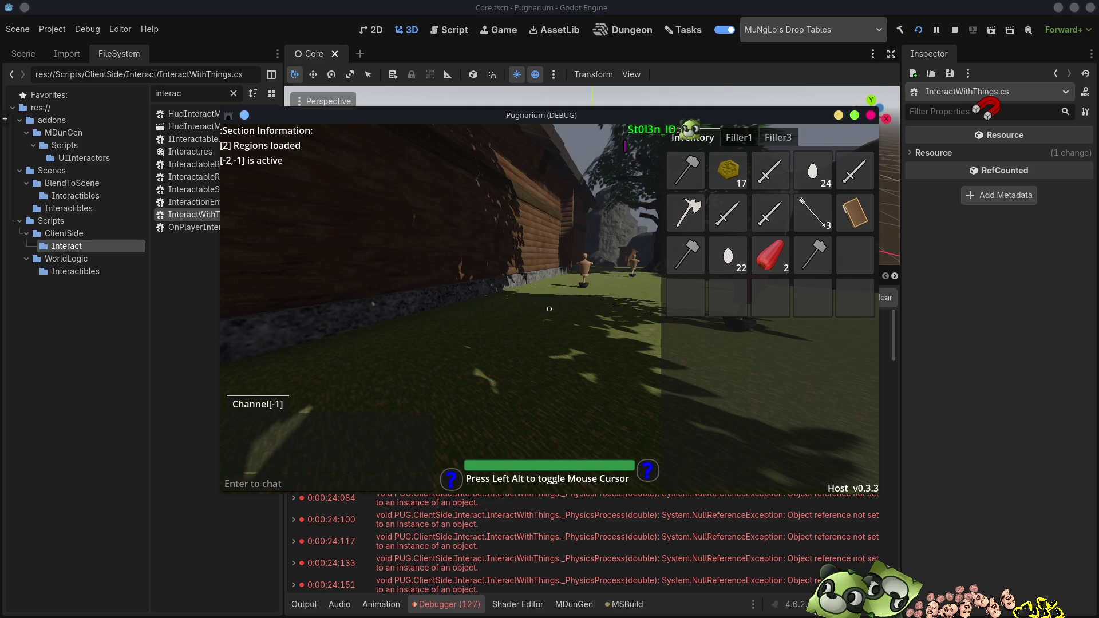
key("w")
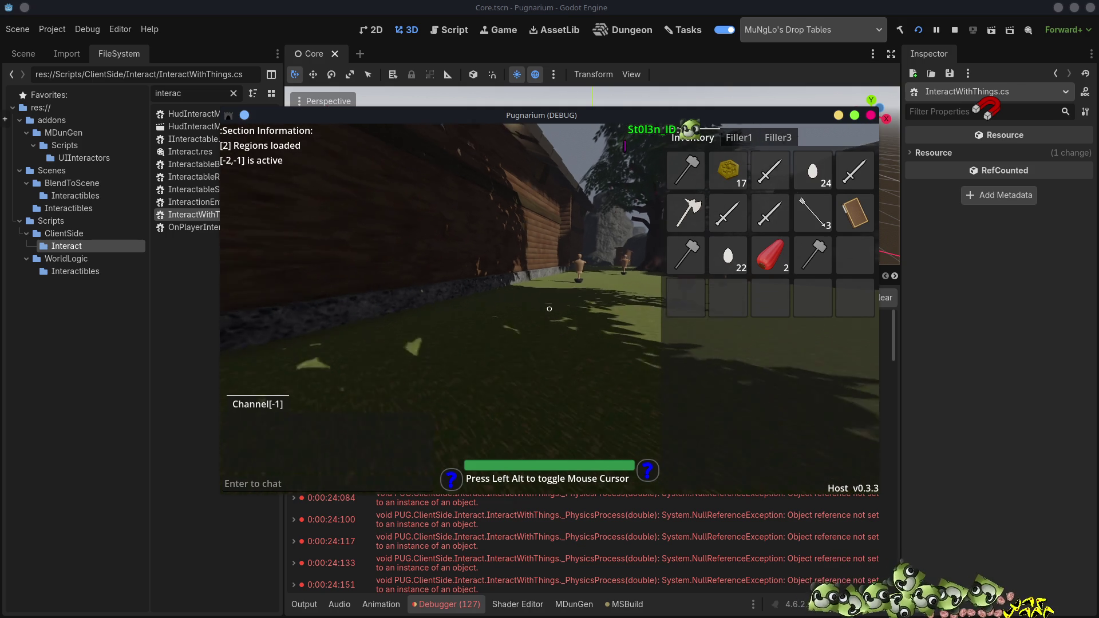
key("w")
key("w")
key("w")
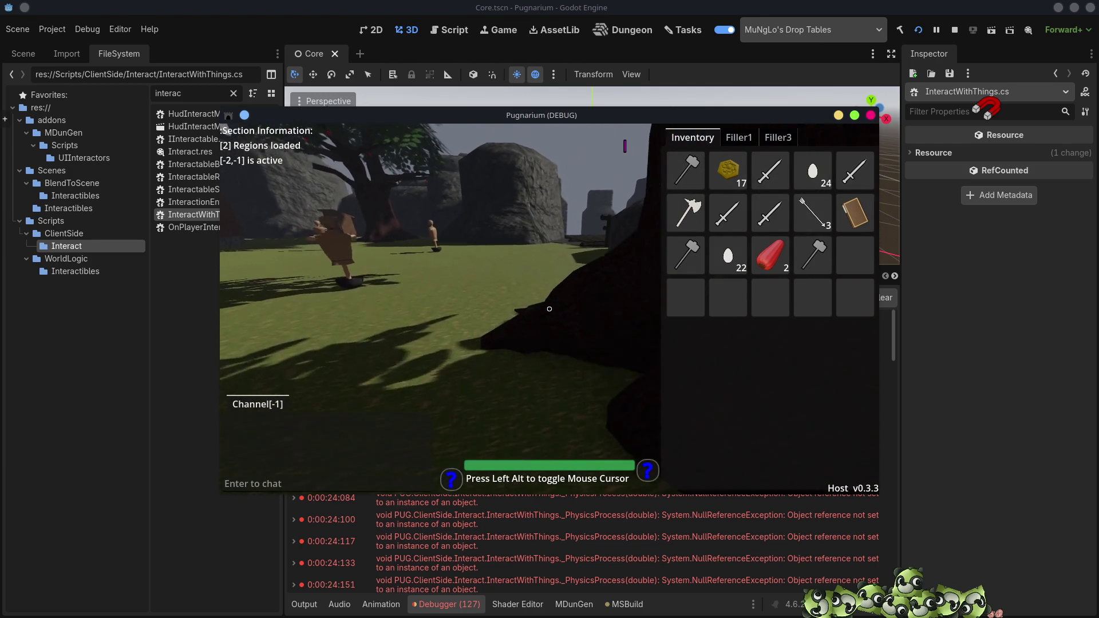
key("w")
key("w")
key("w")
key("i")
key("w")
key("w")
key("w")
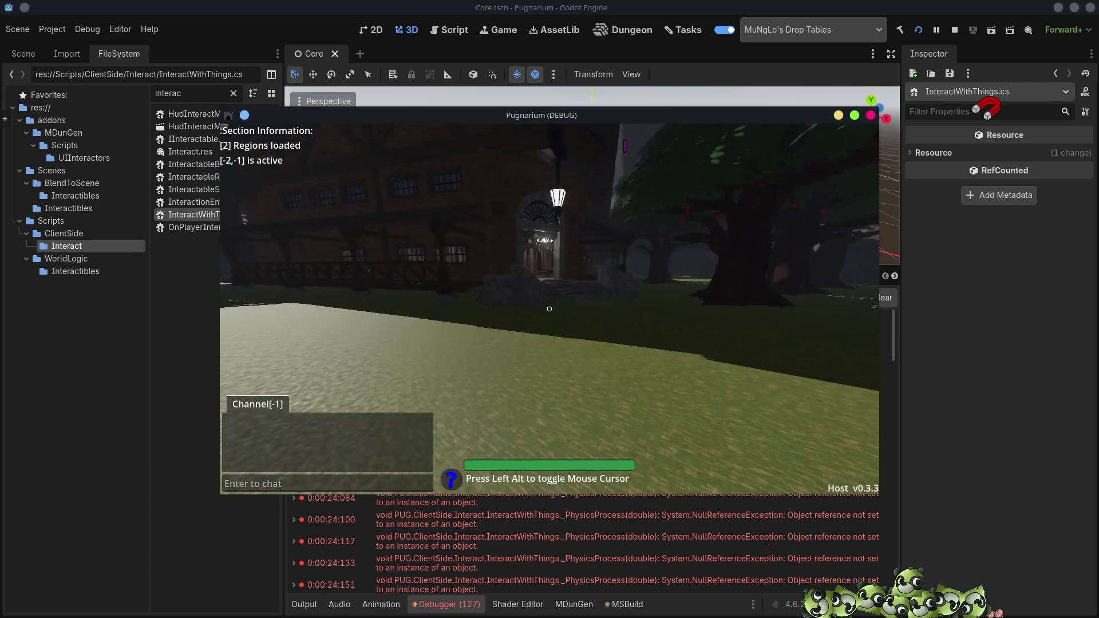
key("alt")
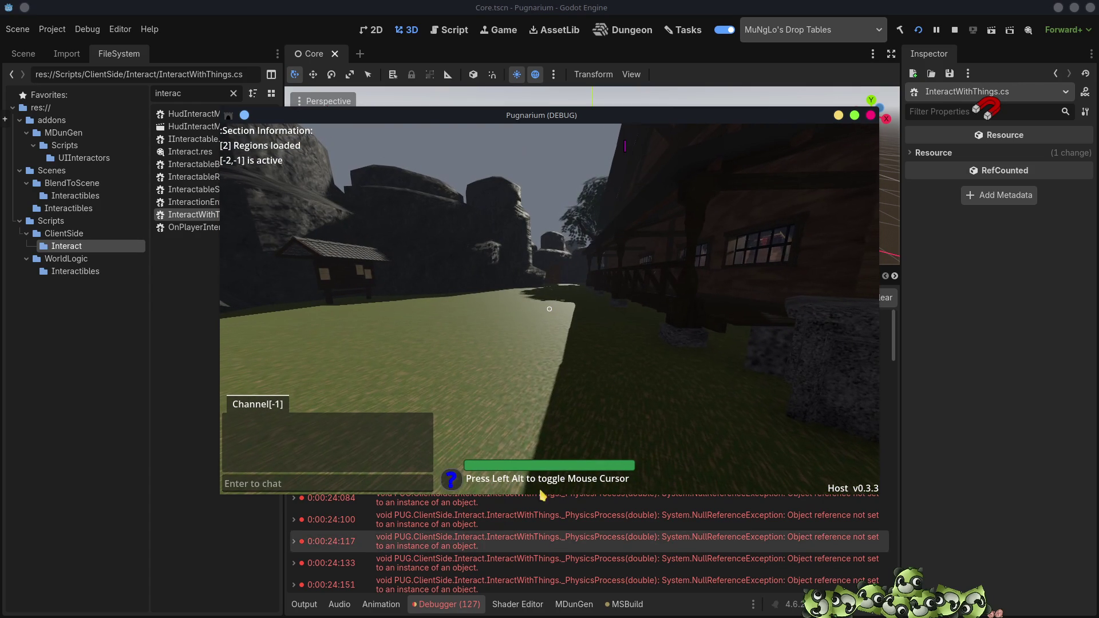
- Close the Pugnarium window and open the first error's source at InteractWithThings.cs line 183
left_click_drag(650, 115, 504, 39)
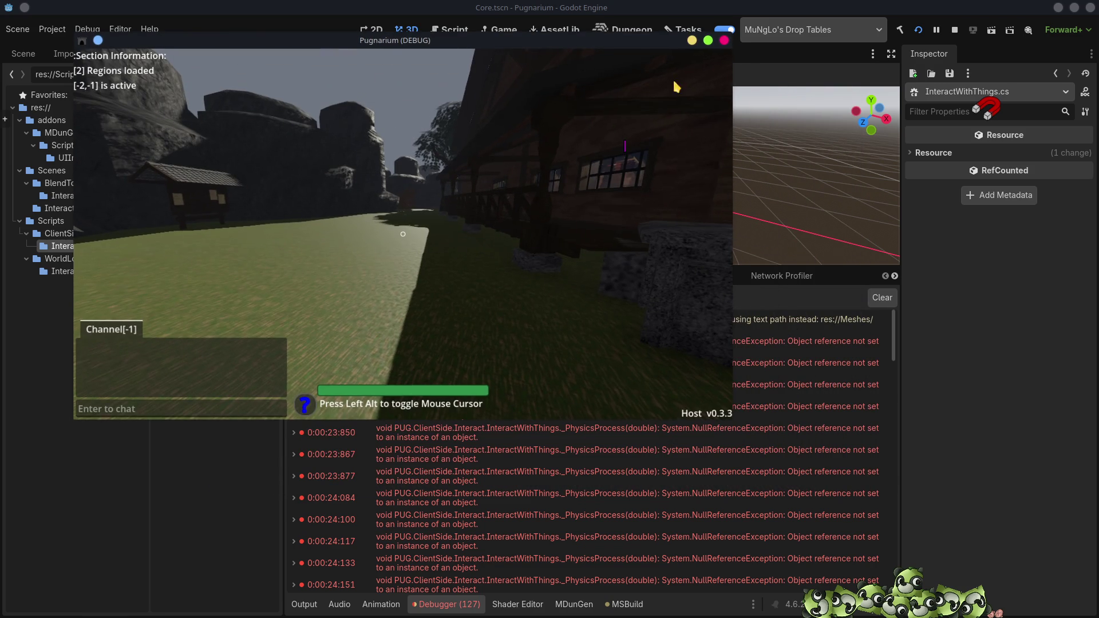
left_click(725, 40)
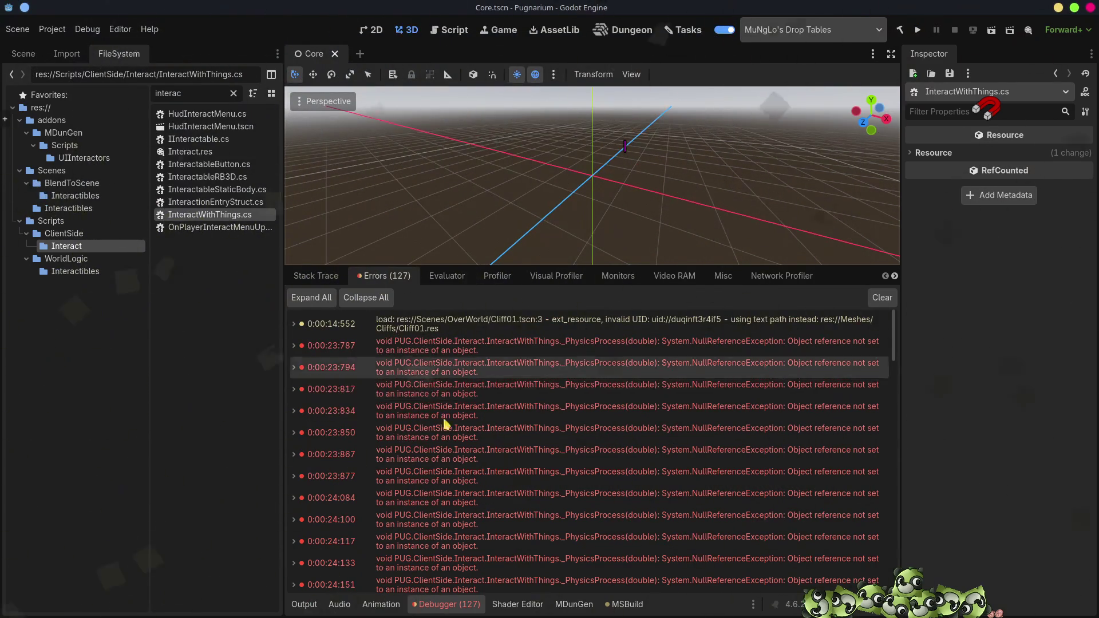
left_click(294, 347)
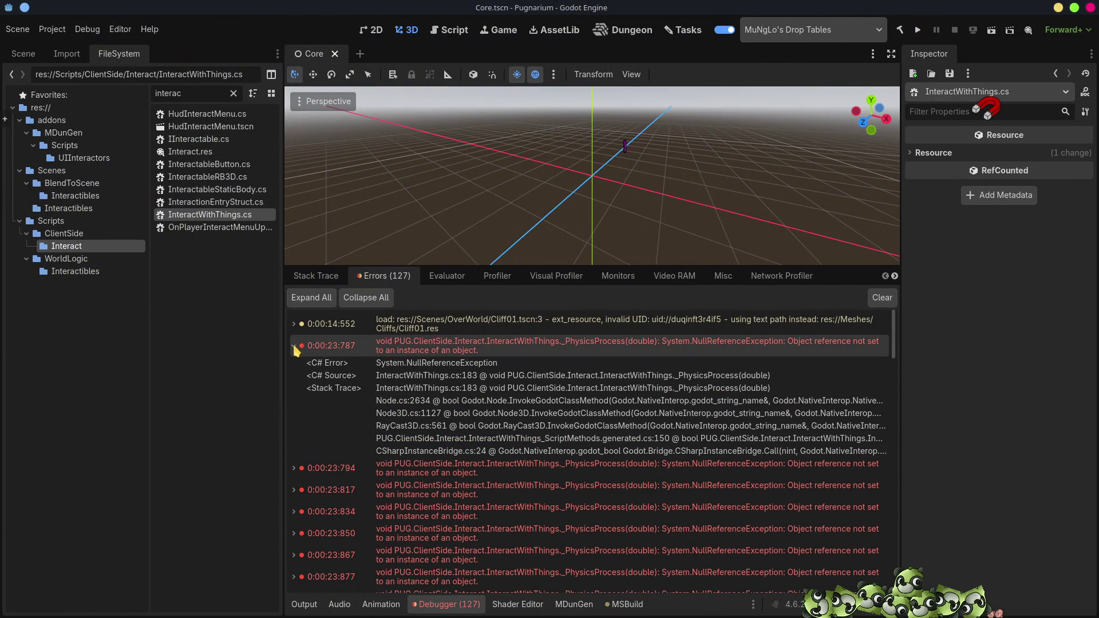
double_click(484, 380)
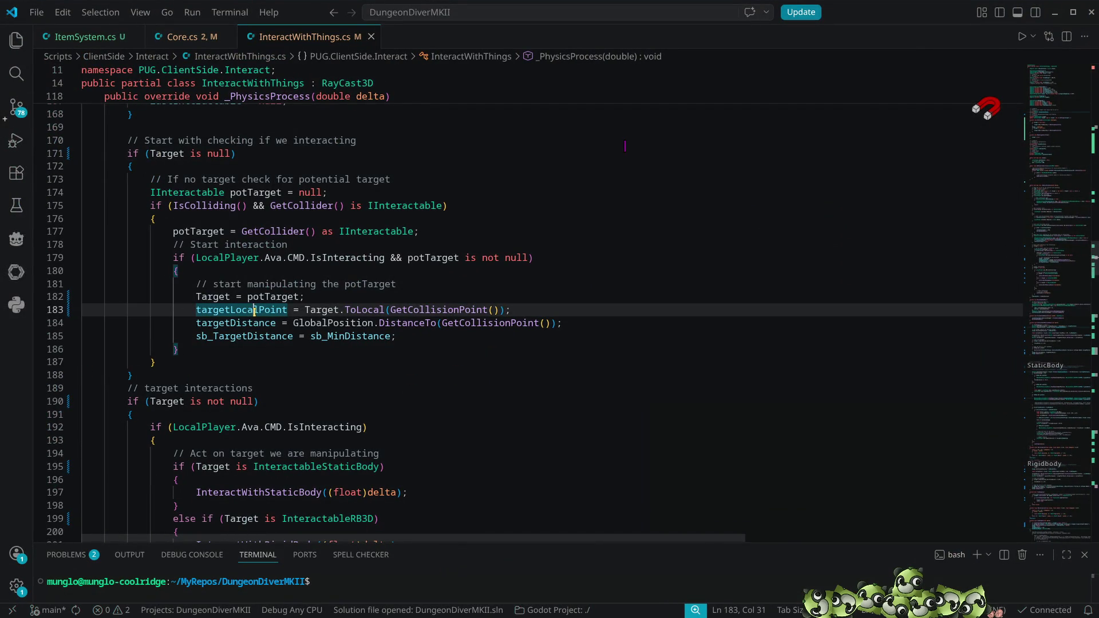
- Highlight every use of Target and potTarget, including the null check on line 171
double_click(207, 297)
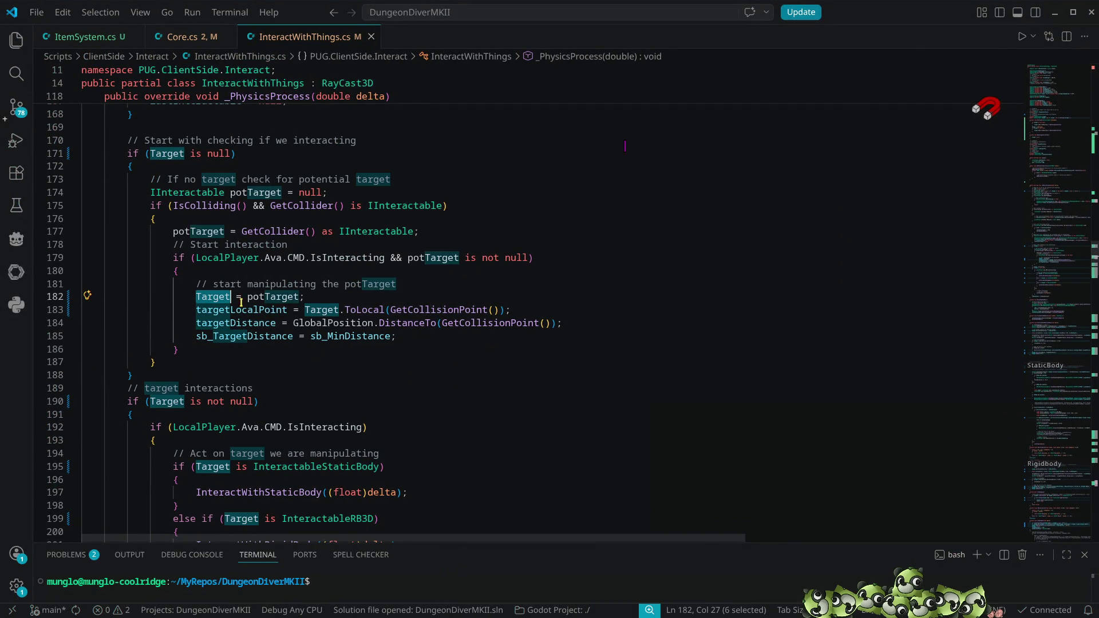
double_click(277, 297)
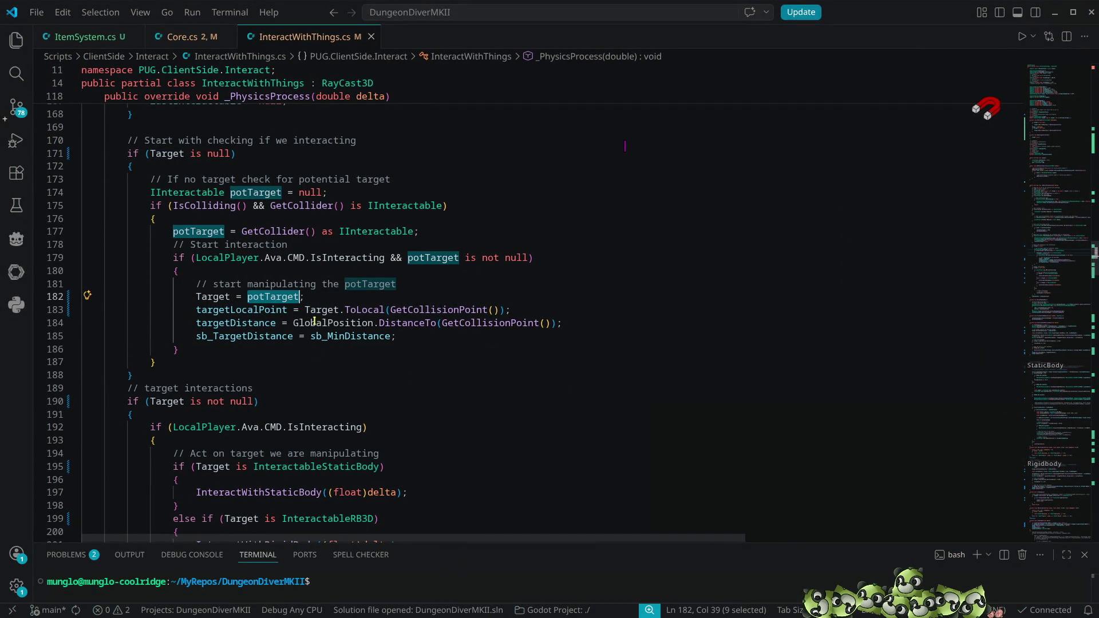
double_click(166, 153)
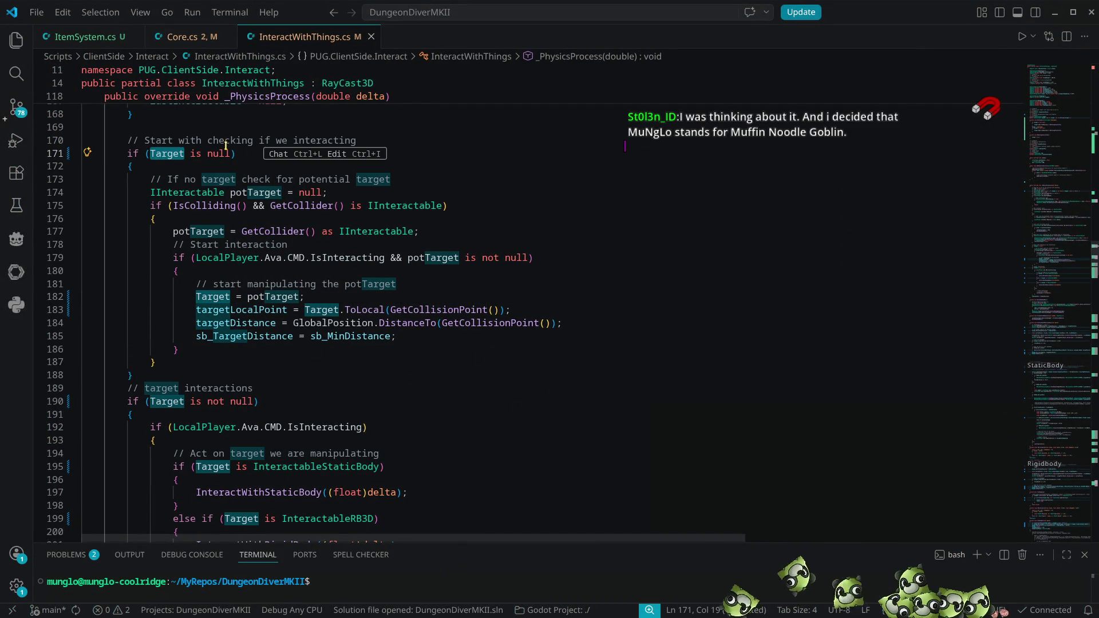
left_click(415, 141)
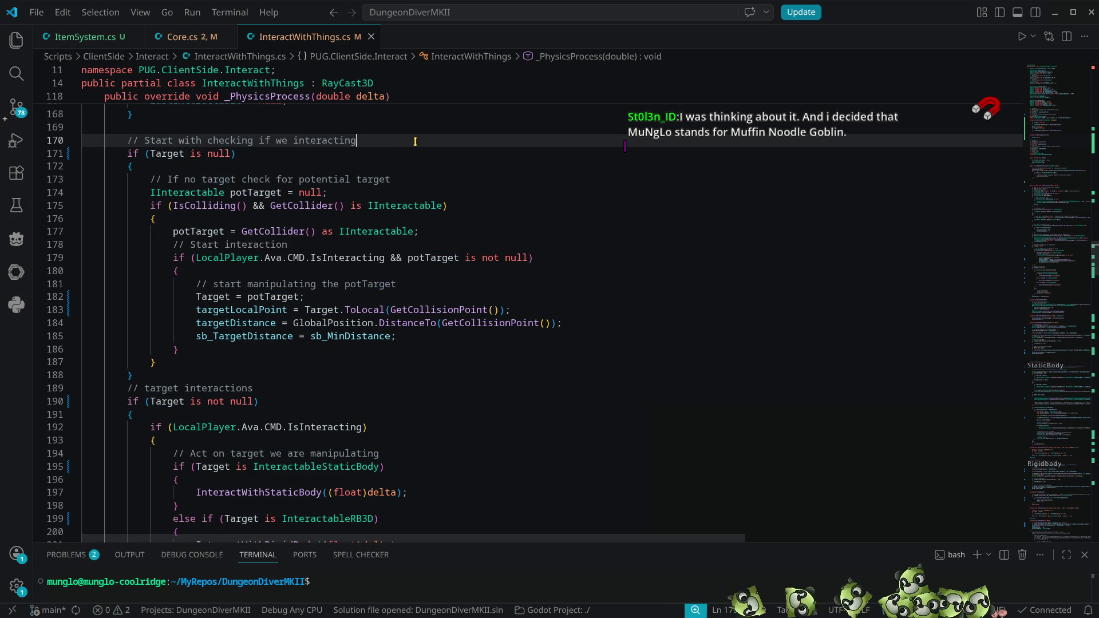
double_click(167, 154)
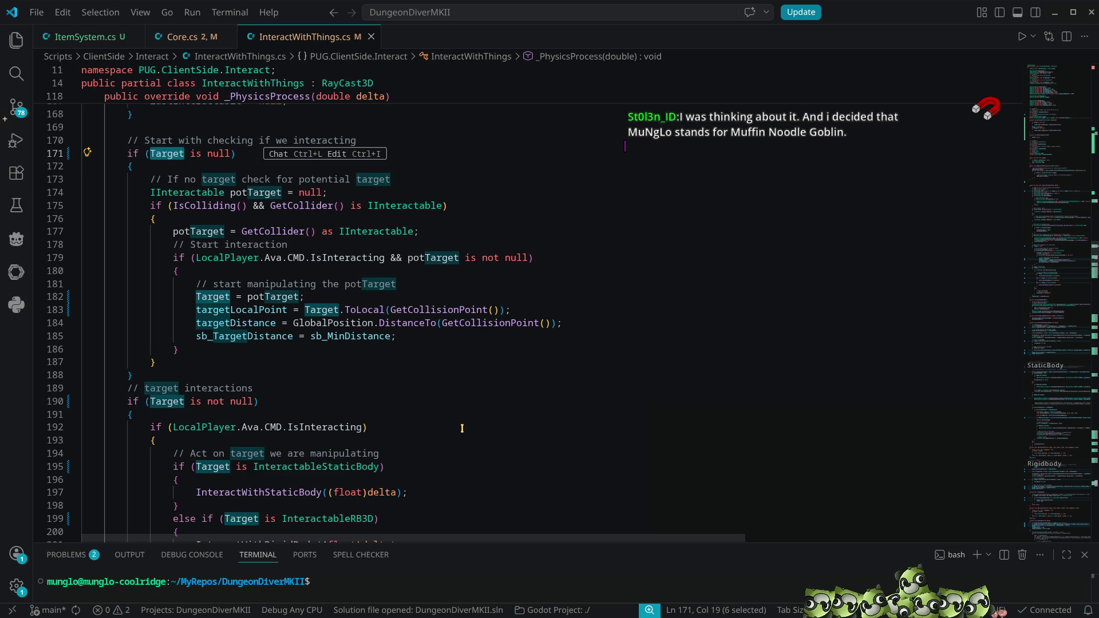
scroll(462, 428, "up", 1)
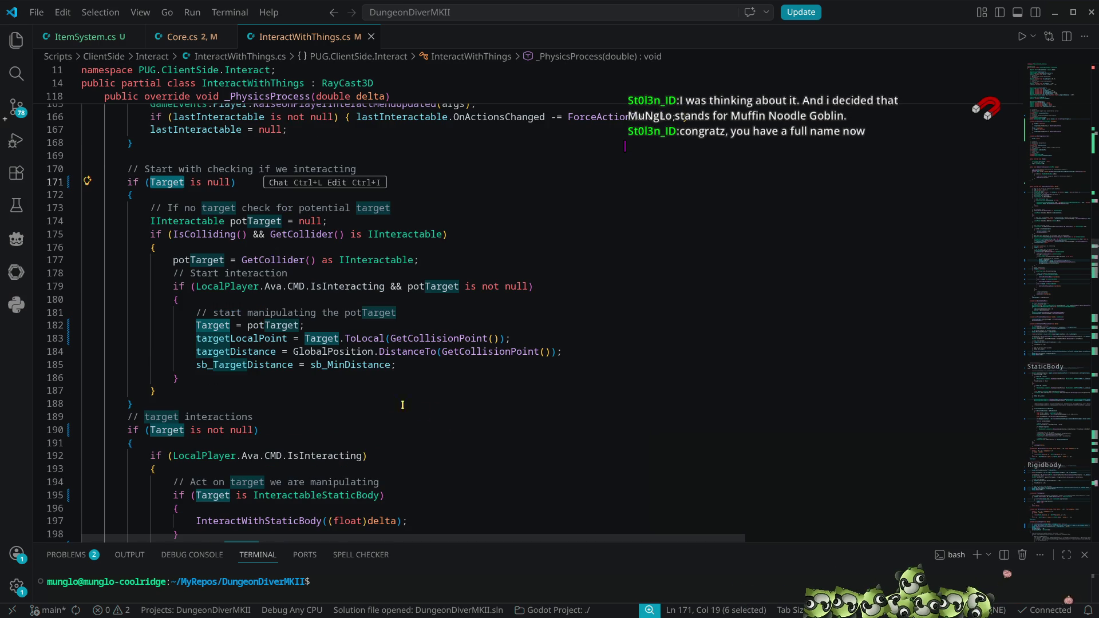
- Read through the interaction condition code with the highlights cleared
mouse_move(281, 342)
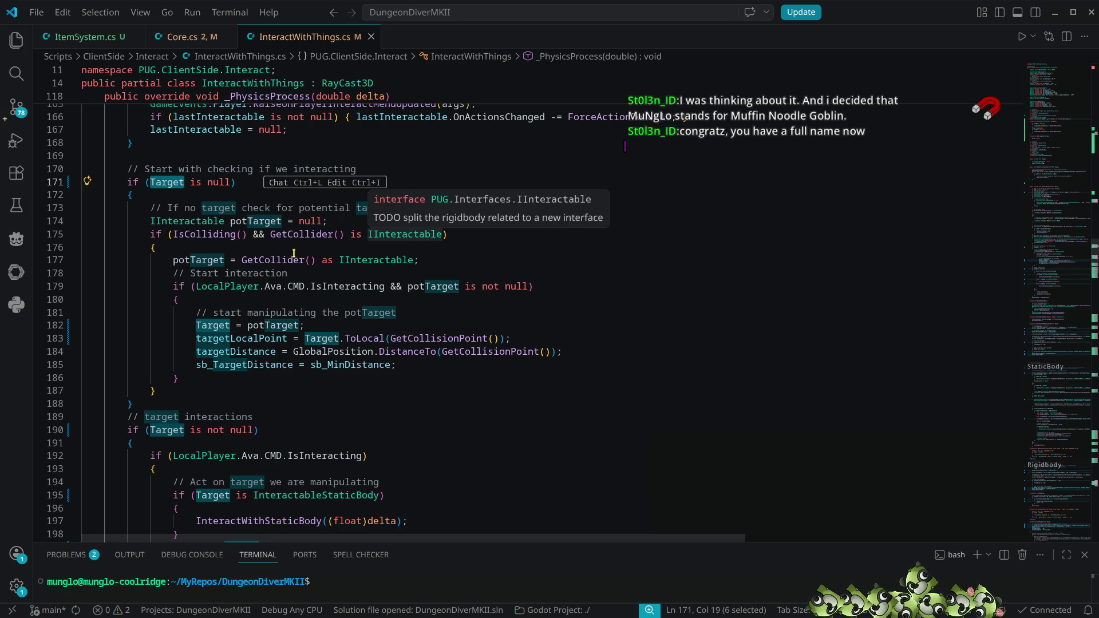
mouse_move(174, 262)
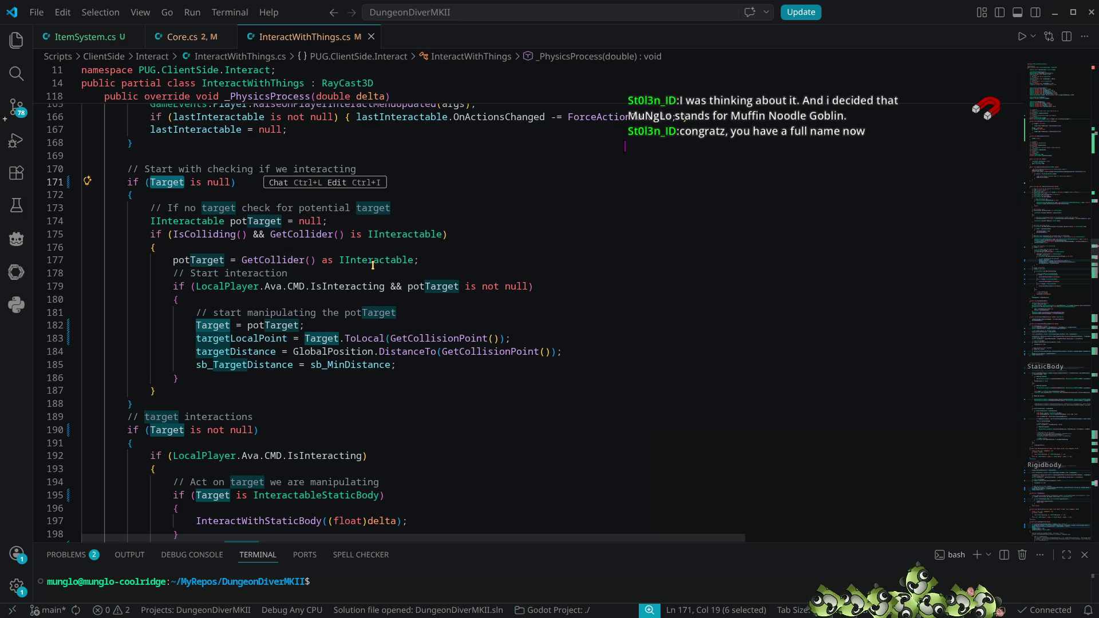
mouse_move(373, 266)
mouse_move(347, 285)
mouse_move(213, 324)
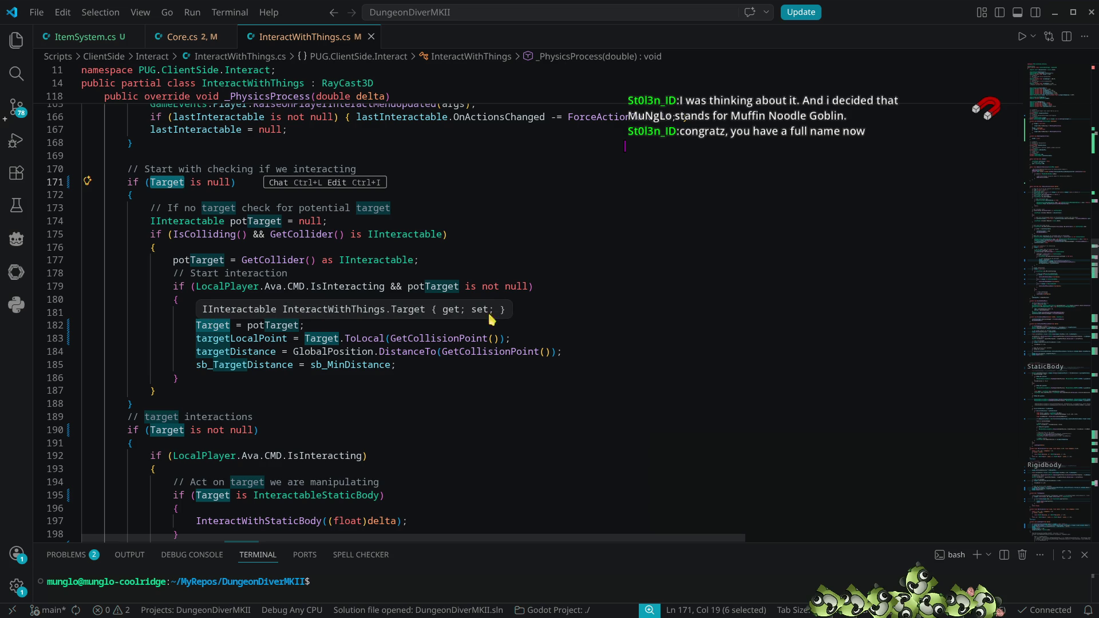
left_click(500, 286)
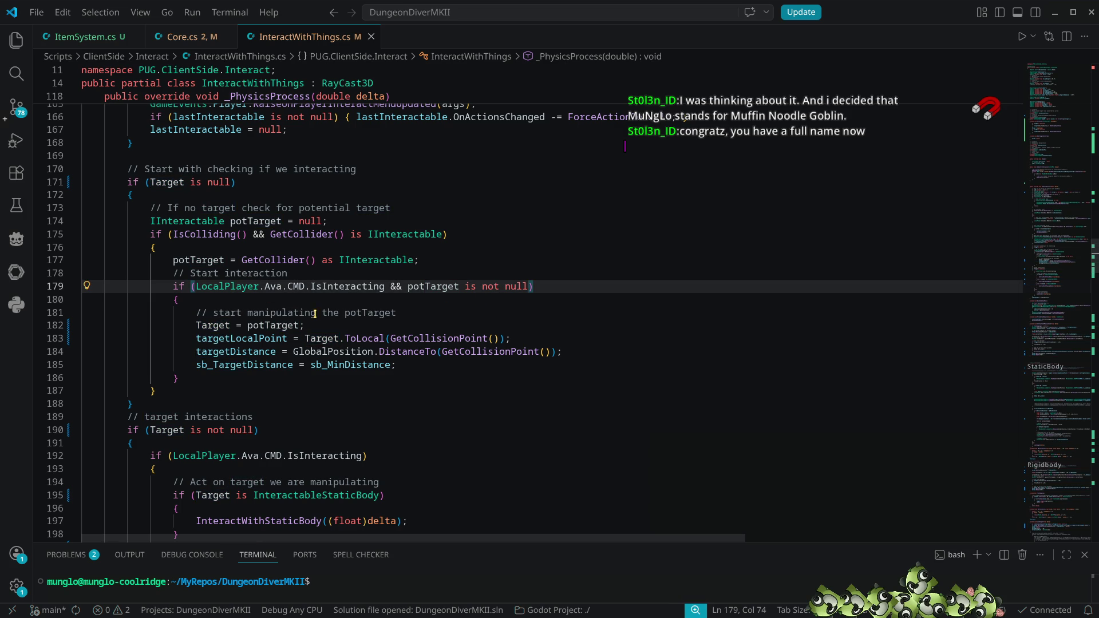
- Highlight potTarget and IInteractable uses, then jump to the Target property definition
double_click(278, 325)
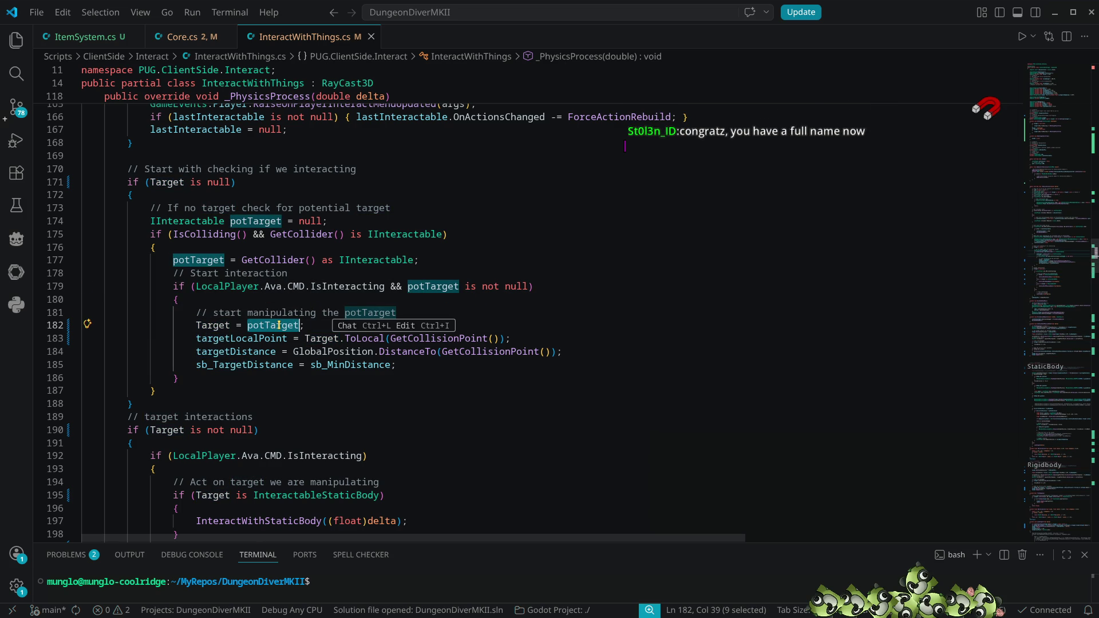
double_click(373, 260)
mouse_move(372, 260)
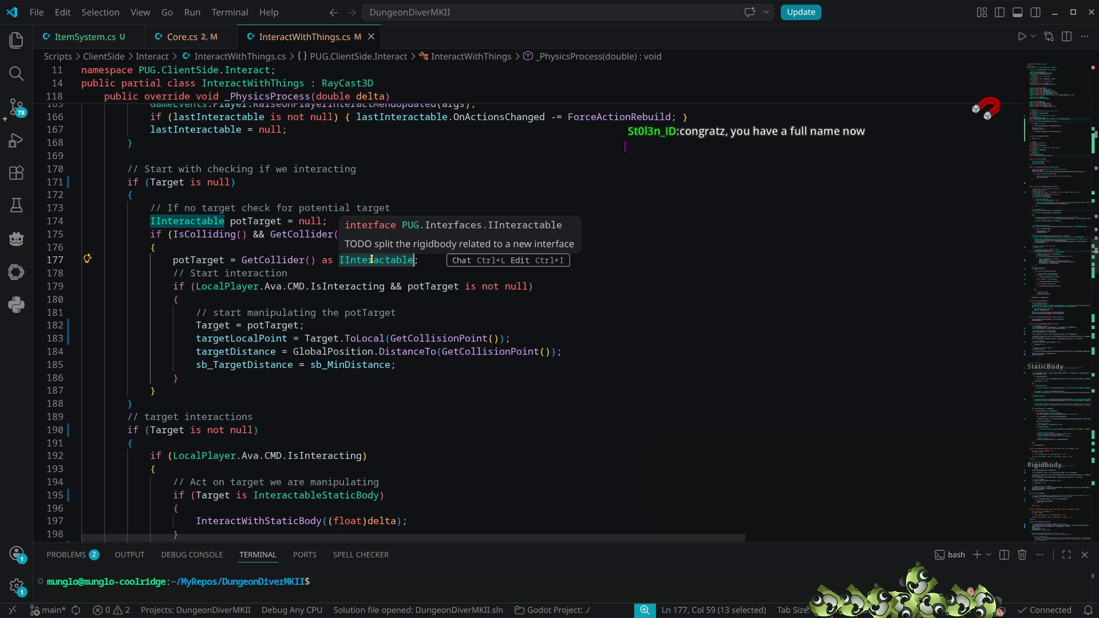
left_click(180, 313)
key("End")
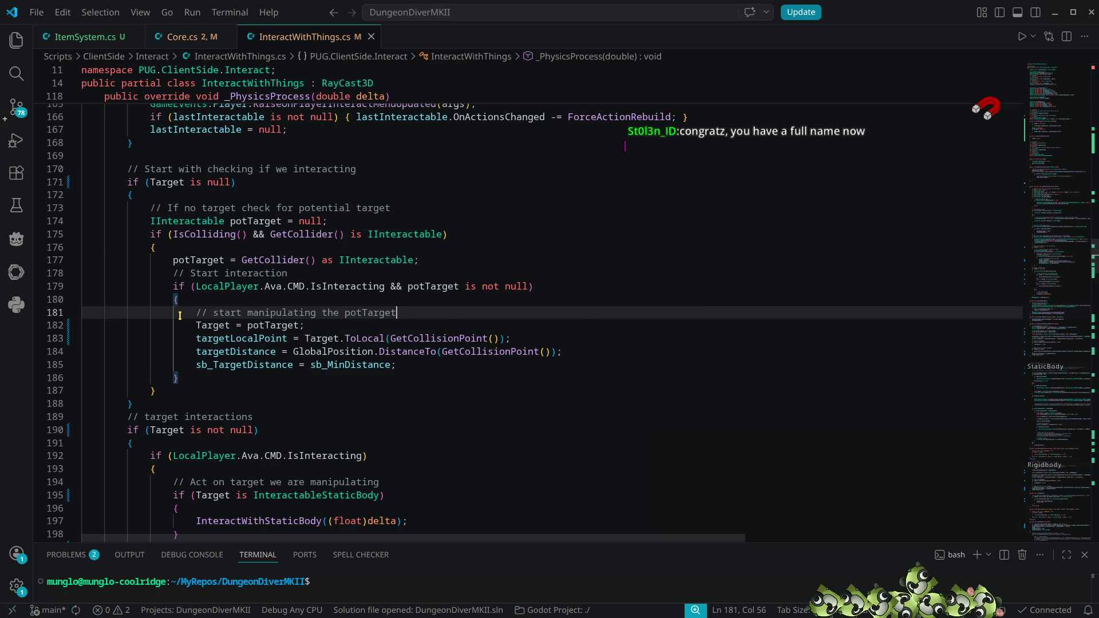
left_click(218, 327, "ctrl")
double_click(174, 208)
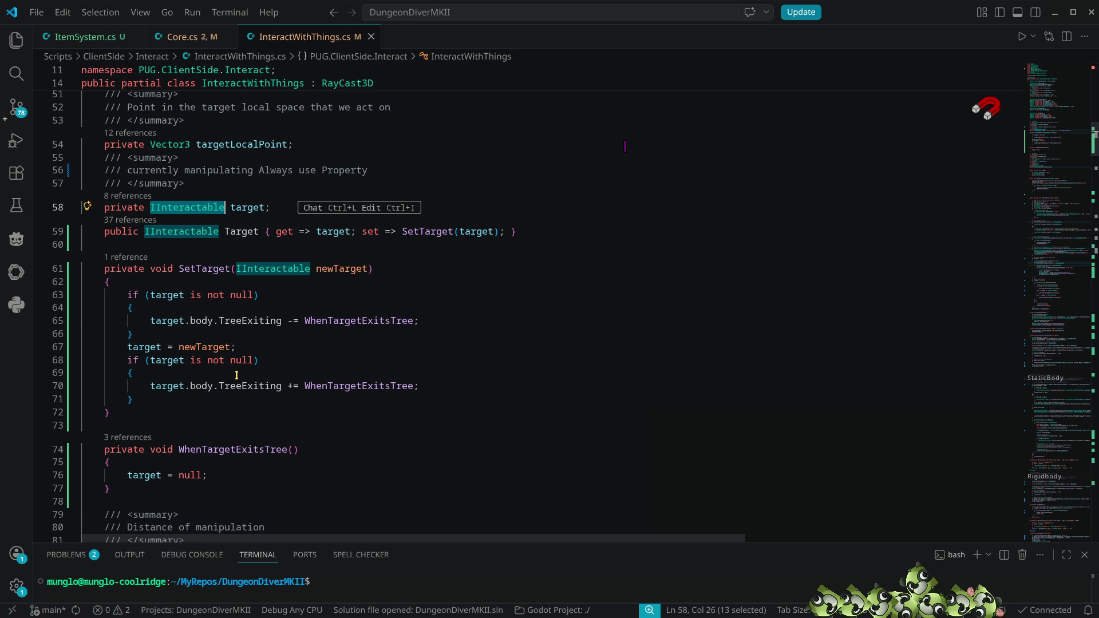
- Reopen failing line 183 from Godot's error list, then go to Target's definition at line 59
key("alt+Tab")
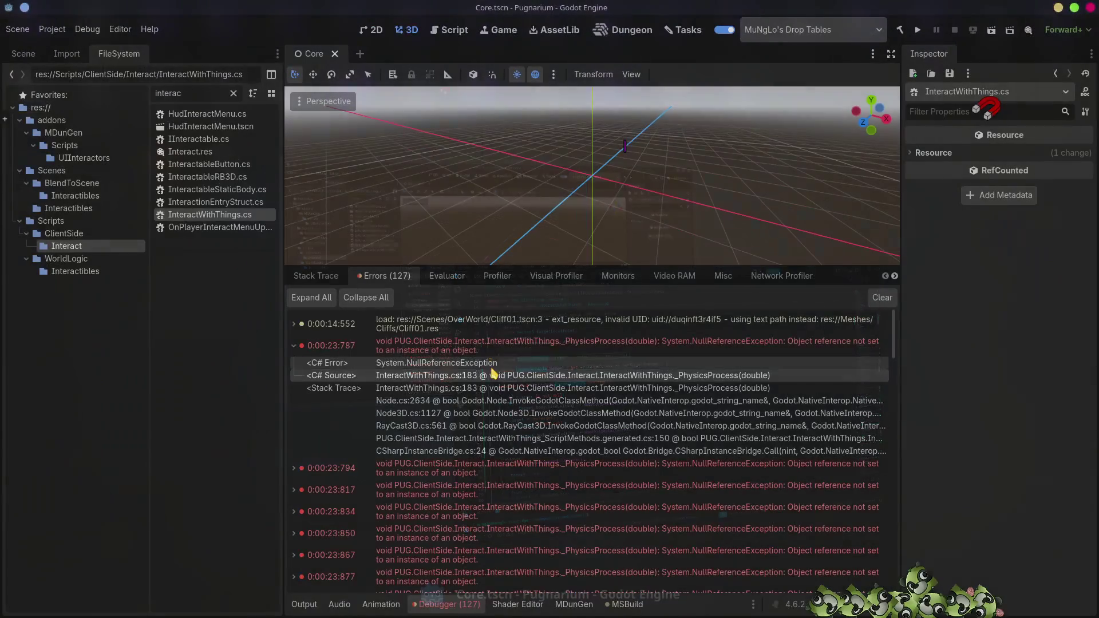
double_click(429, 376)
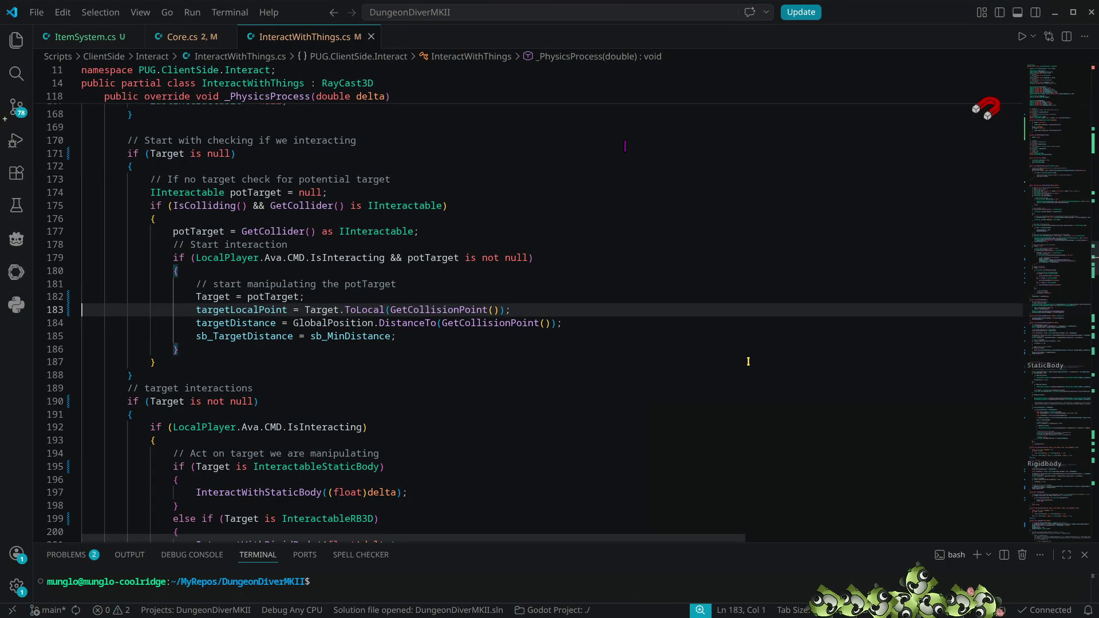
key("alt+Tab")
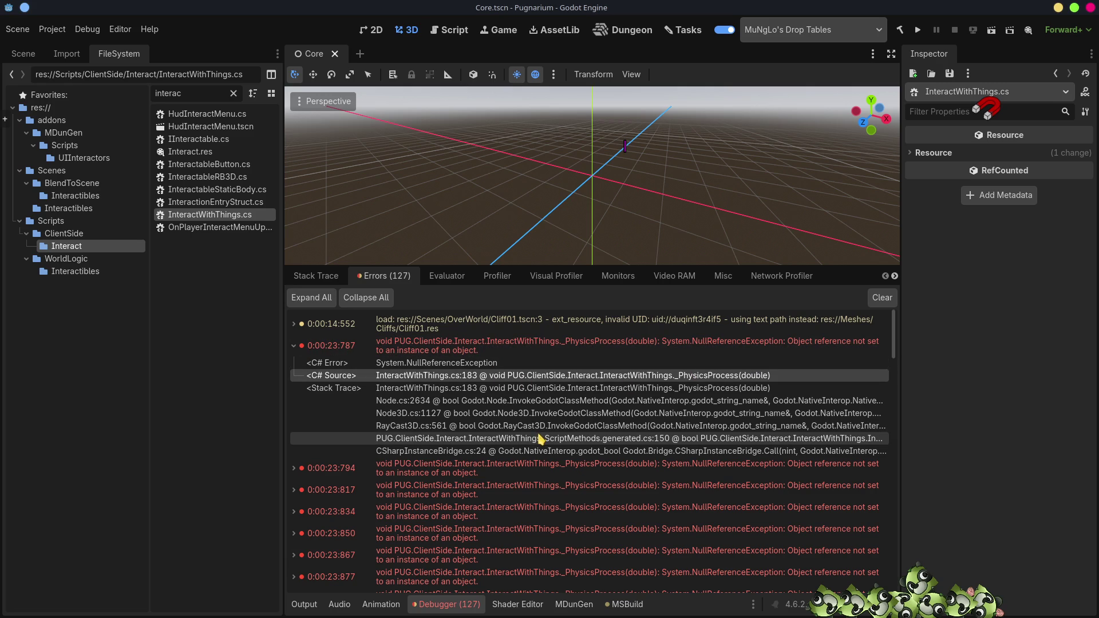
key("alt+Tab")
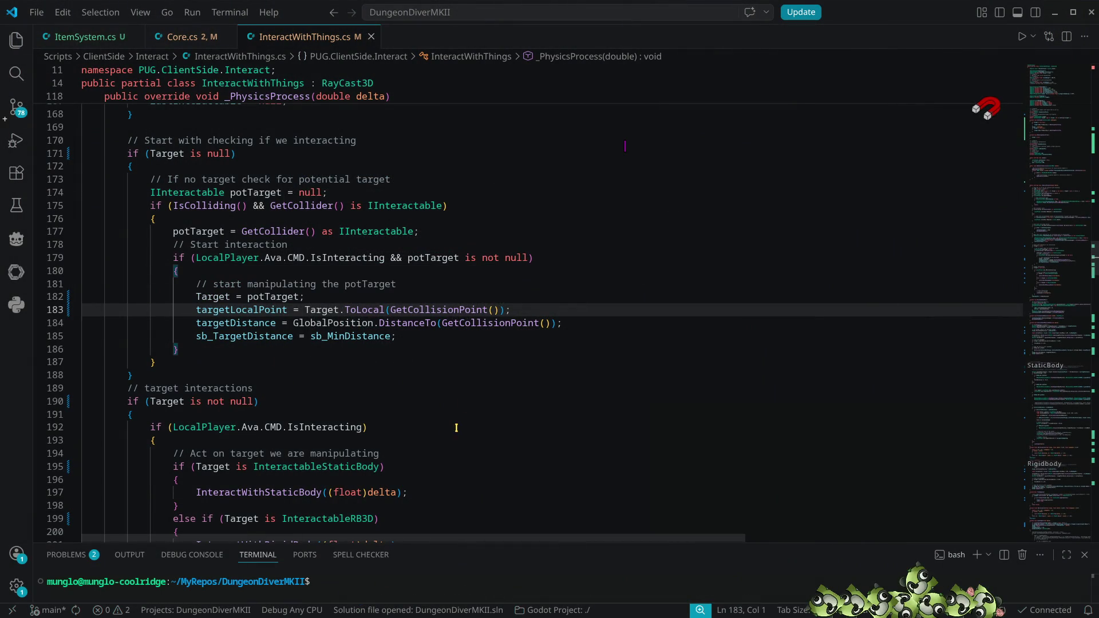
double_click(430, 259)
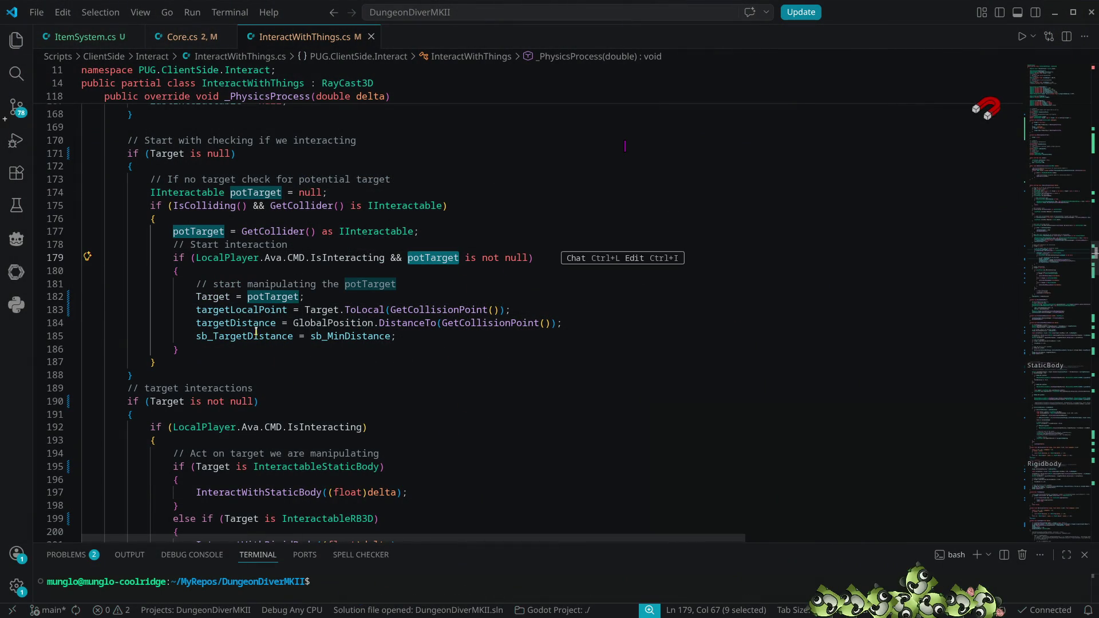
left_click(204, 293, "ctrl")
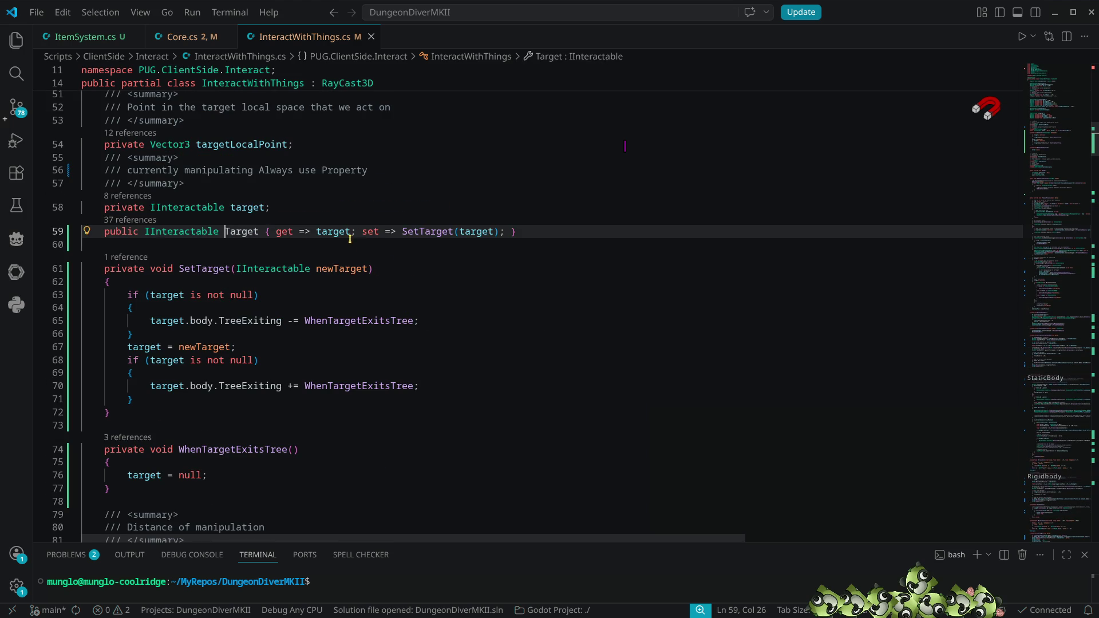
double_click(338, 269)
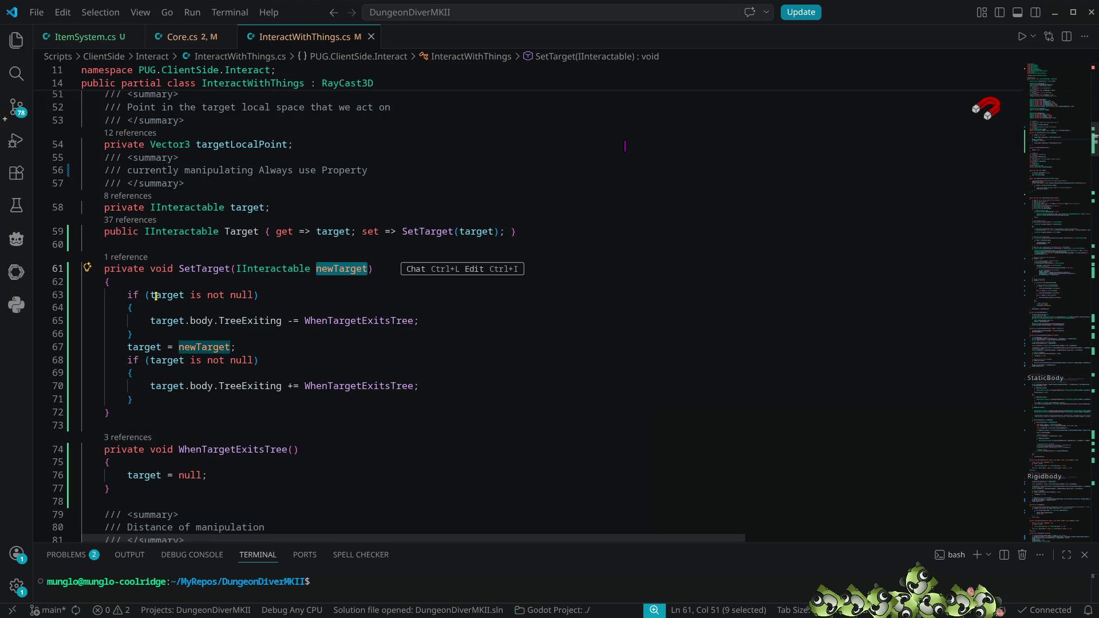
mouse_move(159, 293)
mouse_move(209, 347)
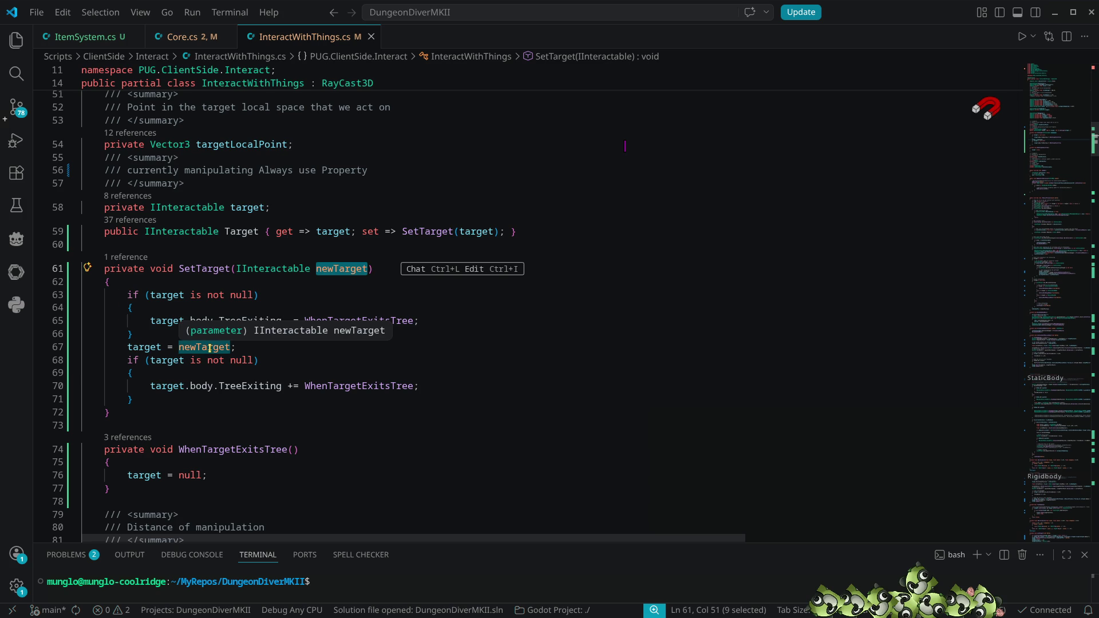
double_click(161, 360)
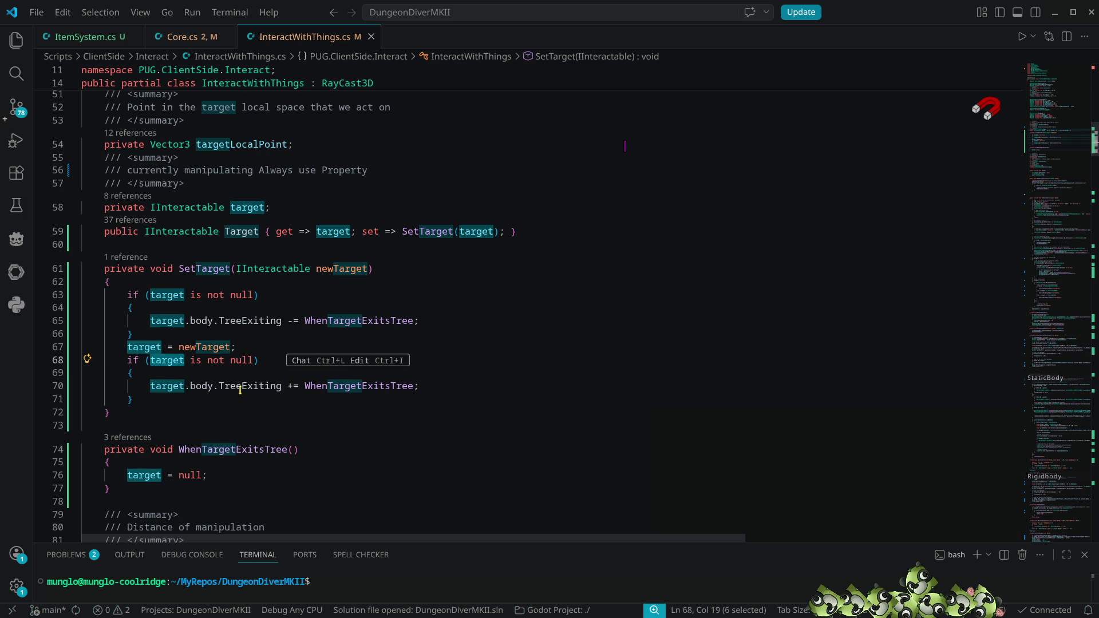
left_click(236, 385)
double_click(366, 386)
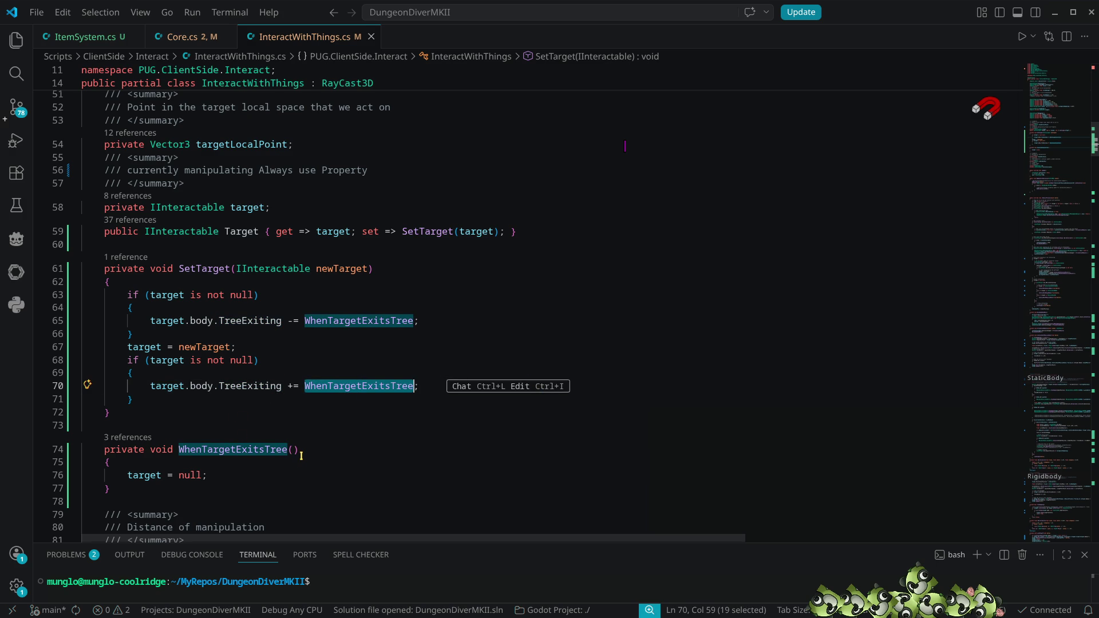
scroll(304, 455, "down", 2)
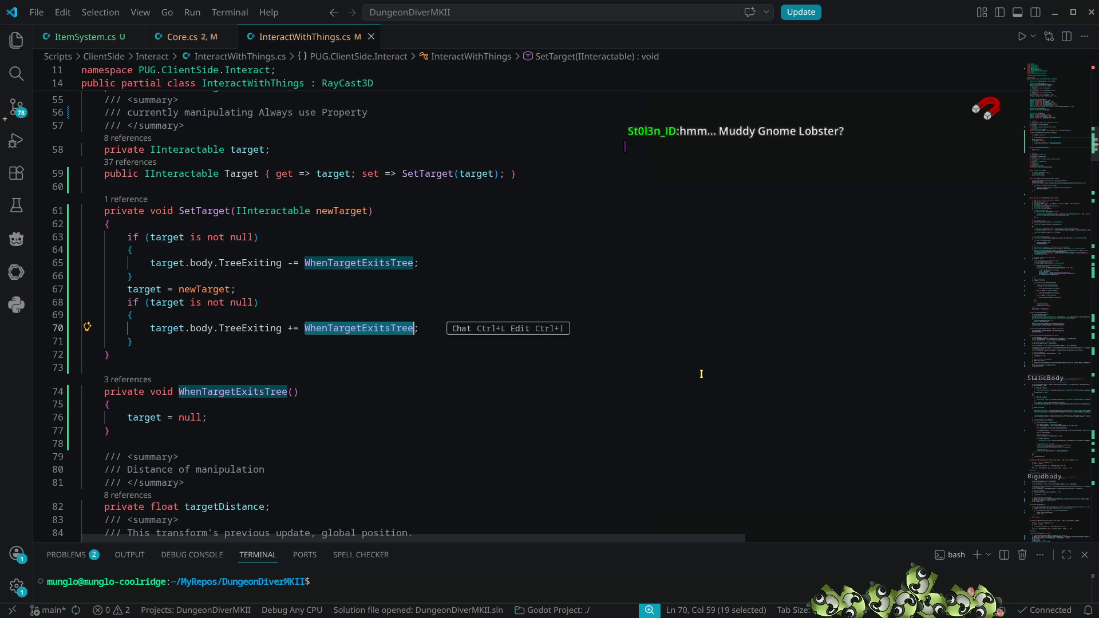
left_click(325, 390)
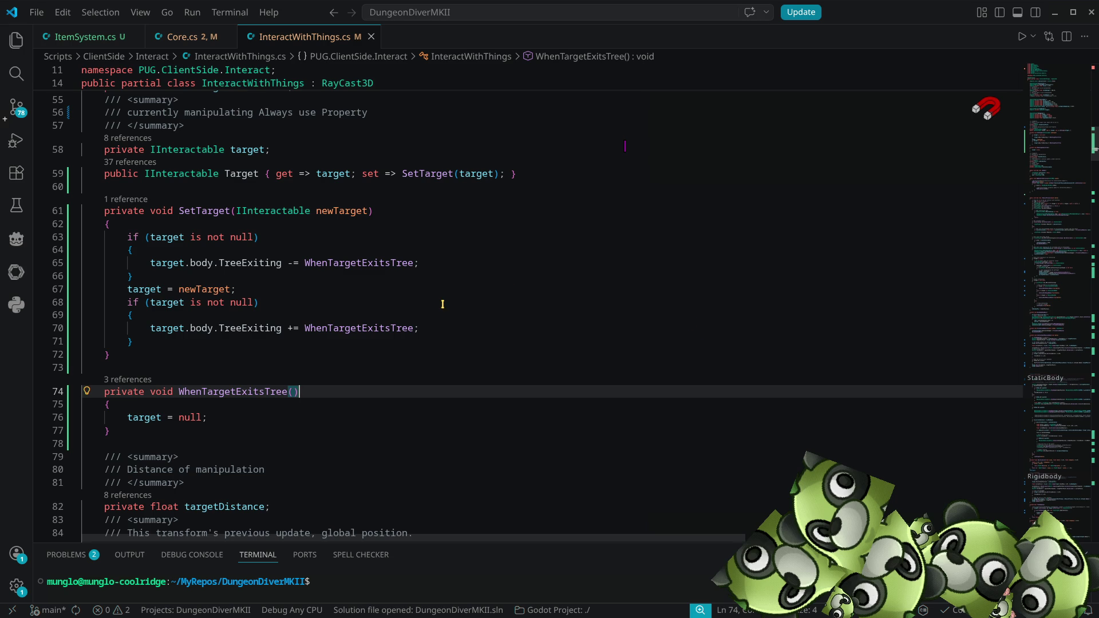
key("alt+Tab")
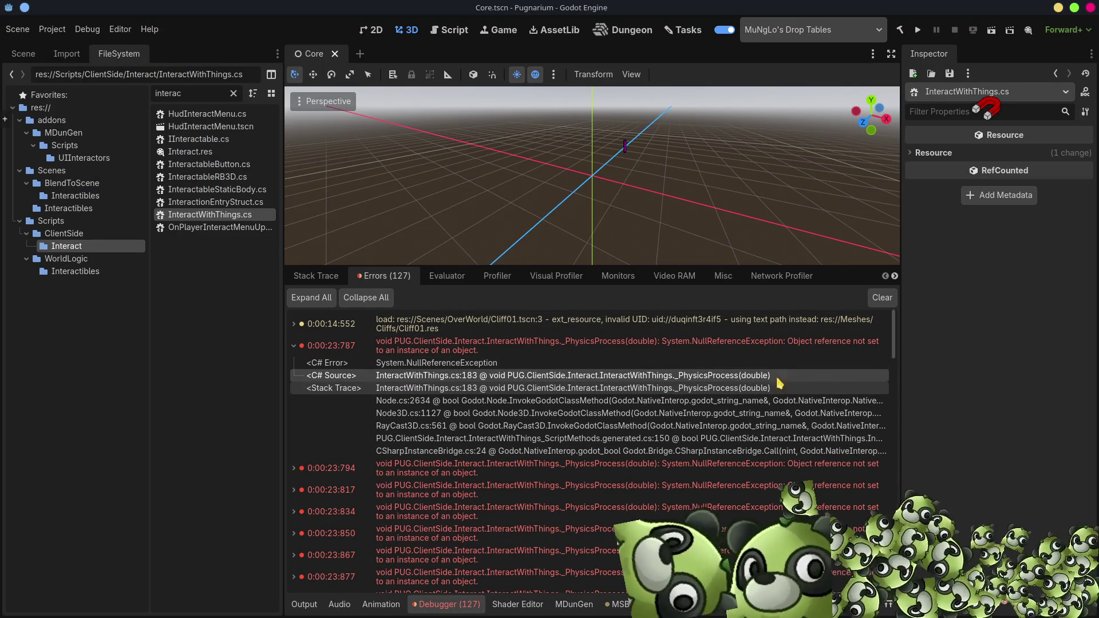
left_click(673, 569)
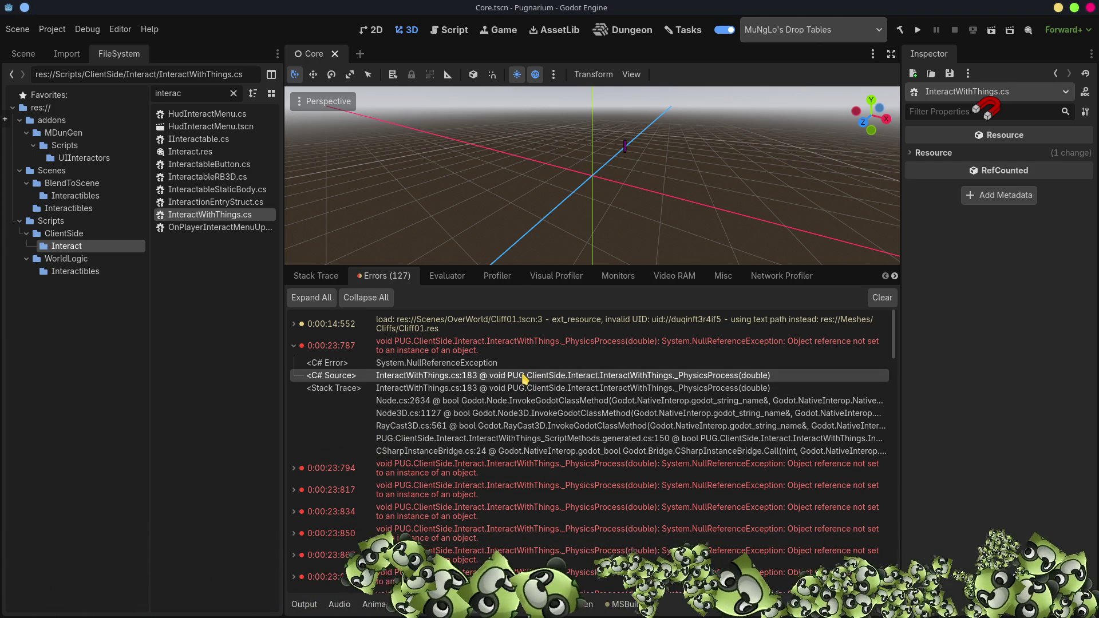
key("alt+Tab")
key("alt+Tab")
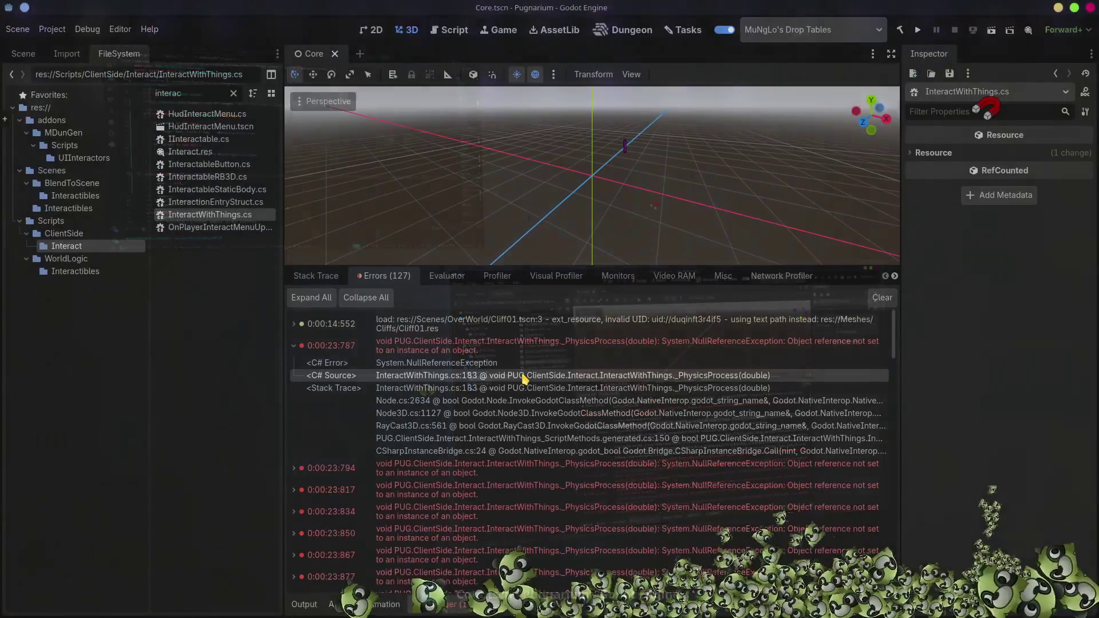
key("alt+Tab")
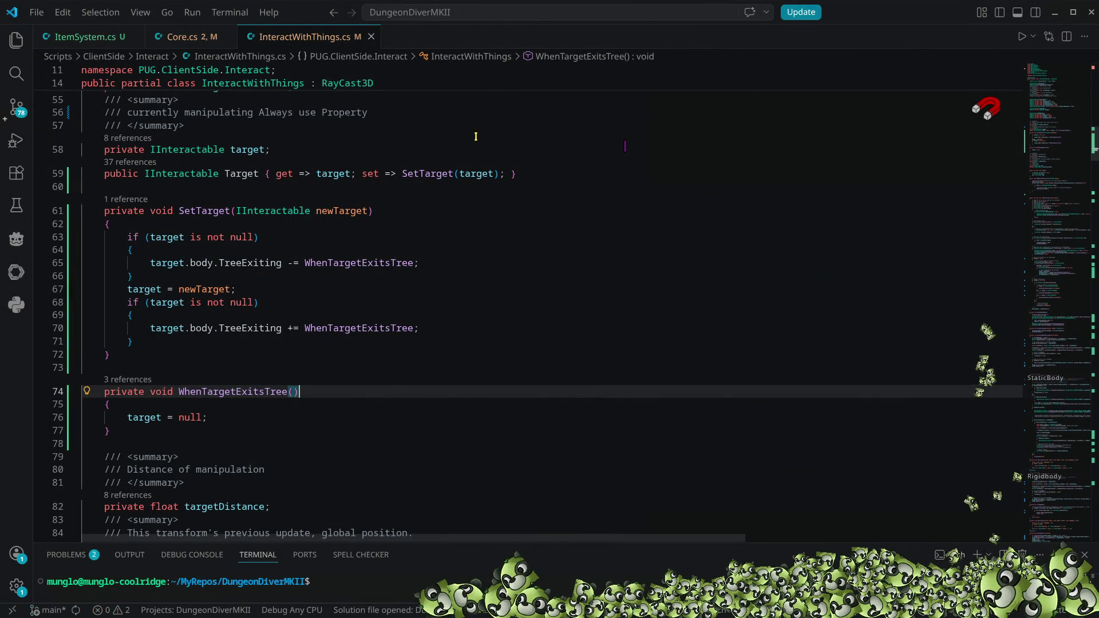
- Jump to _PhysicsProcess and highlight every use of Target in the line 171 null check
left_click(1067, 222)
left_click_drag(1066, 223, 1065, 297)
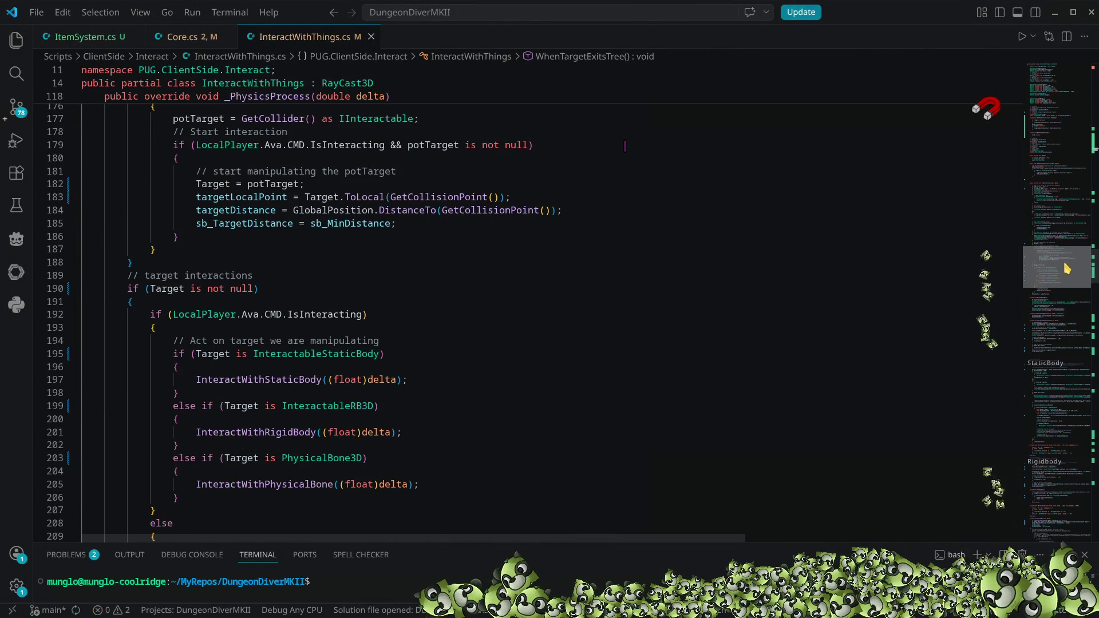
scroll(872, 291, "up", 4)
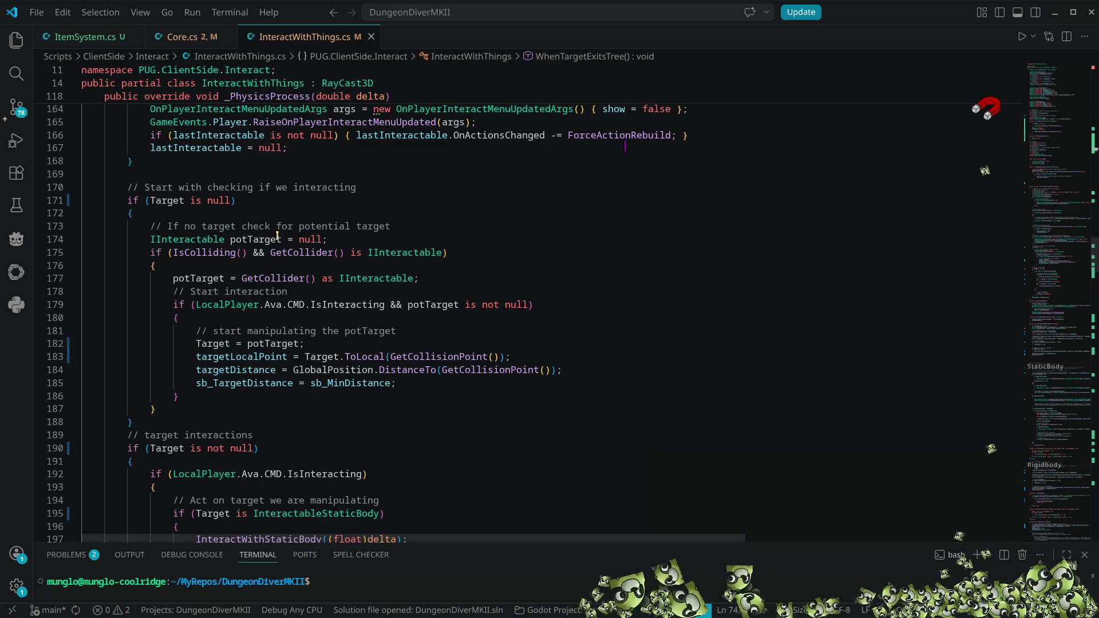
left_click(173, 201)
double_click(173, 201)
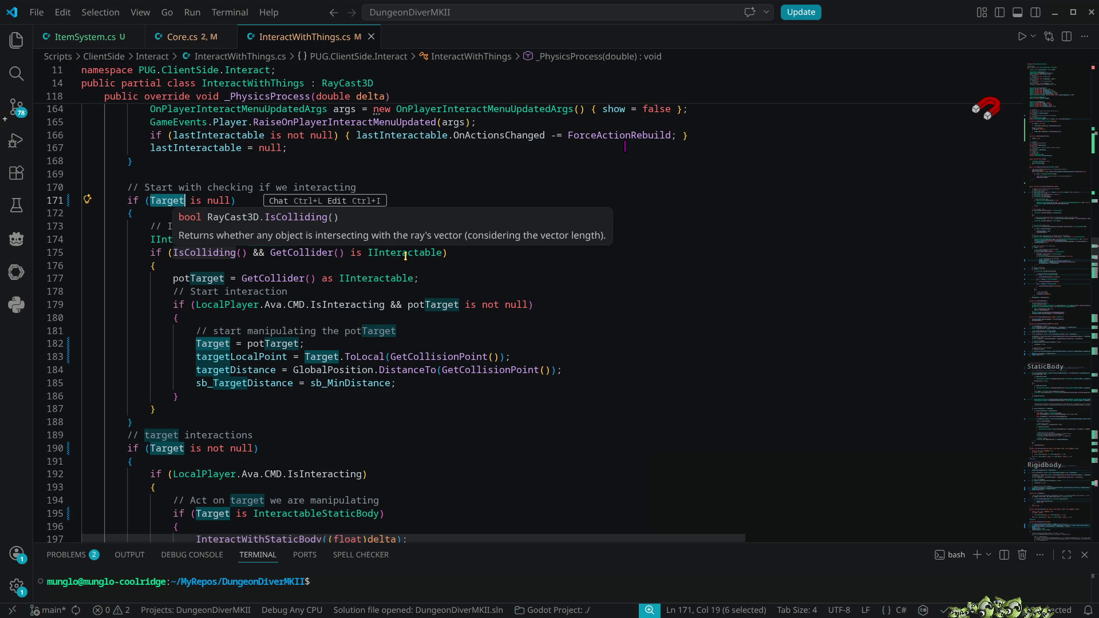
- Highlight potTarget uses and open the ToLocal definition in IInteractable.cs
mouse_move(406, 255)
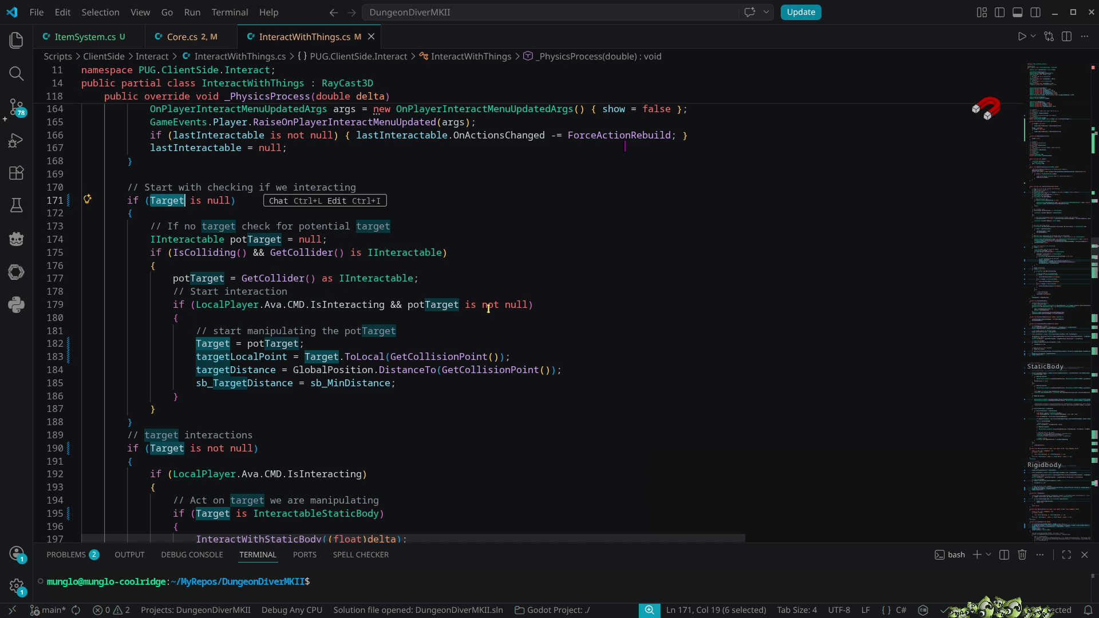
double_click(441, 306)
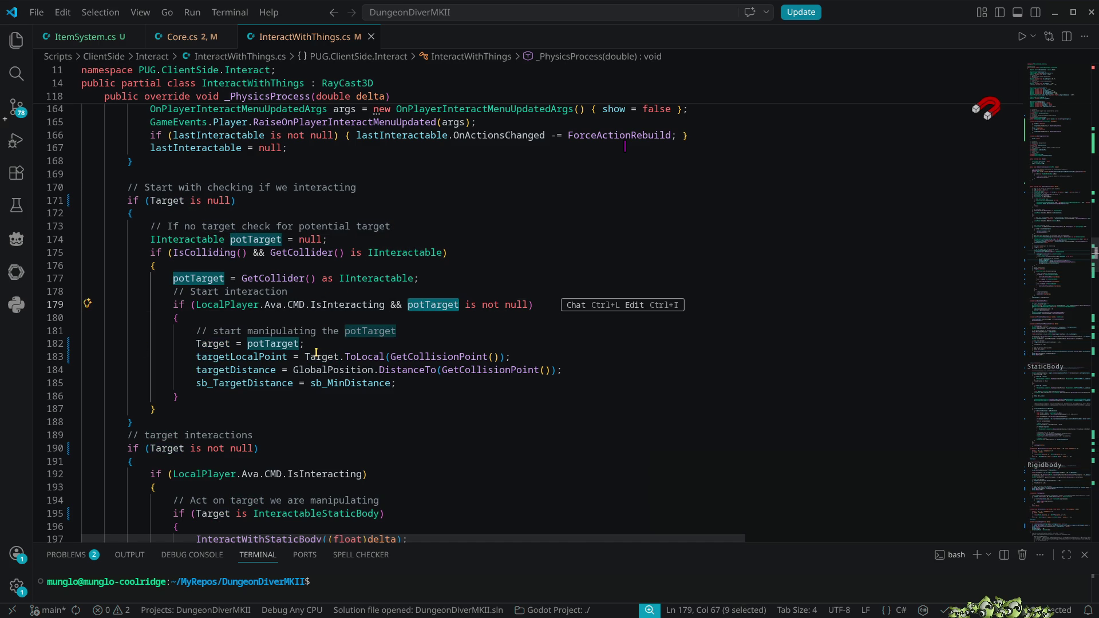
mouse_move(317, 353)
mouse_move(364, 356)
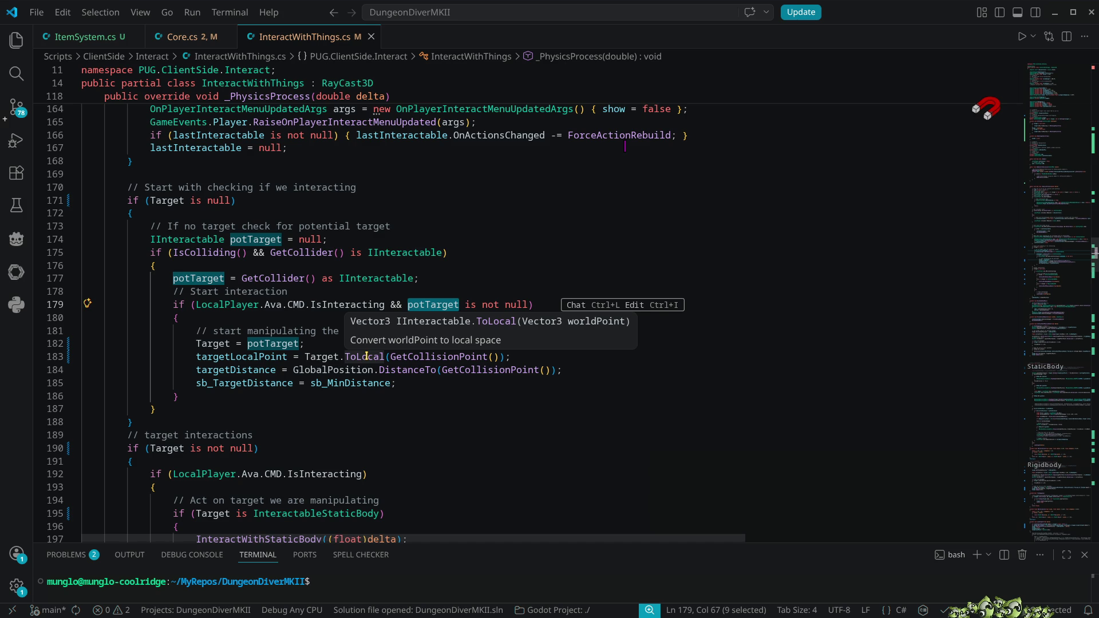
left_click(367, 356, "ctrl")
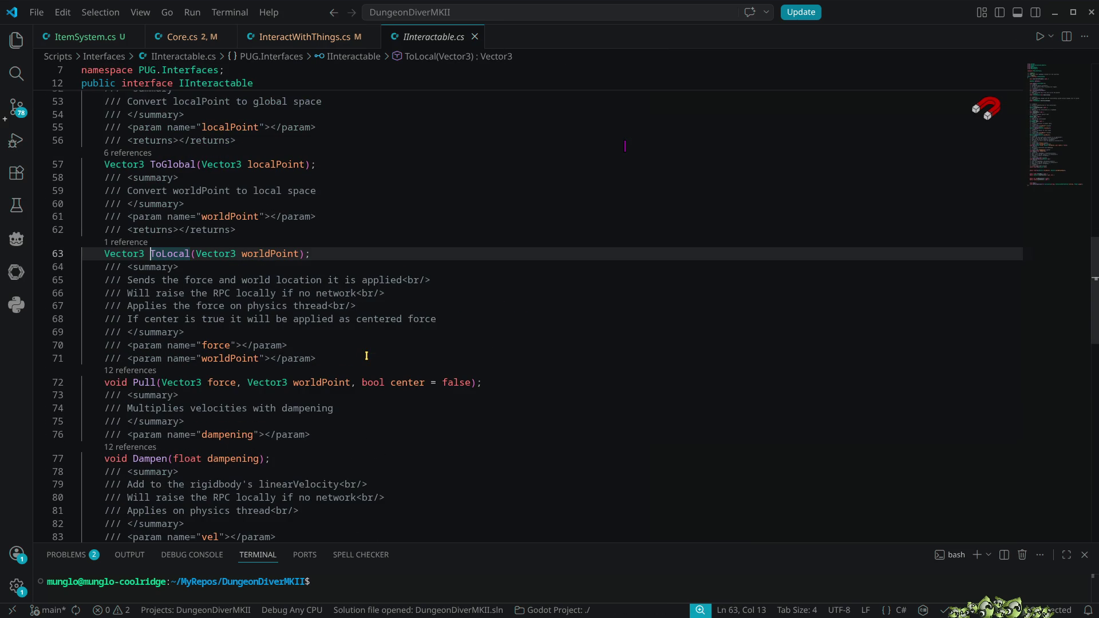
- Select ToLocal in the IInteractable interface and inspect its declaration
double_click(169, 254)
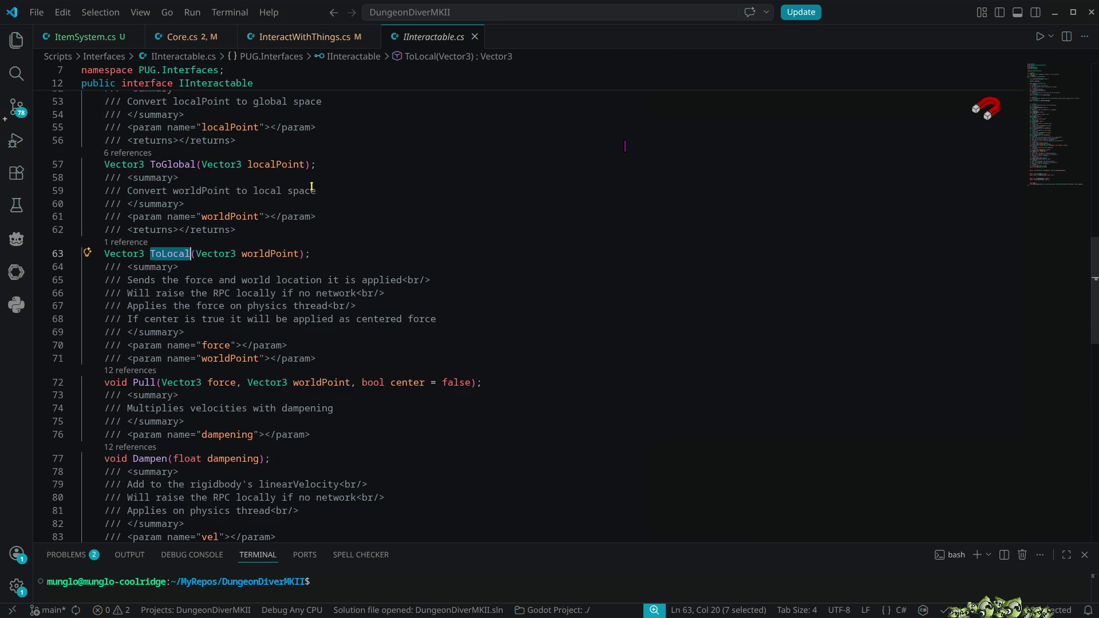
scroll(432, 177, "up", 3)
scroll(433, 183, "up", 6)
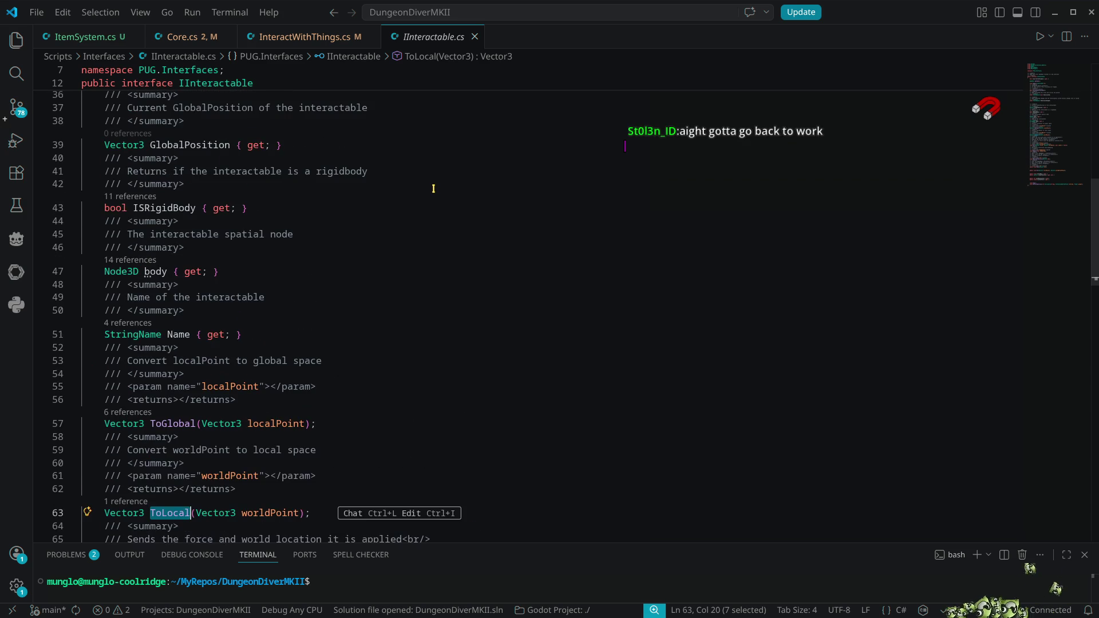
scroll(435, 206, "down", 6)
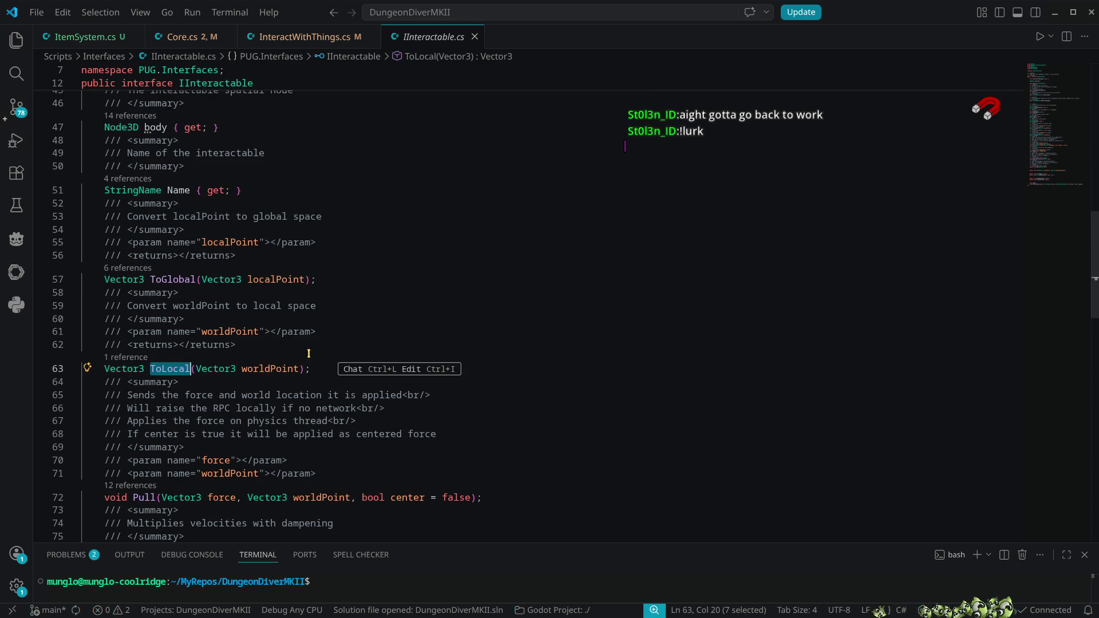
key("End")
- Preview all ToLocal references, close the preview, and return to InteractWithThings.cs
left_click(152, 368, "ctrl")
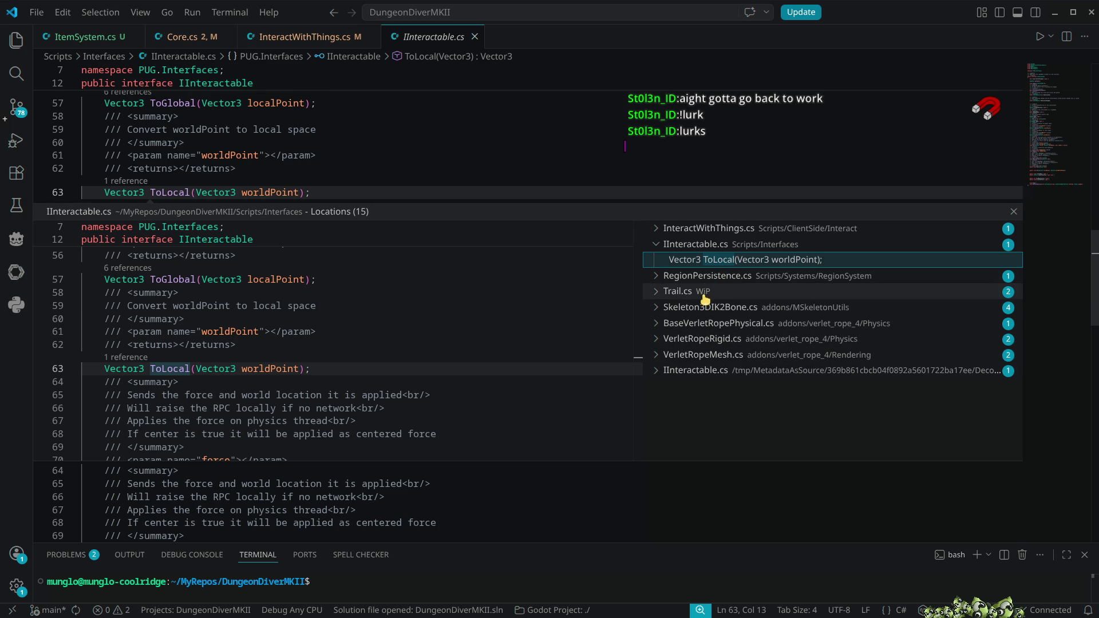
left_click(1014, 212)
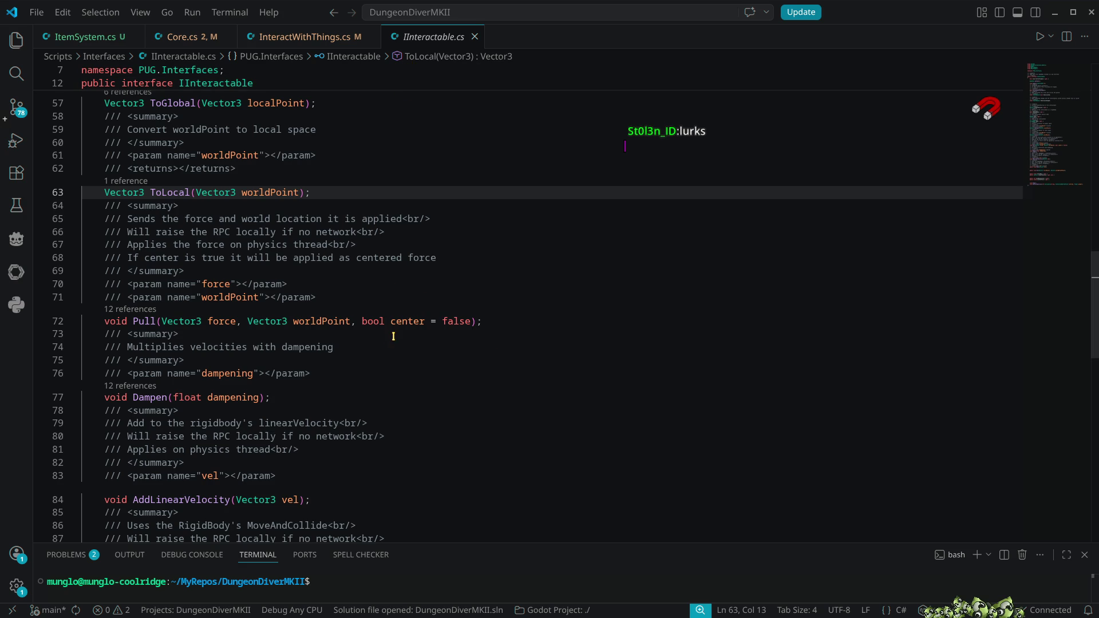
left_click(465, 256)
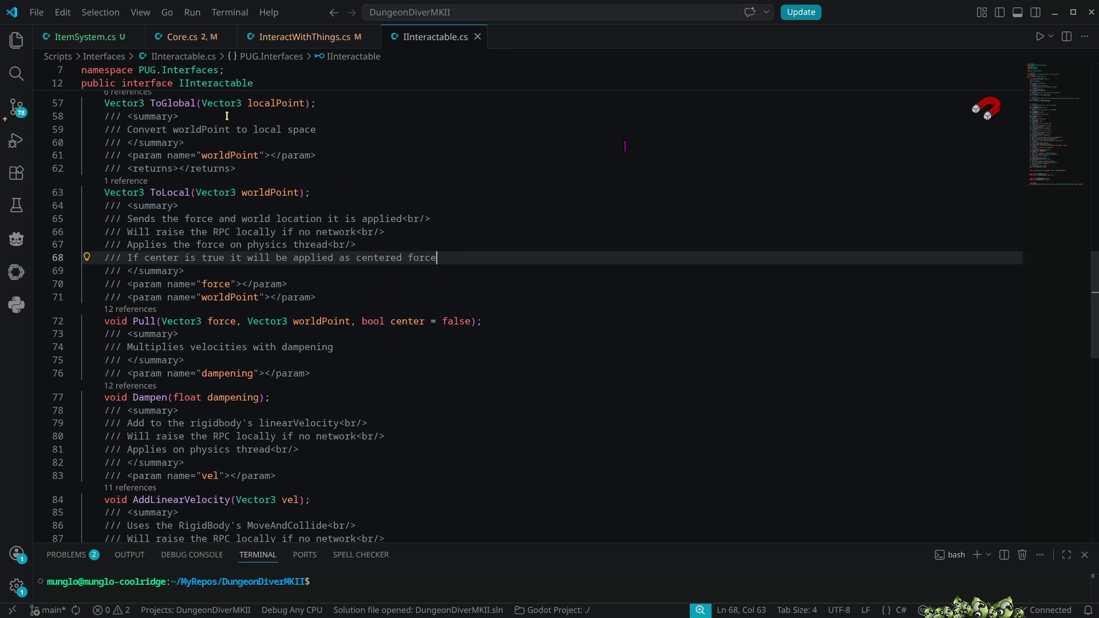
left_click(282, 37)
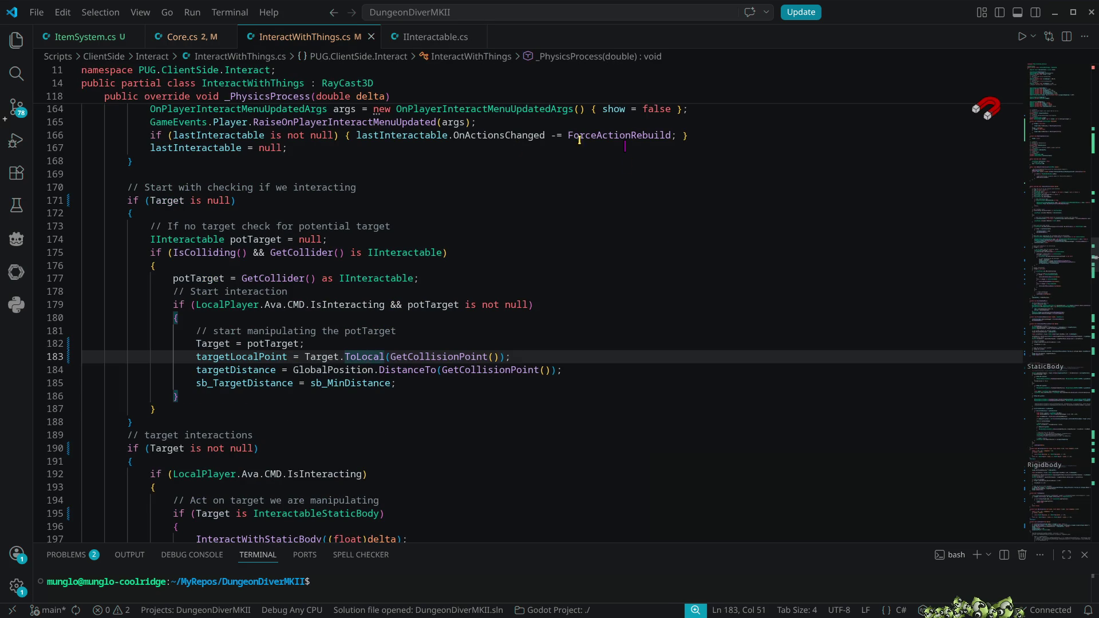
mouse_move(363, 357)
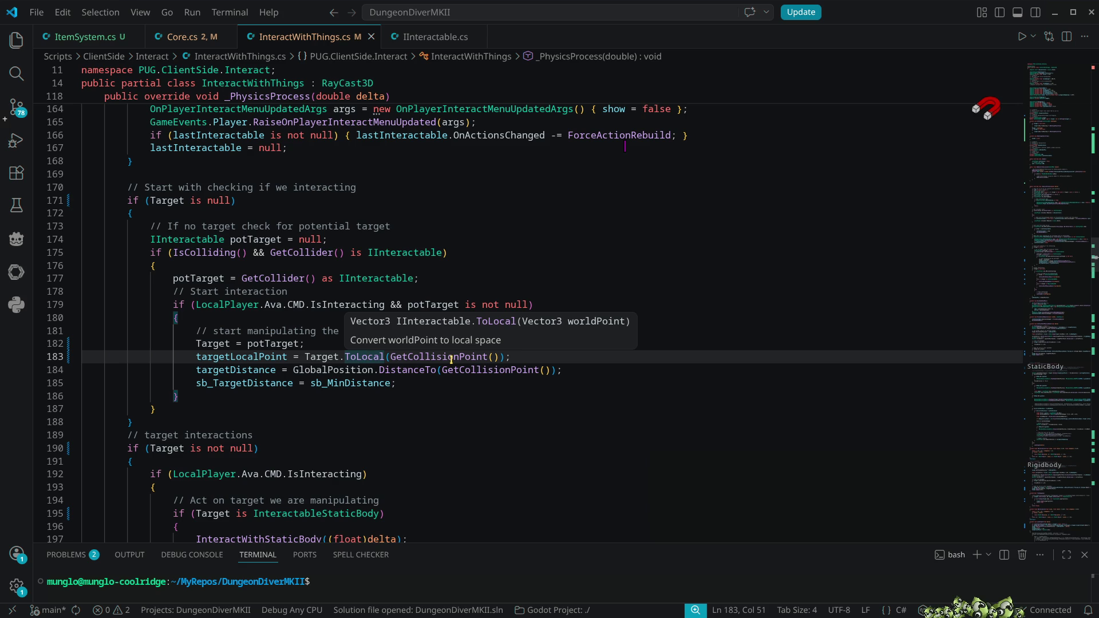
mouse_move(451, 359)
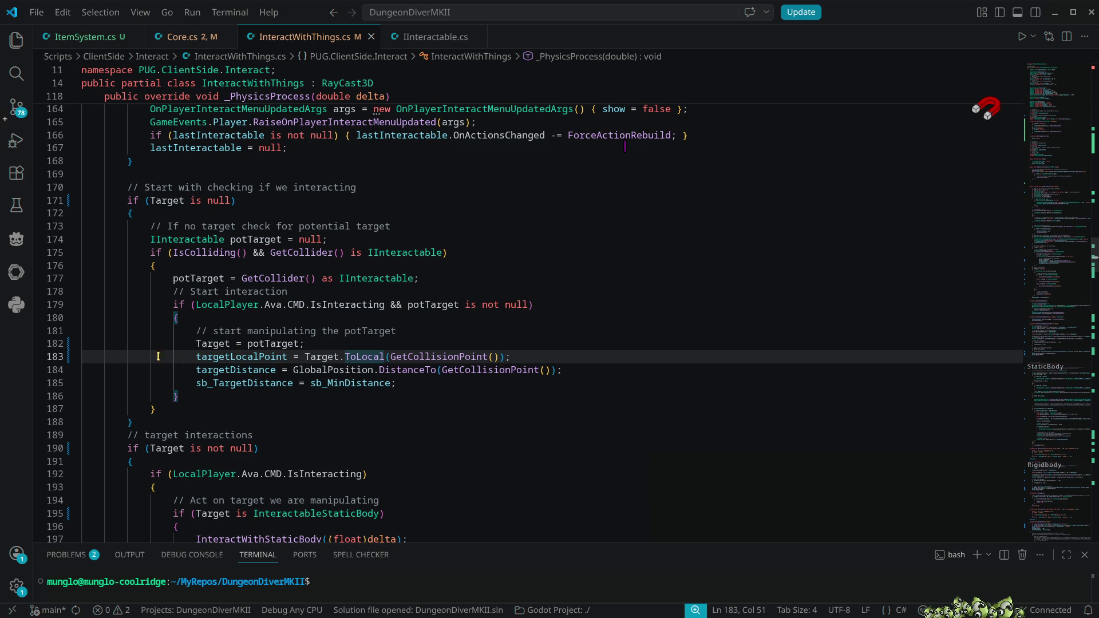
- Set a breakpoint on line 183 and start debugging the game from Run and Debug
left_click(39, 357)
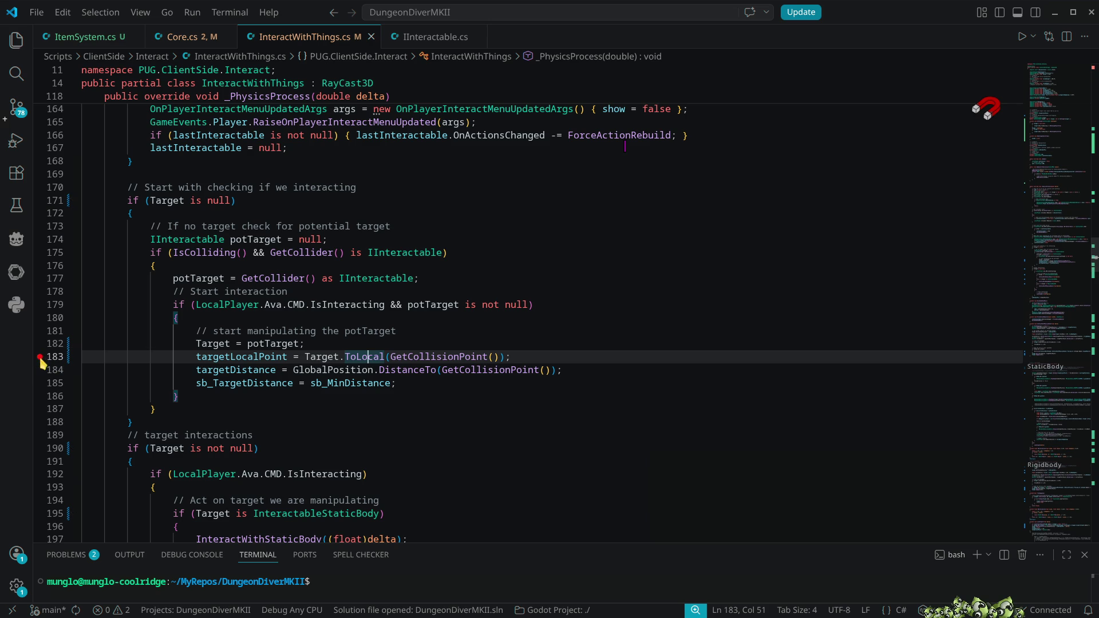
left_click(220, 344)
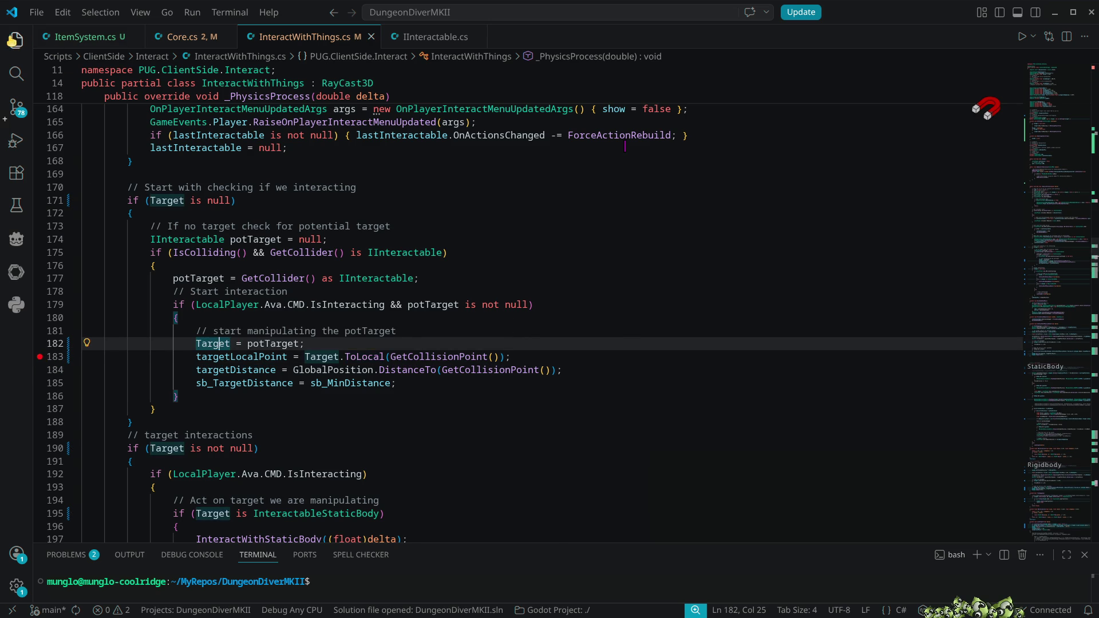
left_click(16, 40)
left_click(16, 140)
left_click(121, 36)
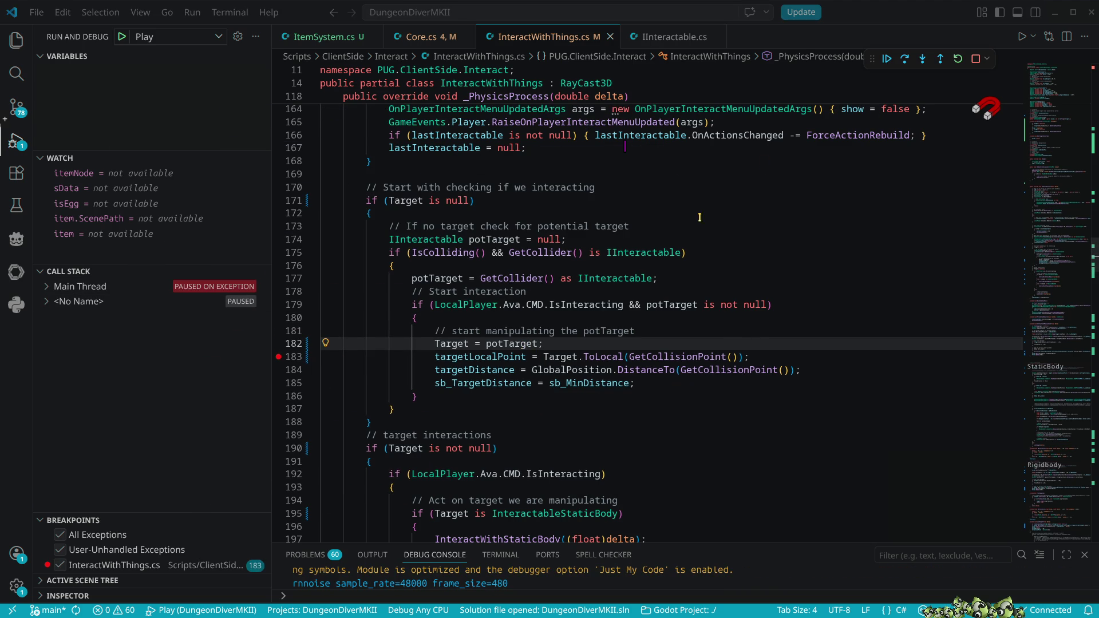
- Resume past the exception pause and add potTarget and Target to the watch list
left_click(889, 59)
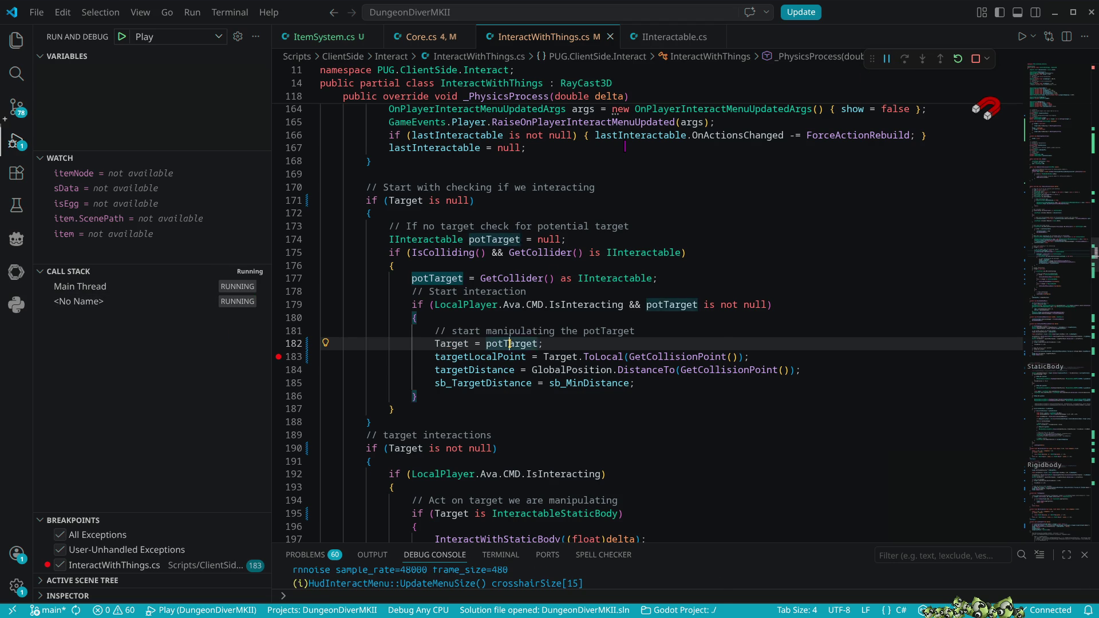
right_click(510, 344)
left_click(563, 550)
right_click(452, 344)
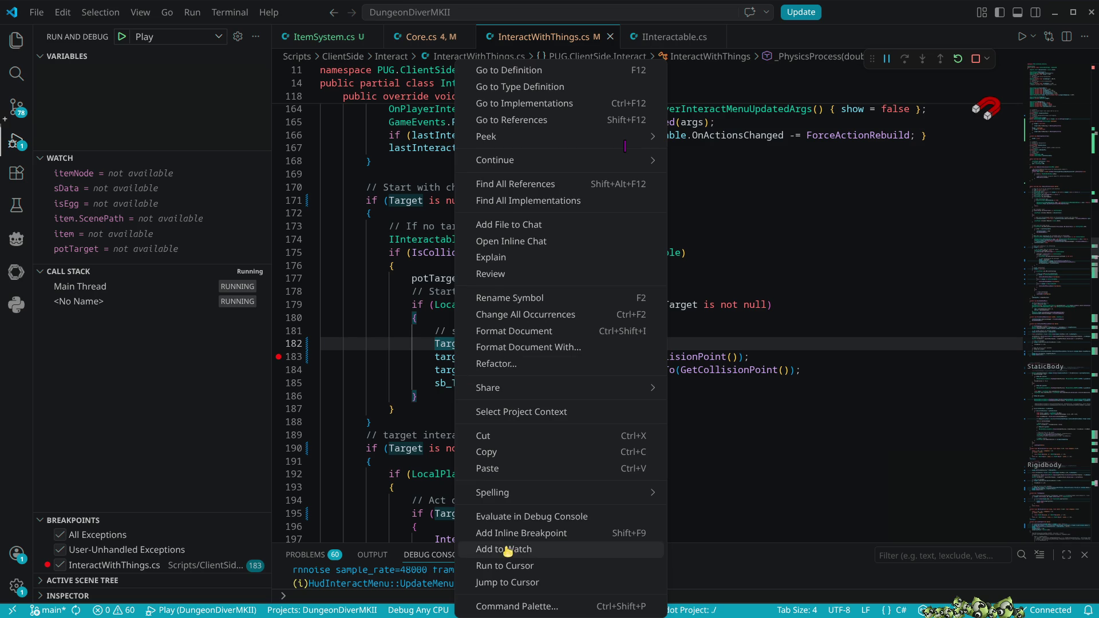
left_click(503, 551)
- Remove the itemNode, sData, isEgg and leftover item watch entries
scroll(205, 217, "up", 1)
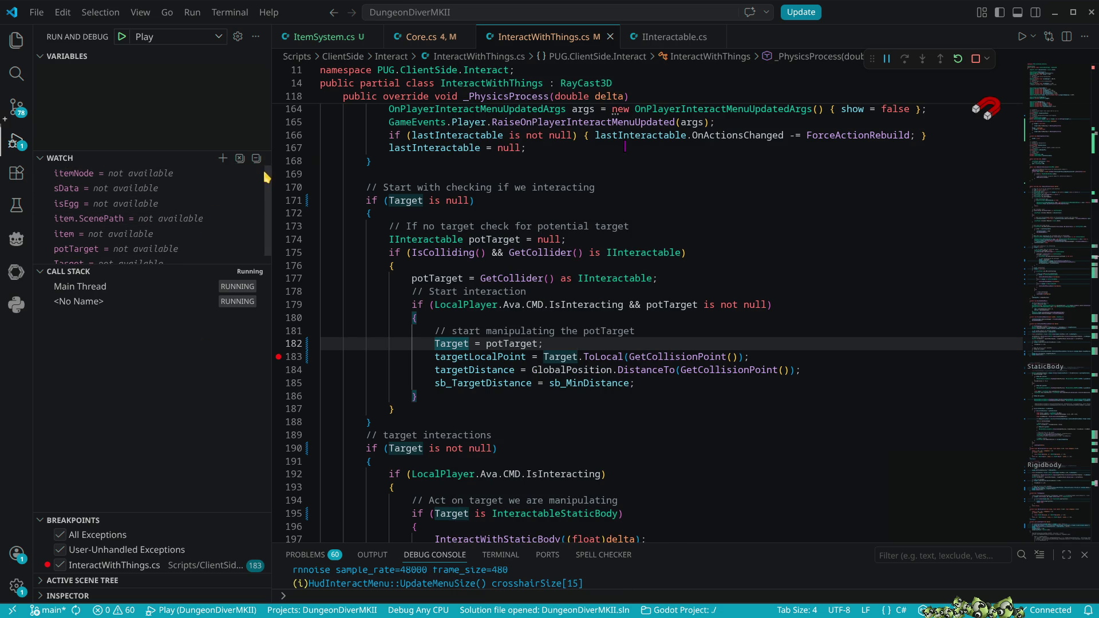
left_click(263, 173)
left_click(263, 172)
left_click(264, 173)
left_click(263, 173)
left_click(264, 173)
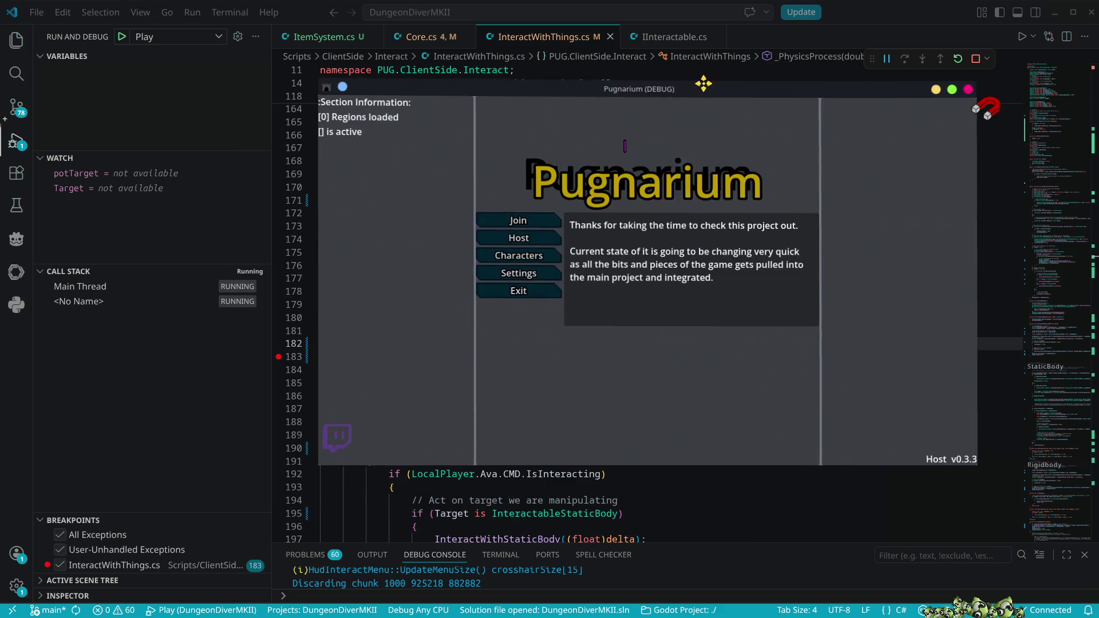
- Host a game and enter the world as NosyFella
left_click(562, 231)
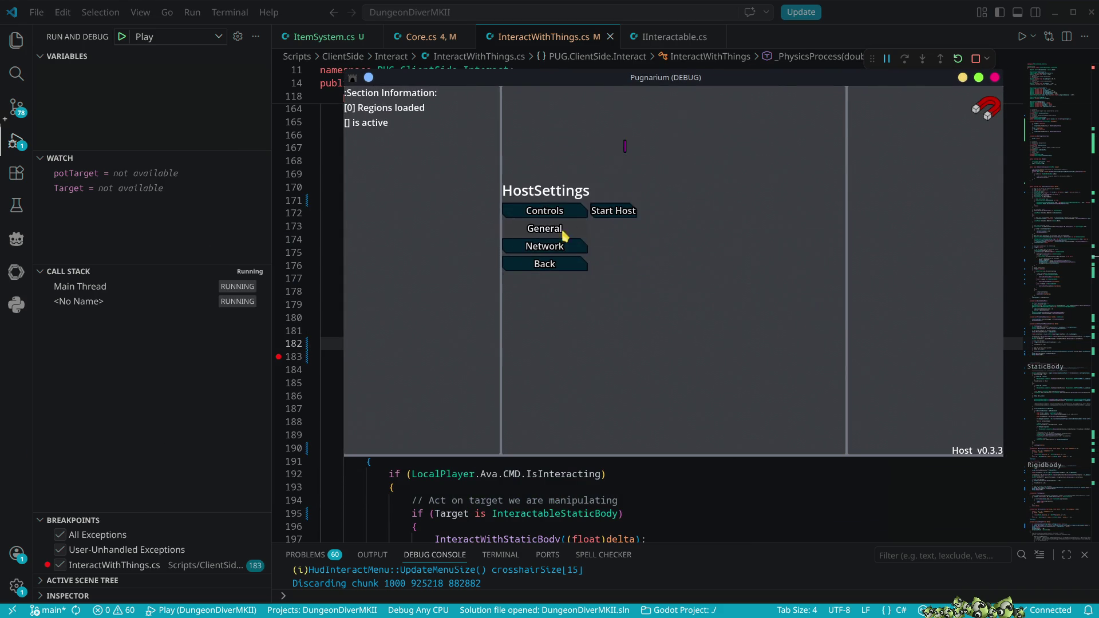
left_click(605, 212)
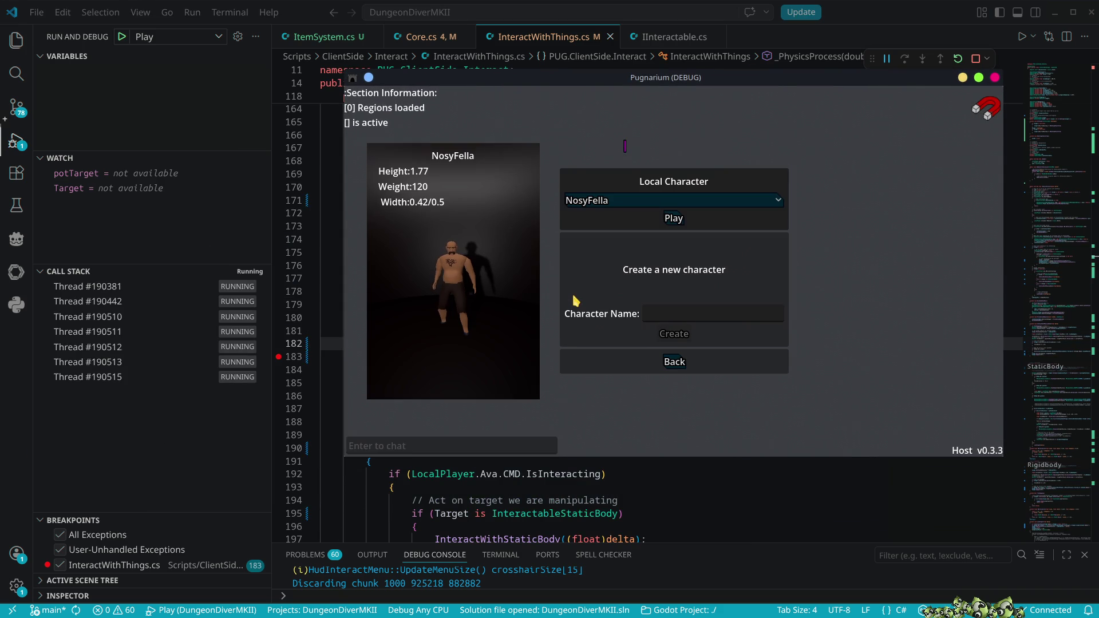
left_click(674, 219)
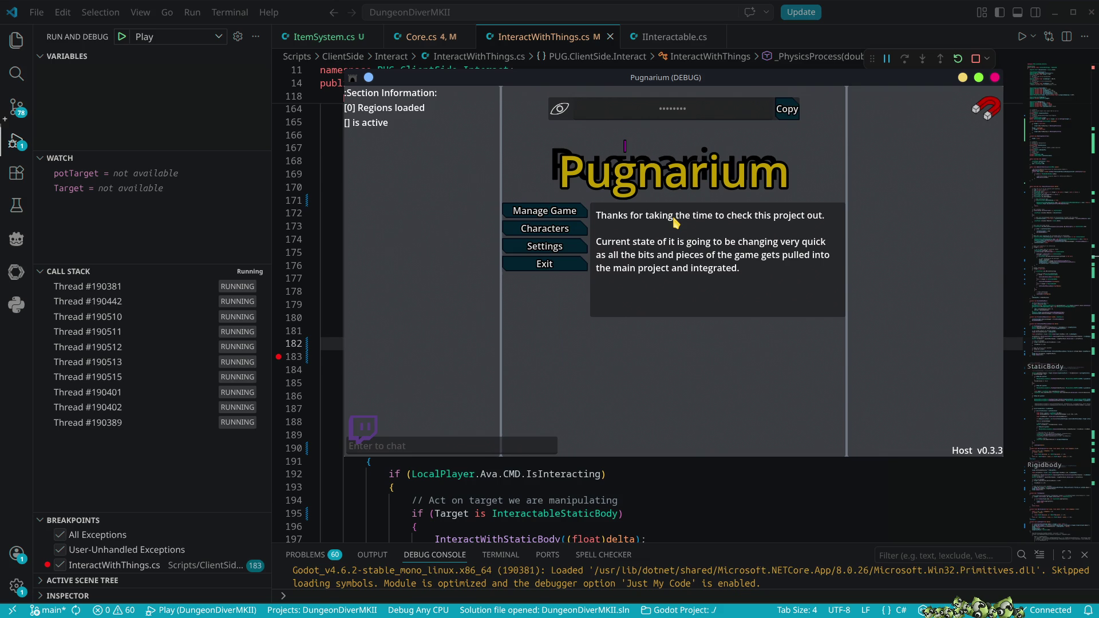
- Walk to the small round table, open the inventory, and use an egg
key("w")
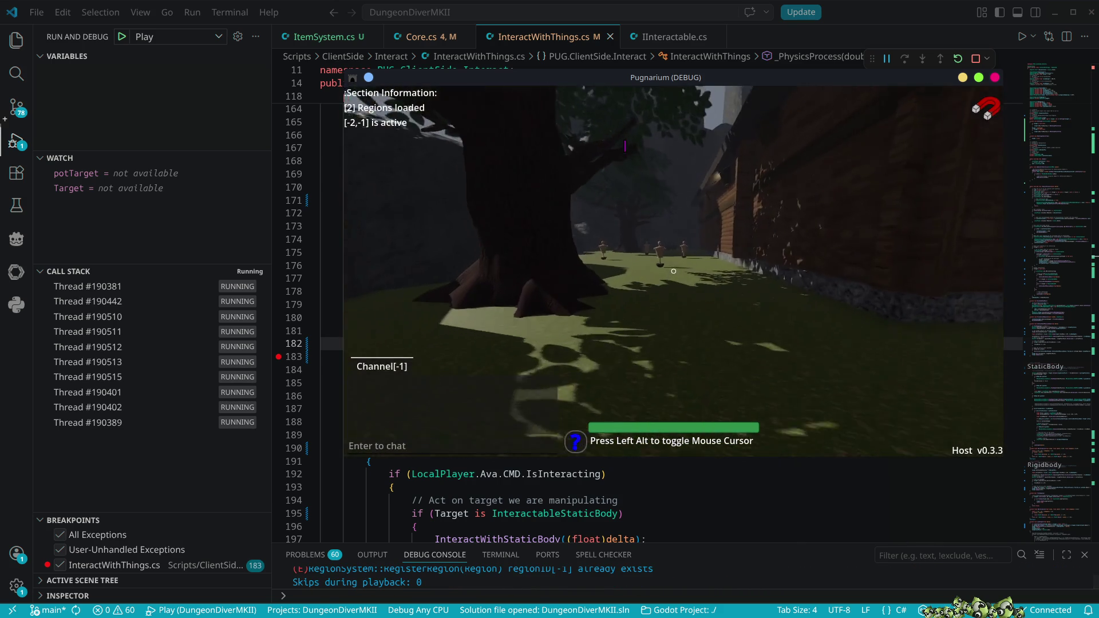
key("w")
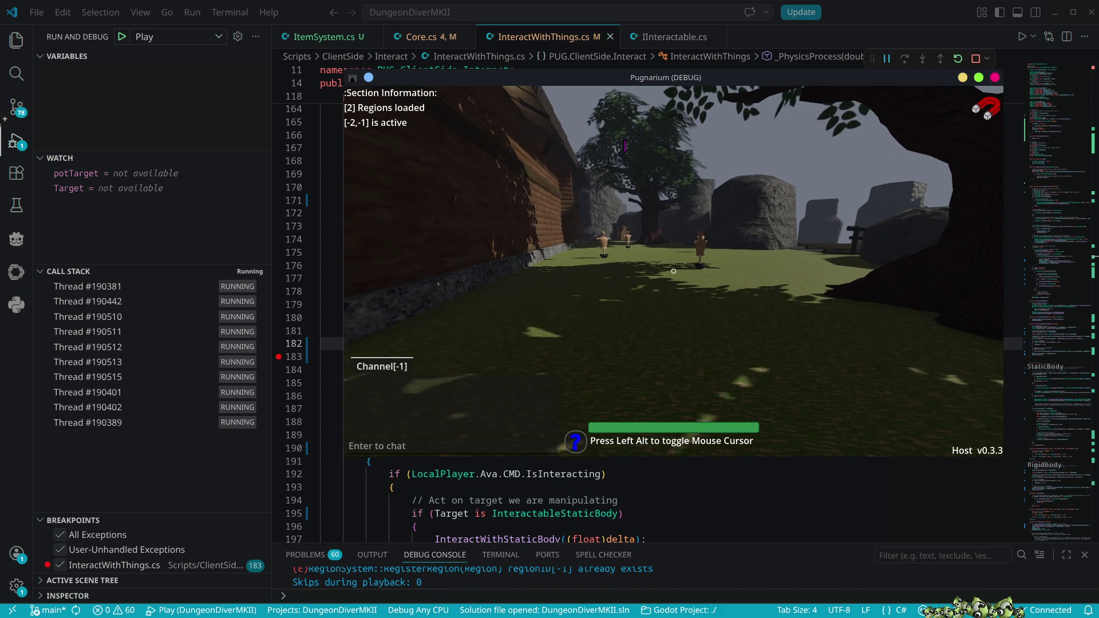
key("w")
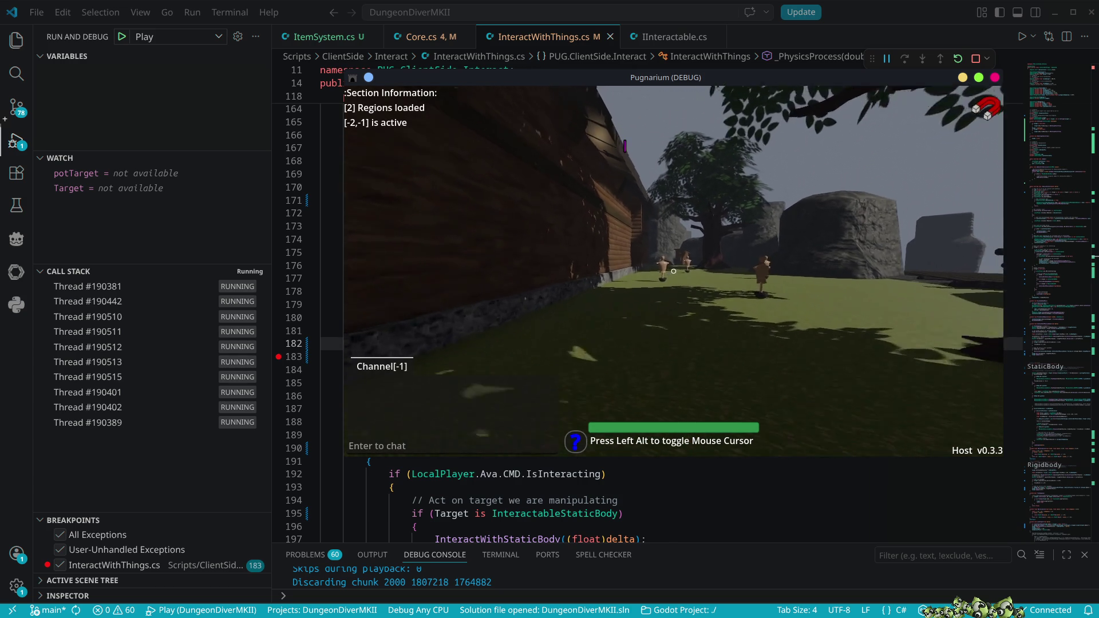
key("w")
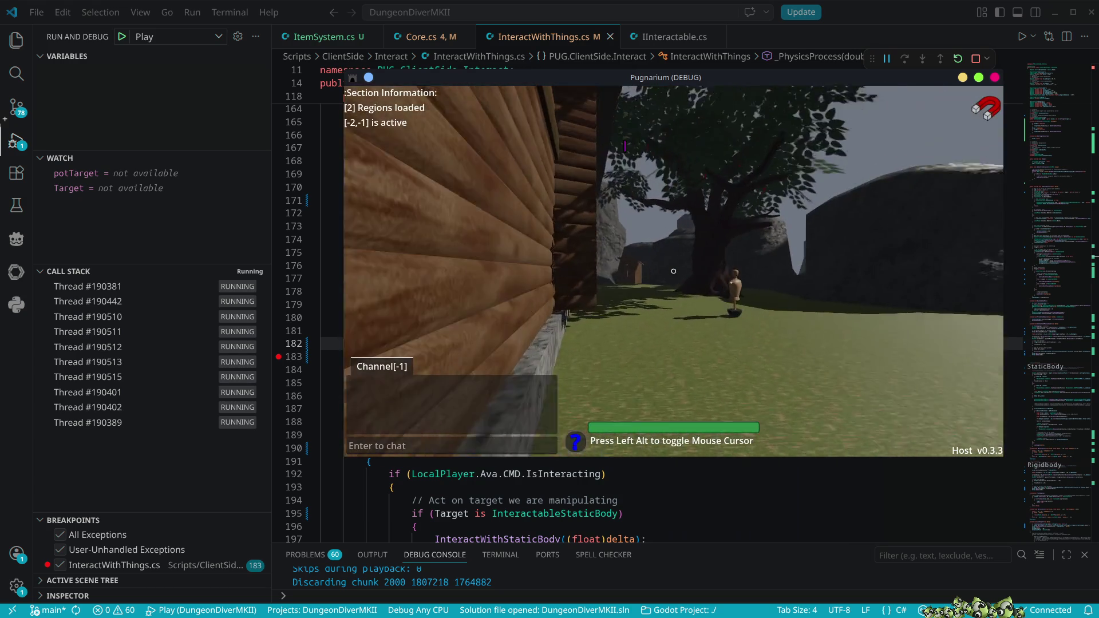
key("w")
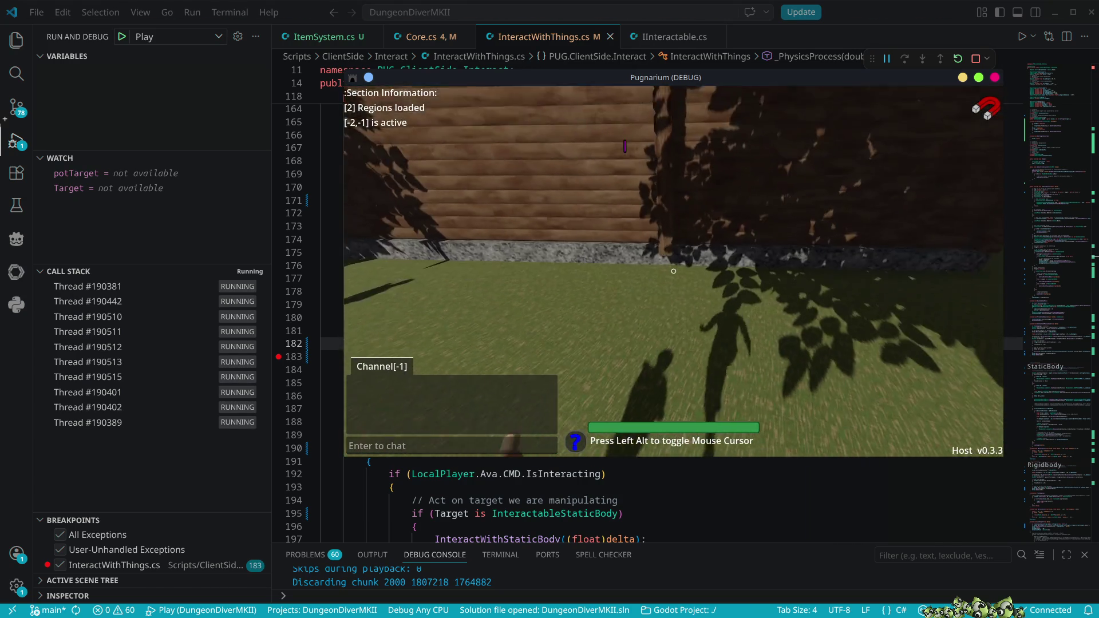
key("w")
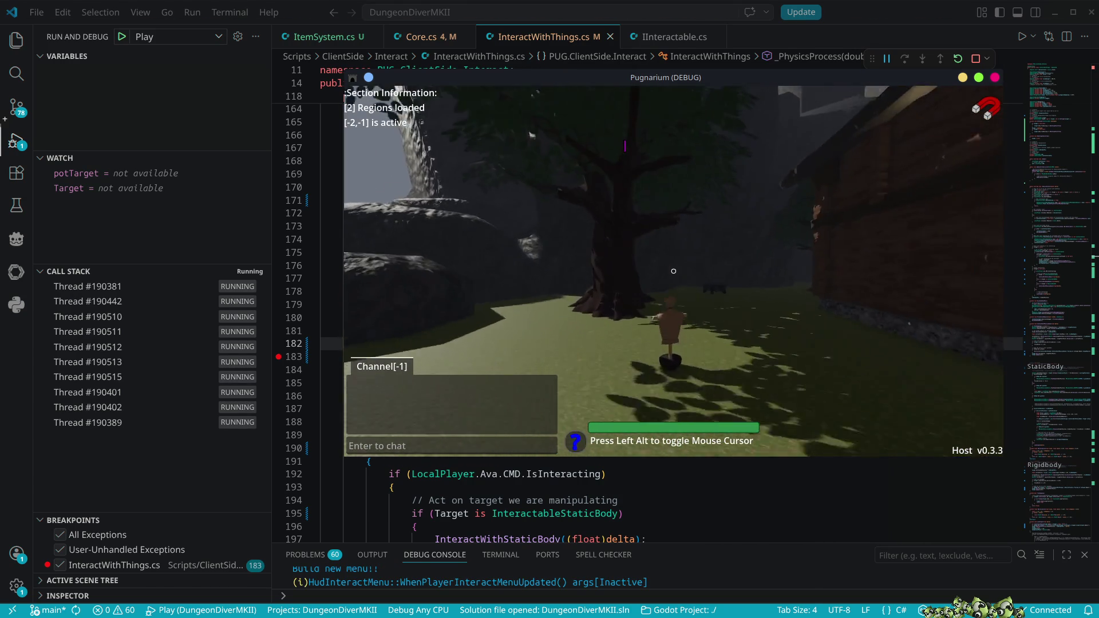
key("w")
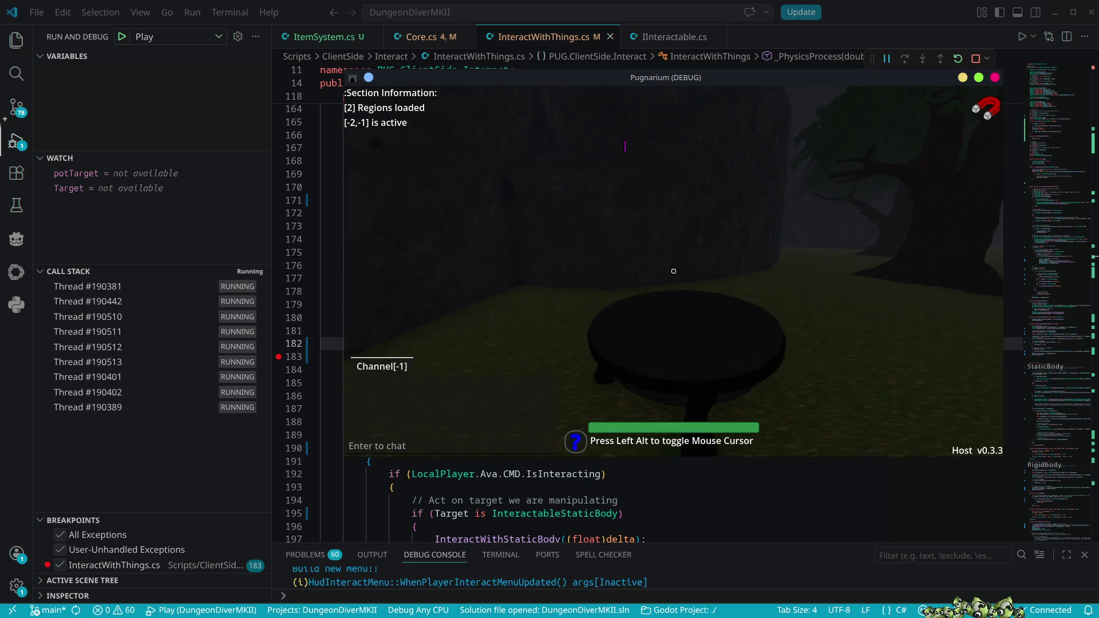
key("i")
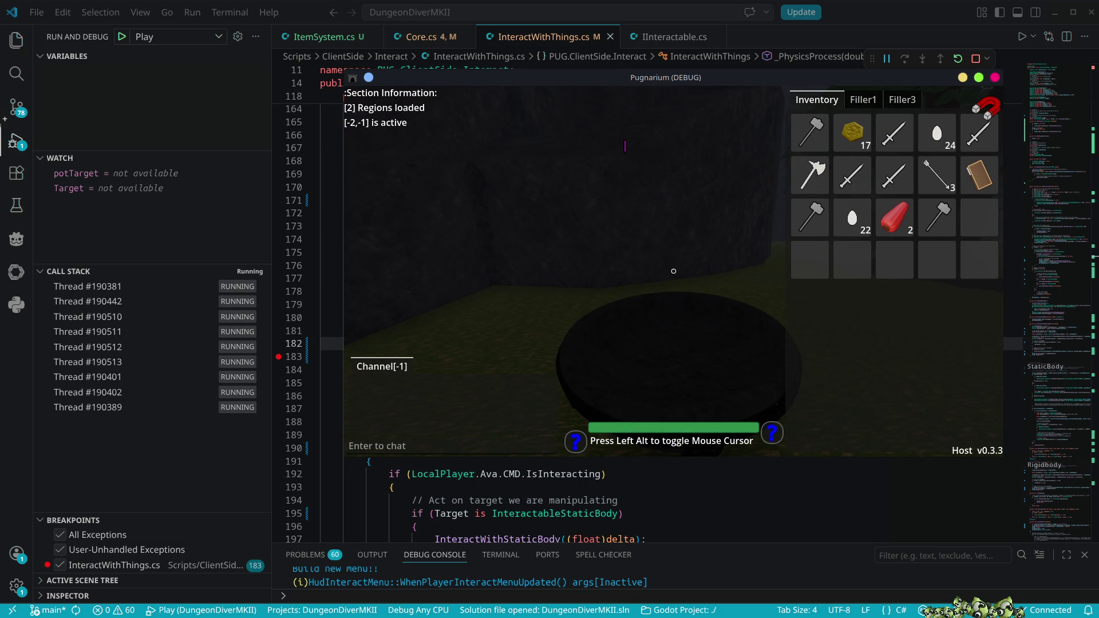
key("a")
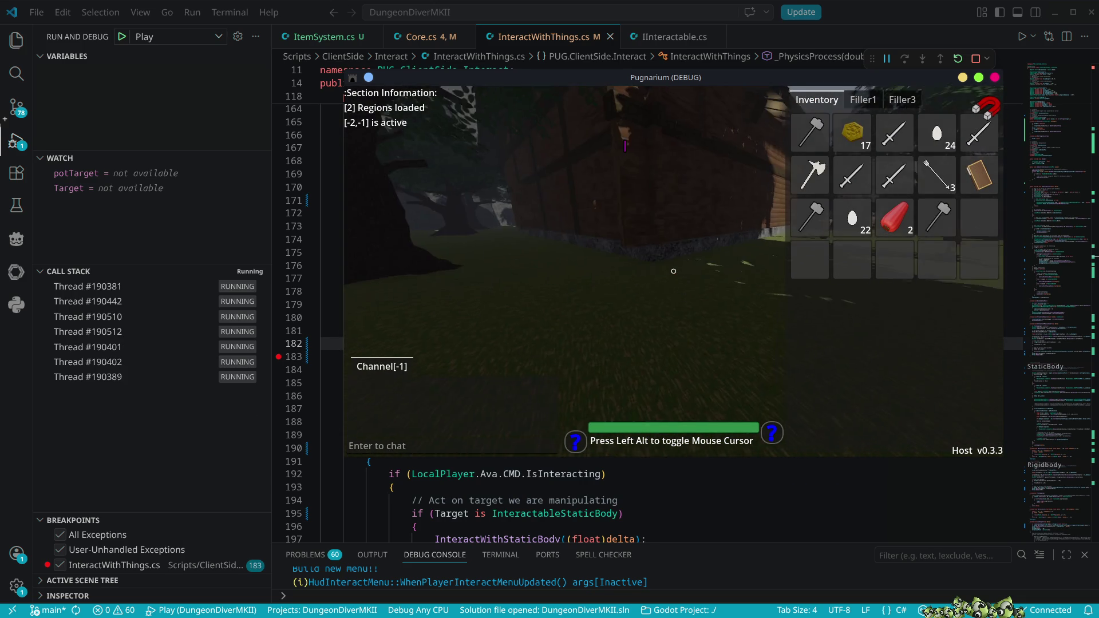
left_click(853, 218)
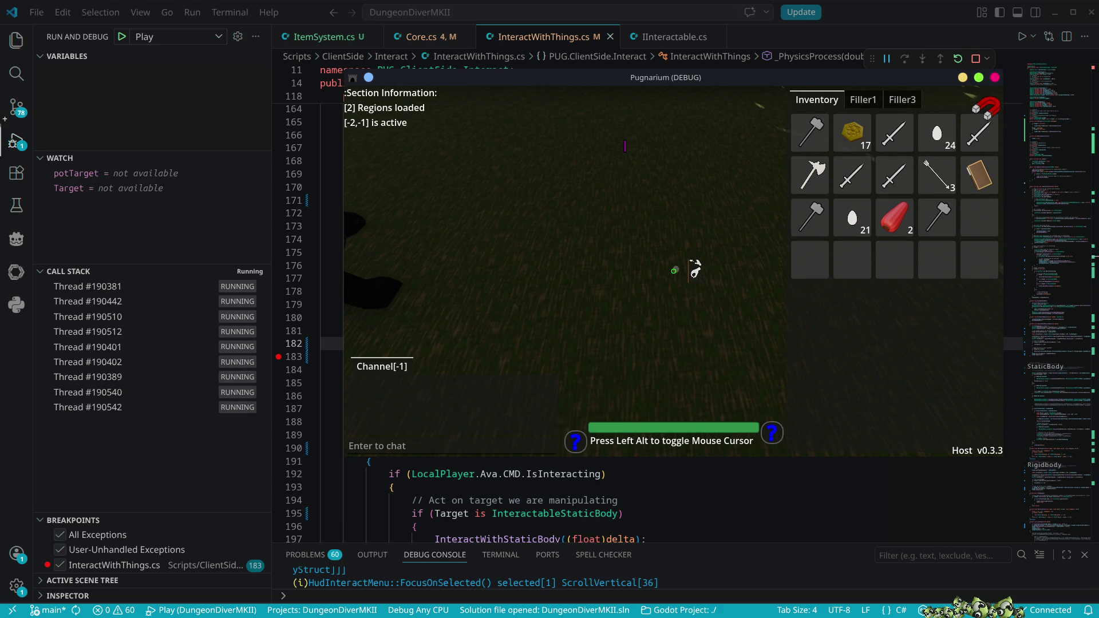
- Undo the stray 'e' characters on line 183, re-save, and continue past the breakpoint
type("eeeeeeeeeeeeeeeeeeeeeee")
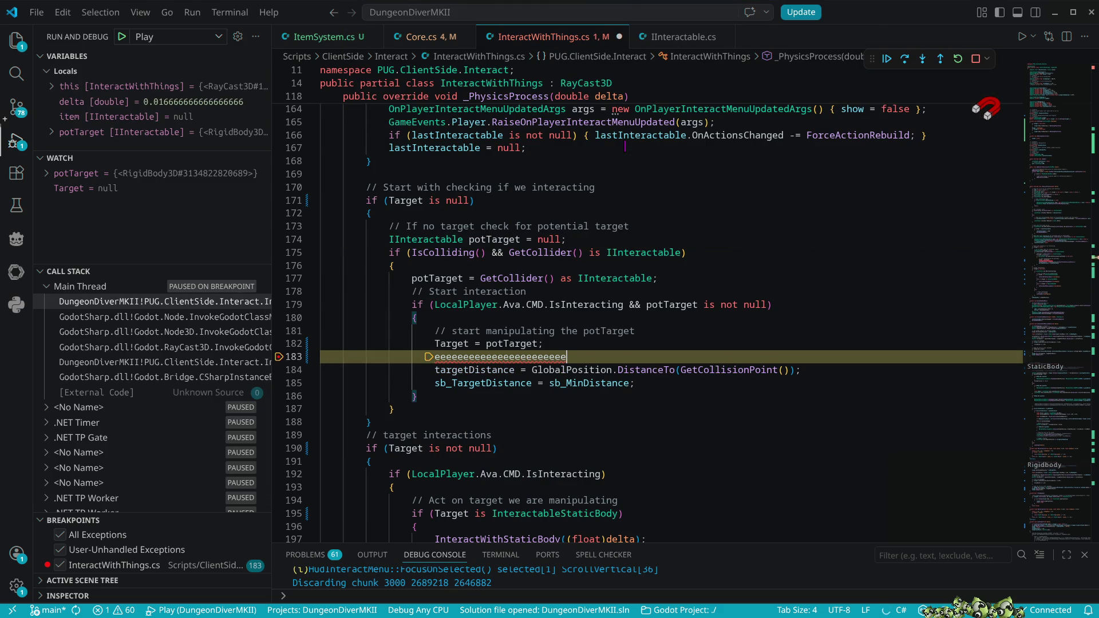
key("ctrl+z")
key("ctrl+s")
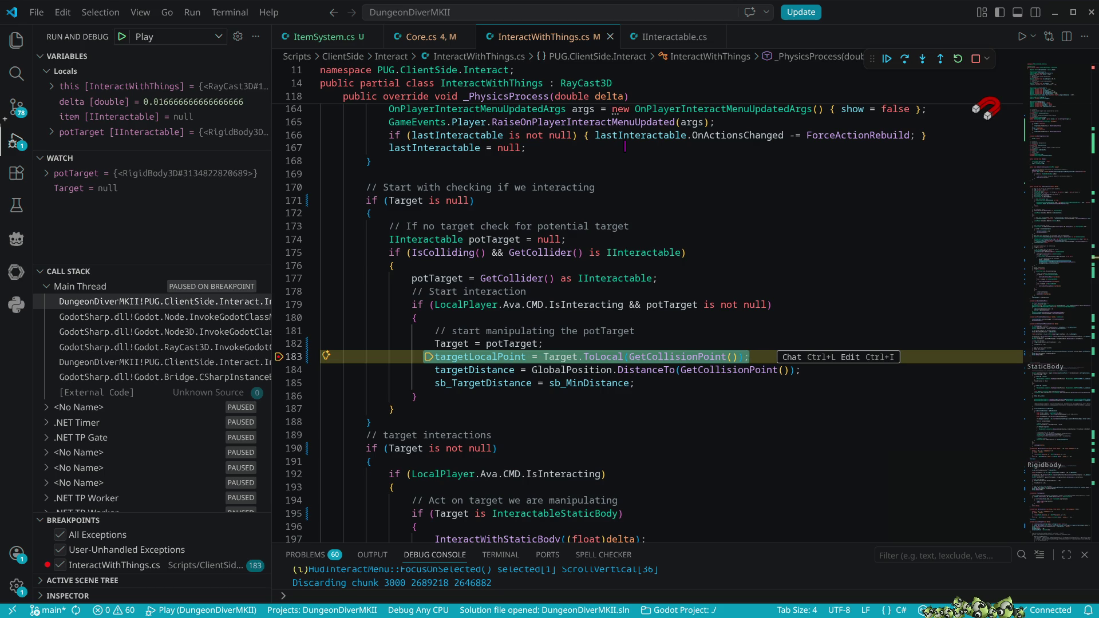
key("Escape")
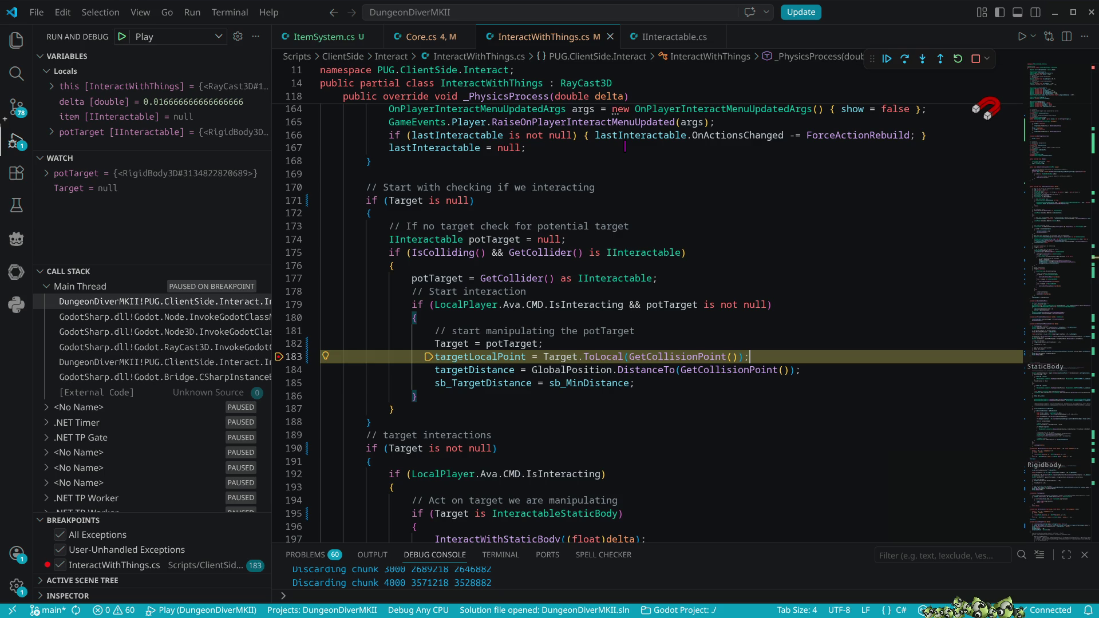
key("F10")
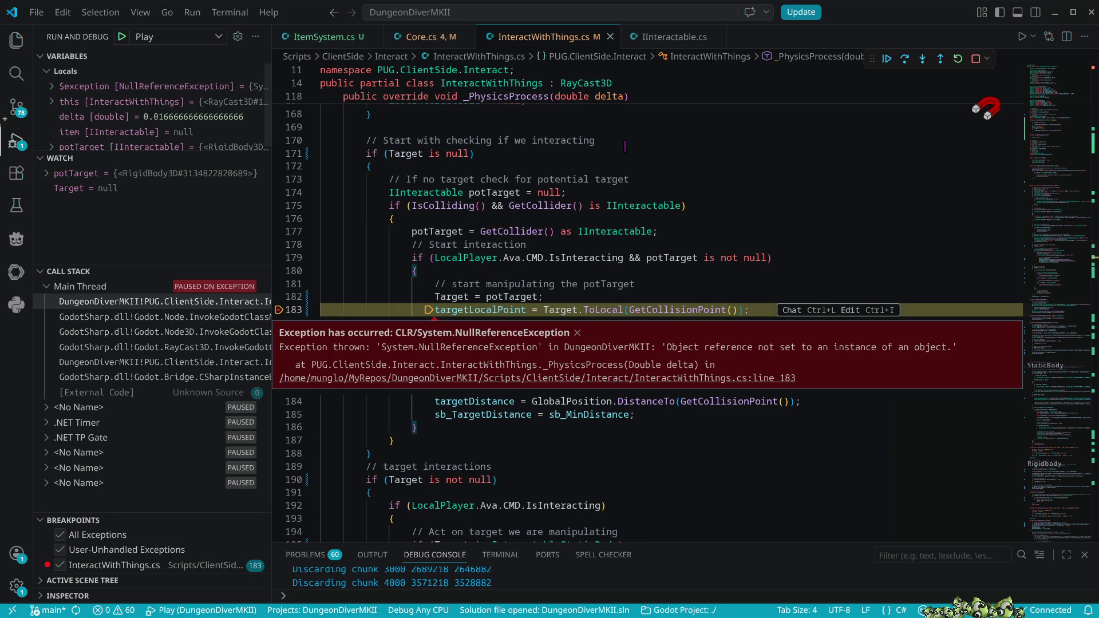
- Check the paused game, dismiss the exception message at line 183, and stop debugging
key("alt+Tab")
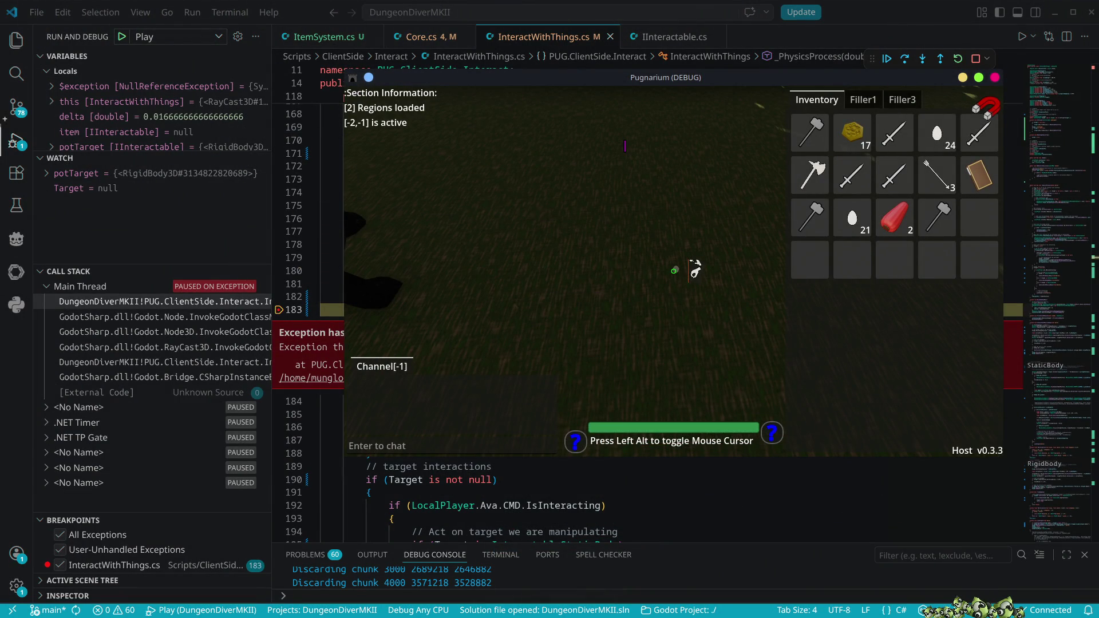
key("alt+Tab")
key("Escape")
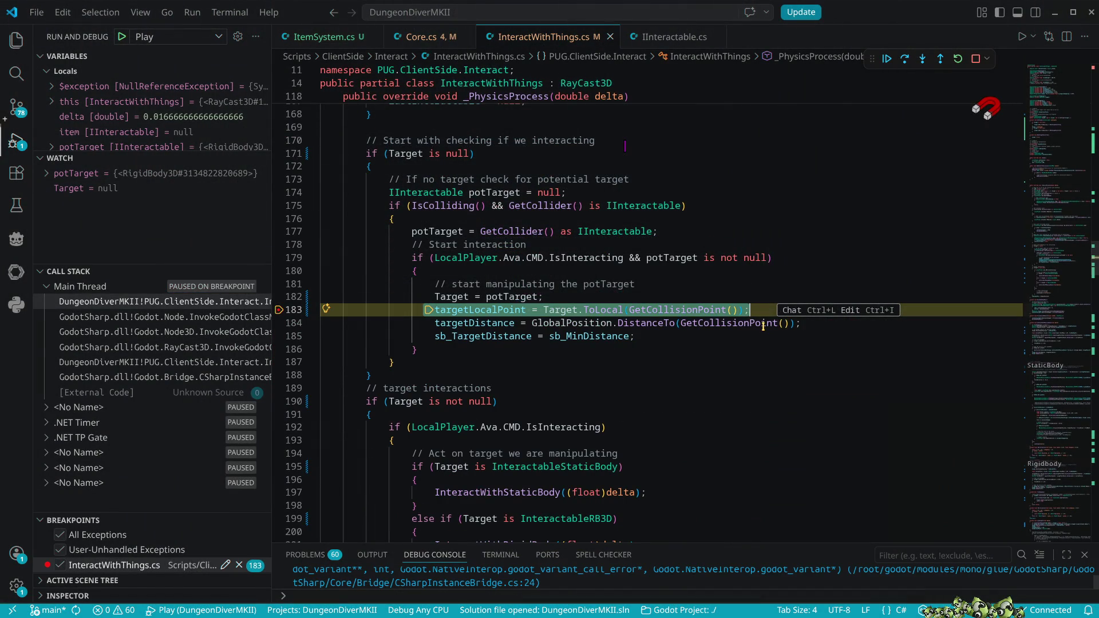
key("alt+Tab")
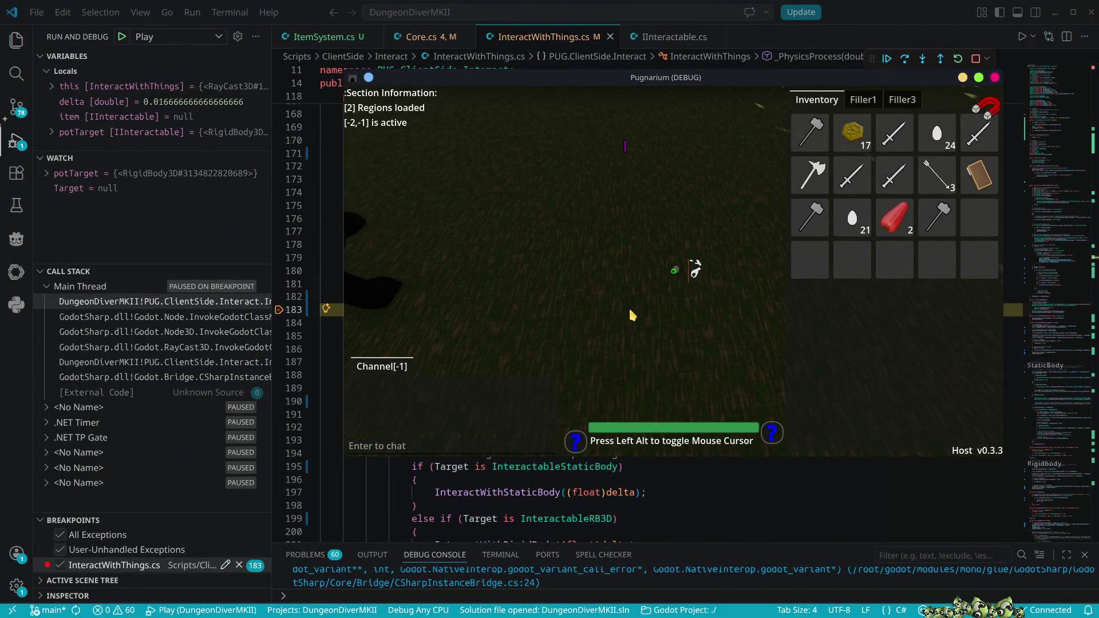
key("alt+Tab")
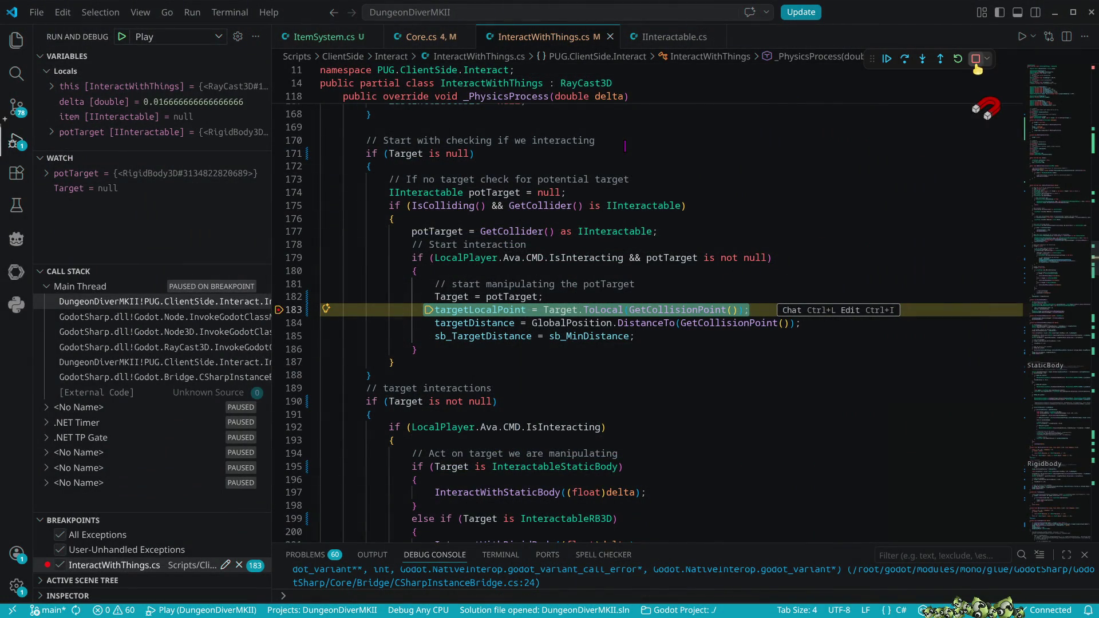
left_click(976, 60)
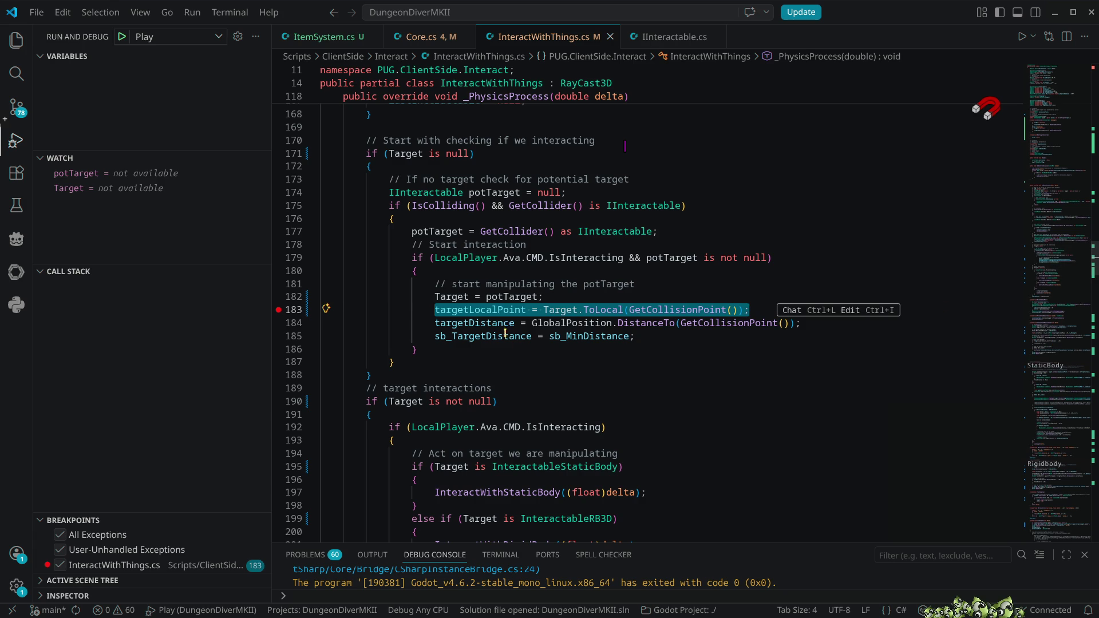
- Change the Target property's setter to call SetTarget(value) instead of SetTarget(target) and save InteractWithThings.cs
left_click(447, 298)
left_click(447, 298, "ctrl")
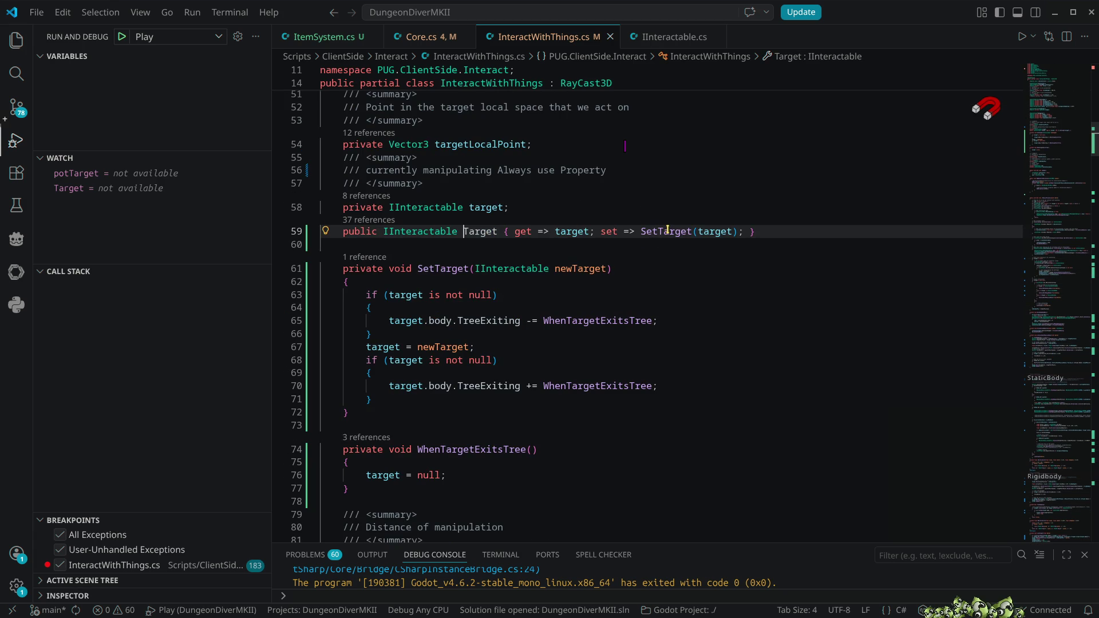
mouse_move(669, 230)
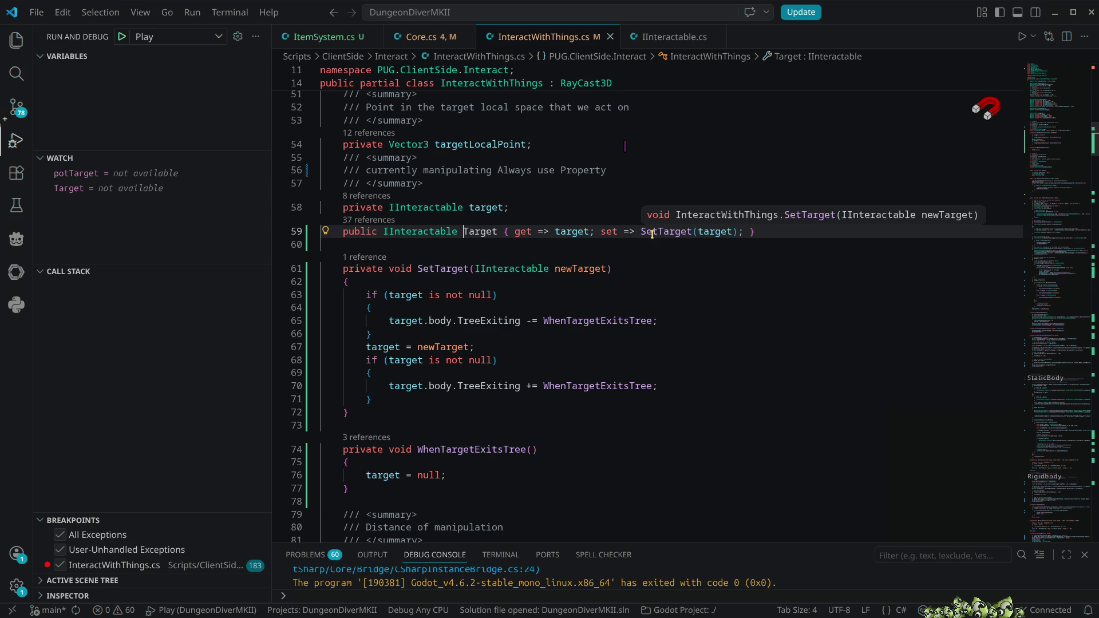
mouse_move(724, 231)
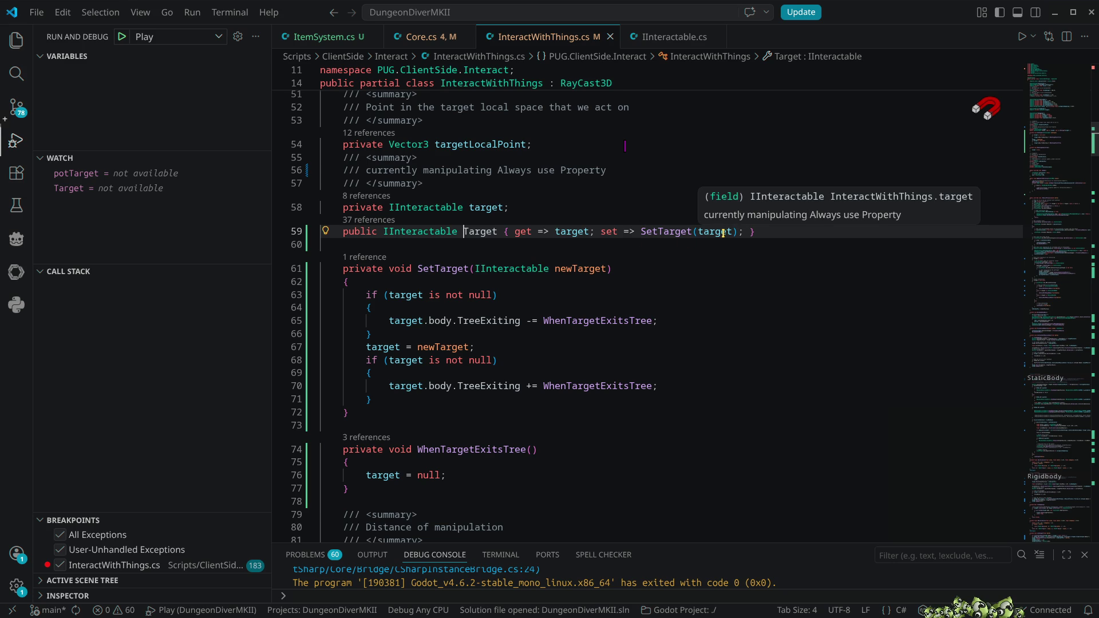
double_click(725, 232)
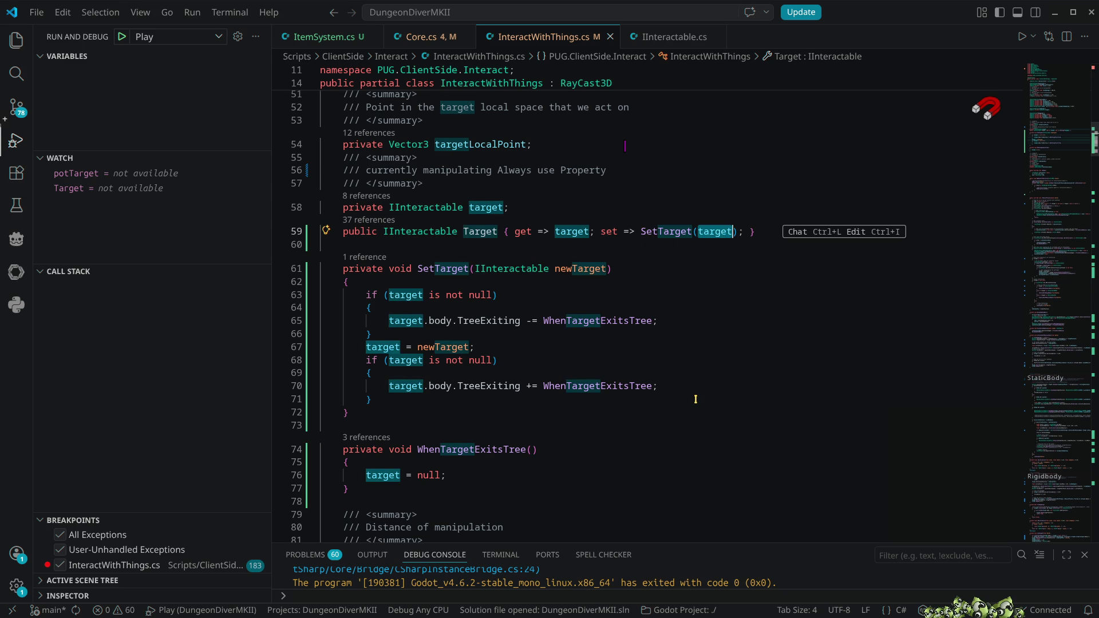
type("value")
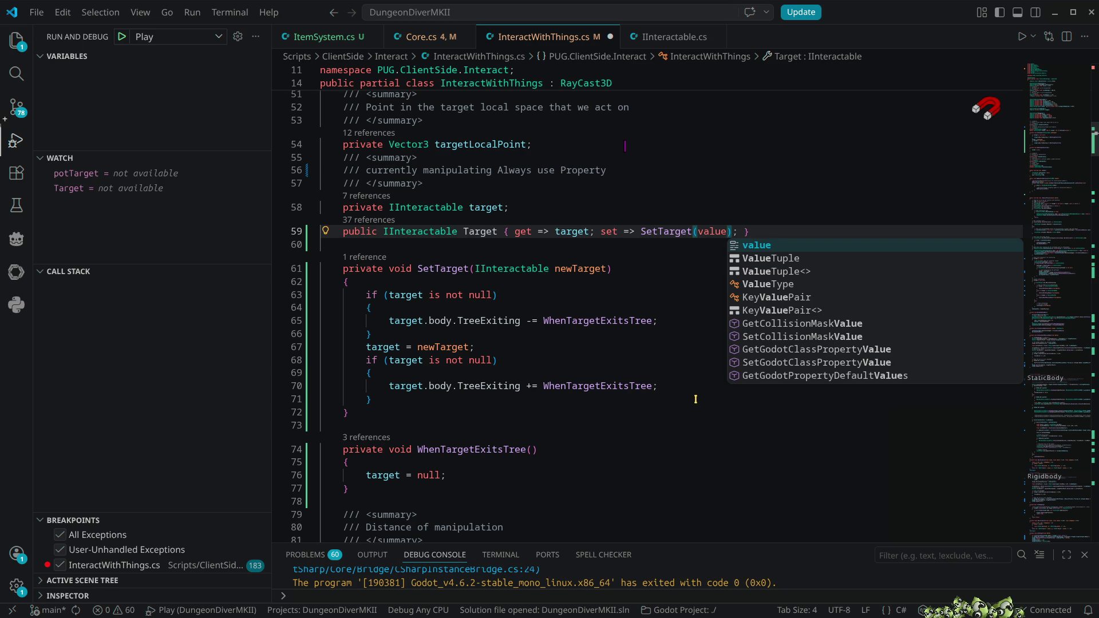
left_click(636, 269)
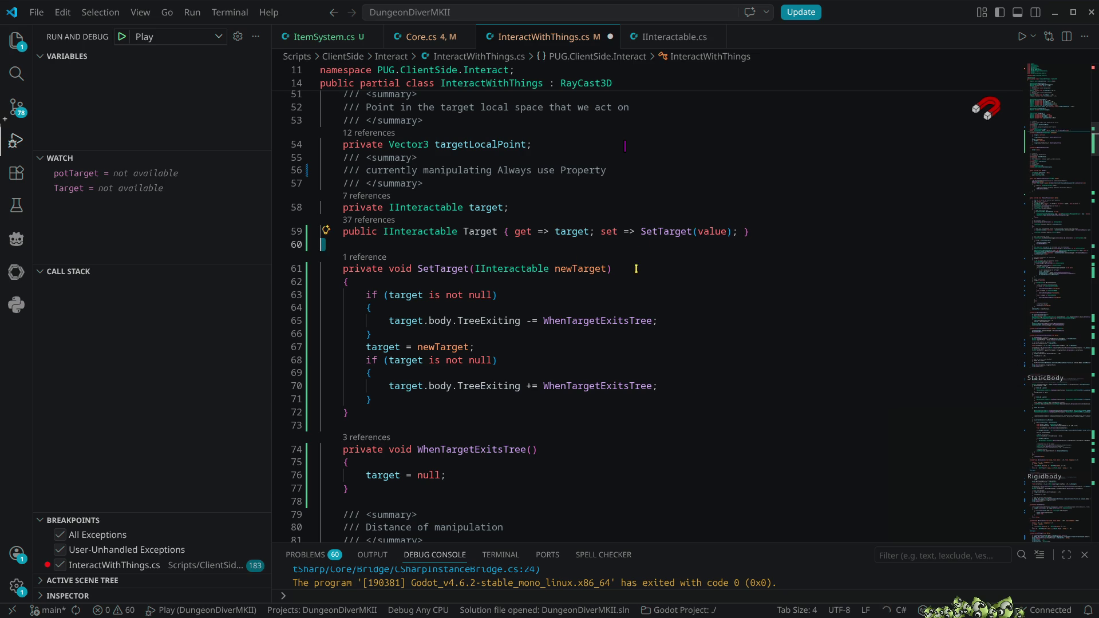
key("ctrl+s")
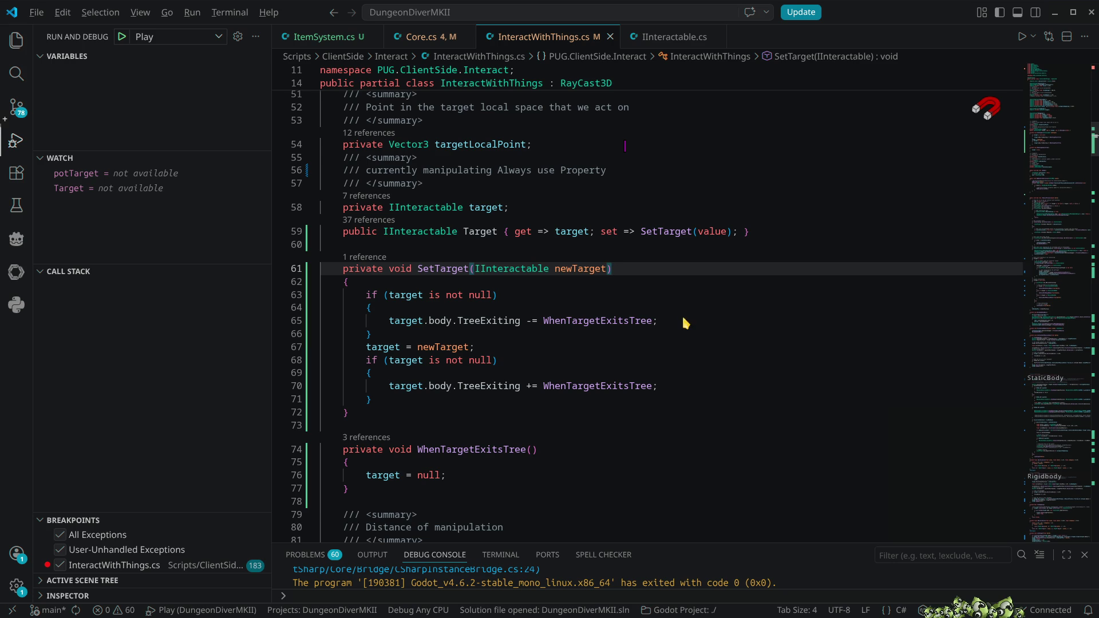
key("alt+Tab")
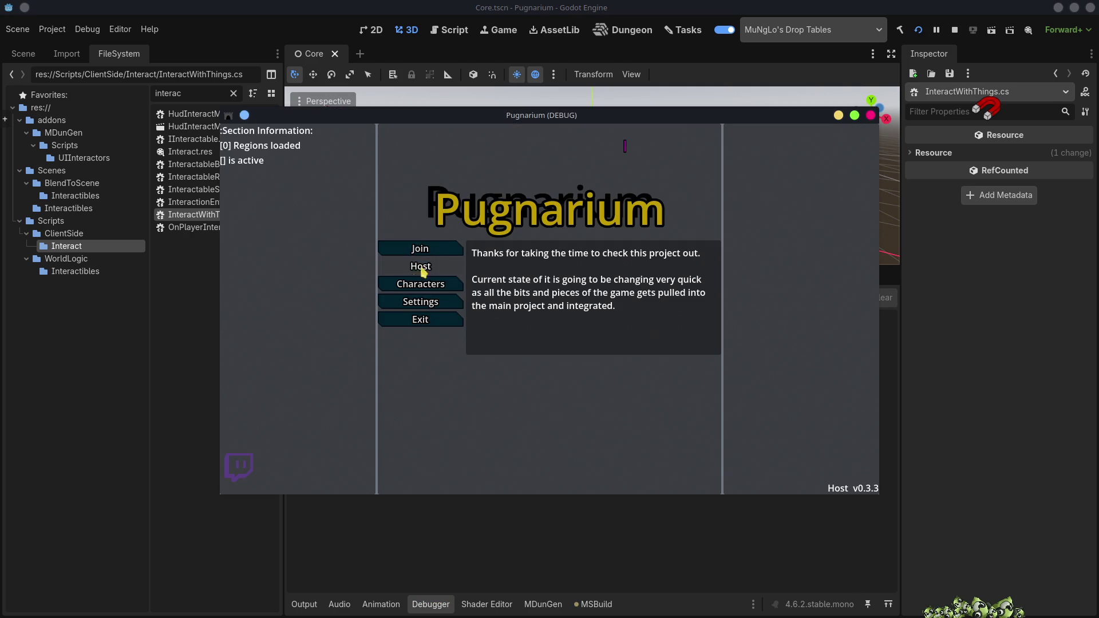
- Start the game as host, enter the world with the character, and open the inventory
left_click(424, 267)
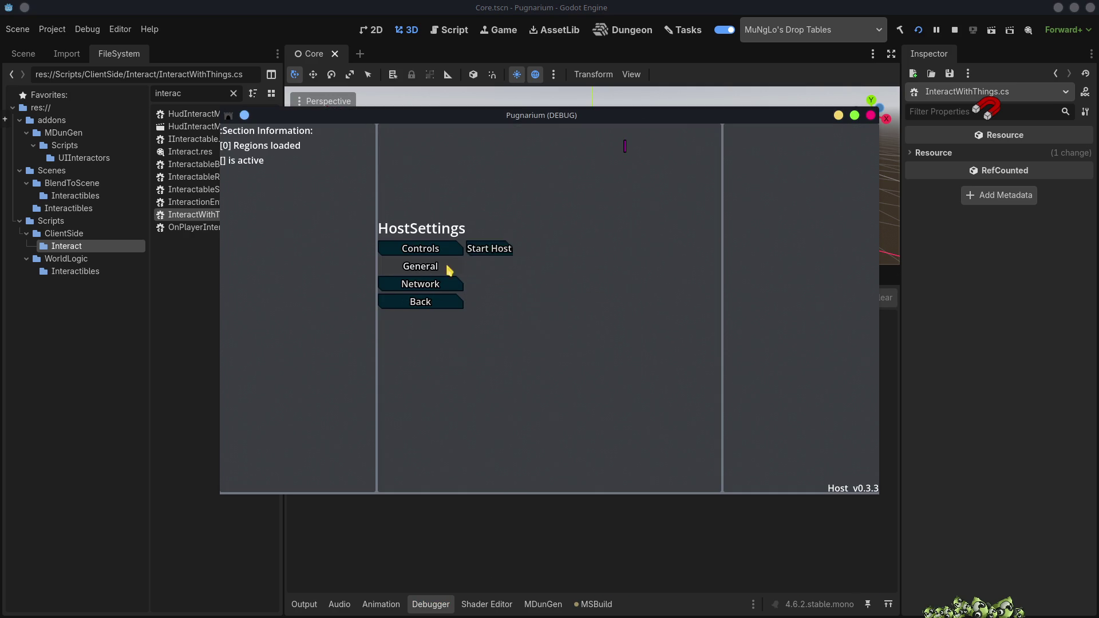
left_click(481, 253)
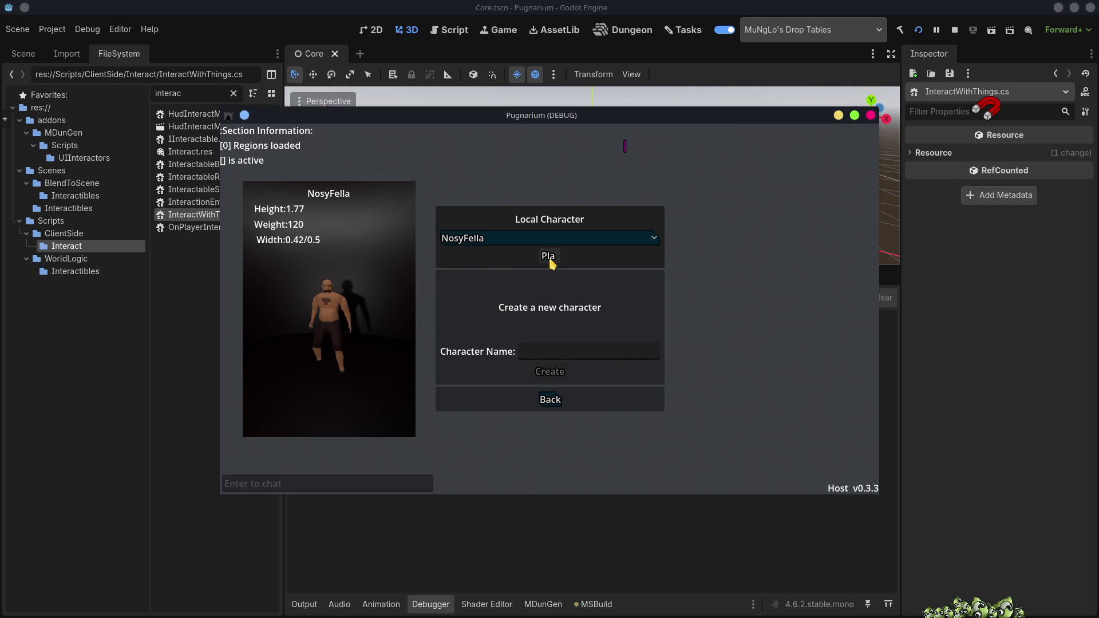
left_click(548, 256)
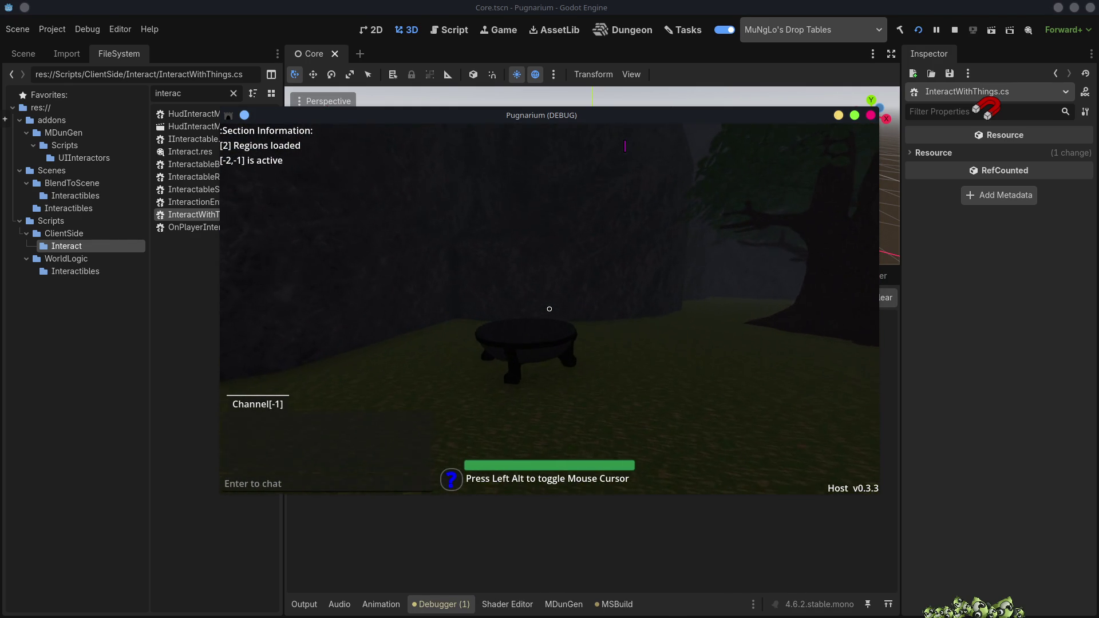
key("i")
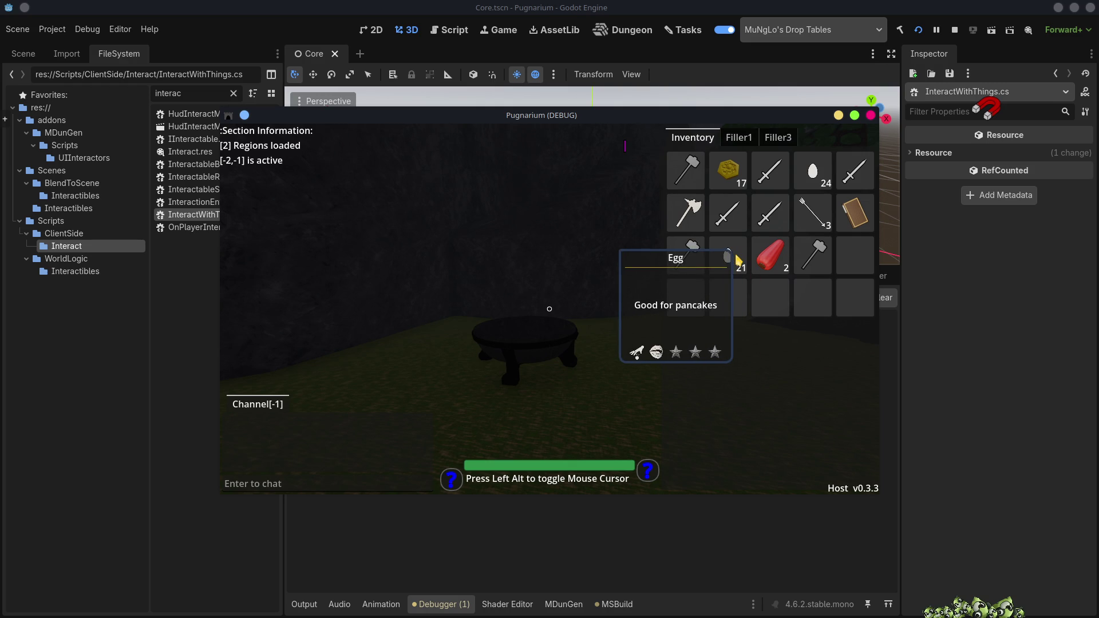
- Drop an egg from the inventory and walk past the table toward the training dummies
right_click(732, 256)
key("Alt_L")
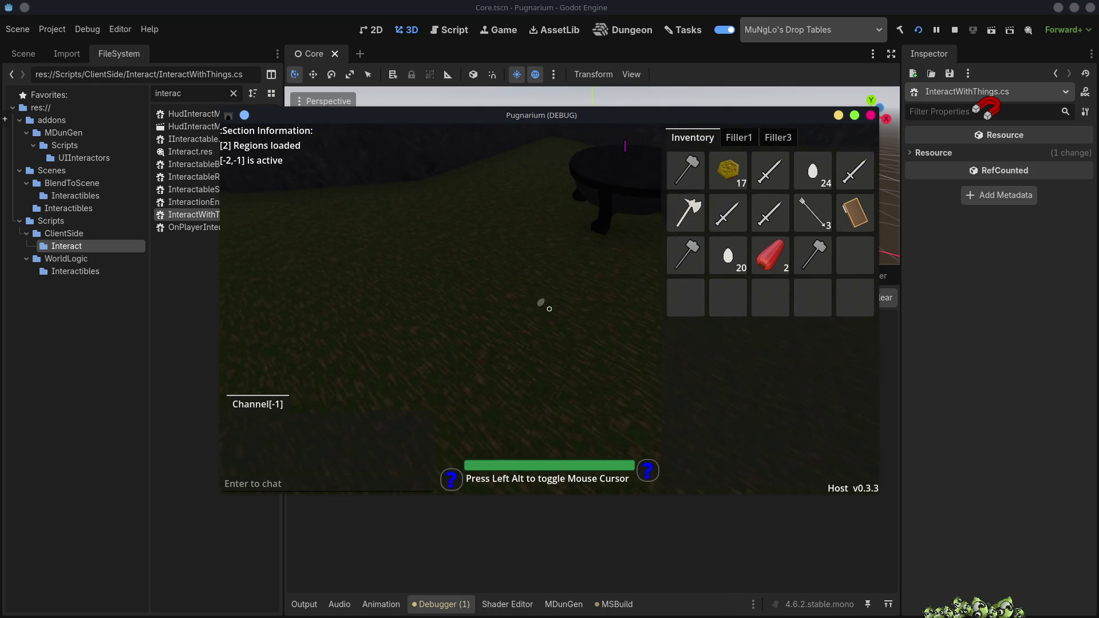
key("w")
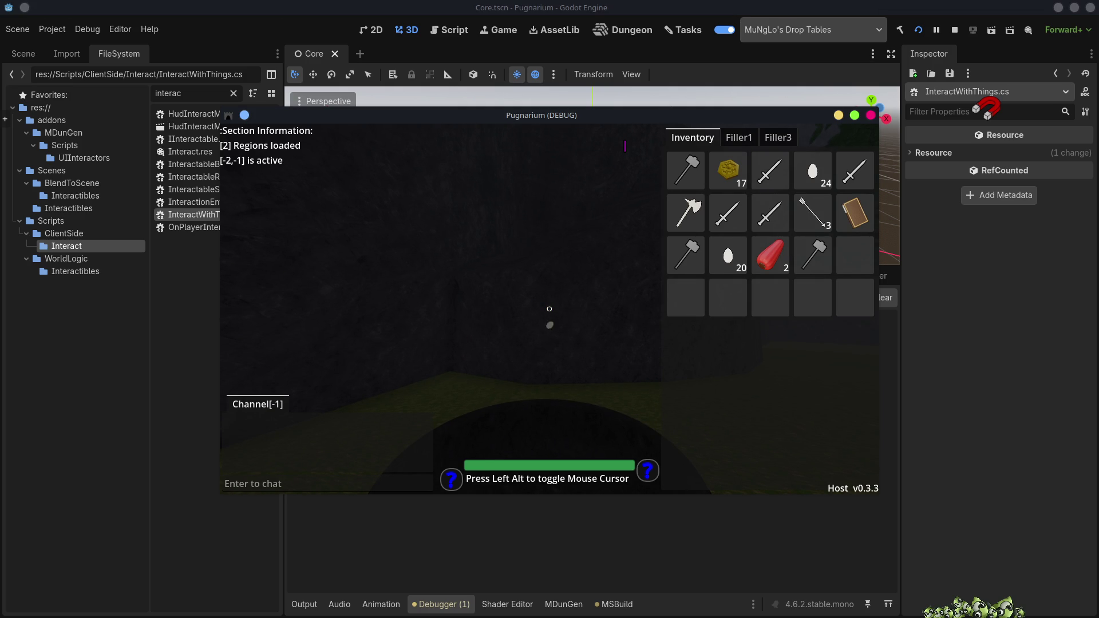
key("w")
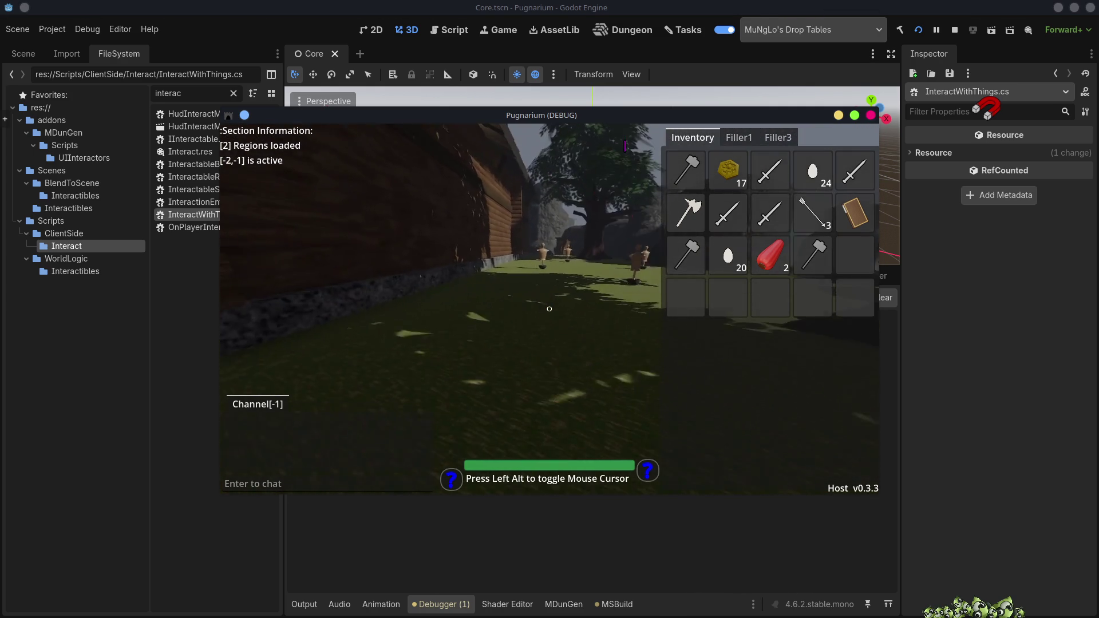
- Close the inventory, switch to first person, and walk across the porch toward the rock wall
key("w")
key("Tab")
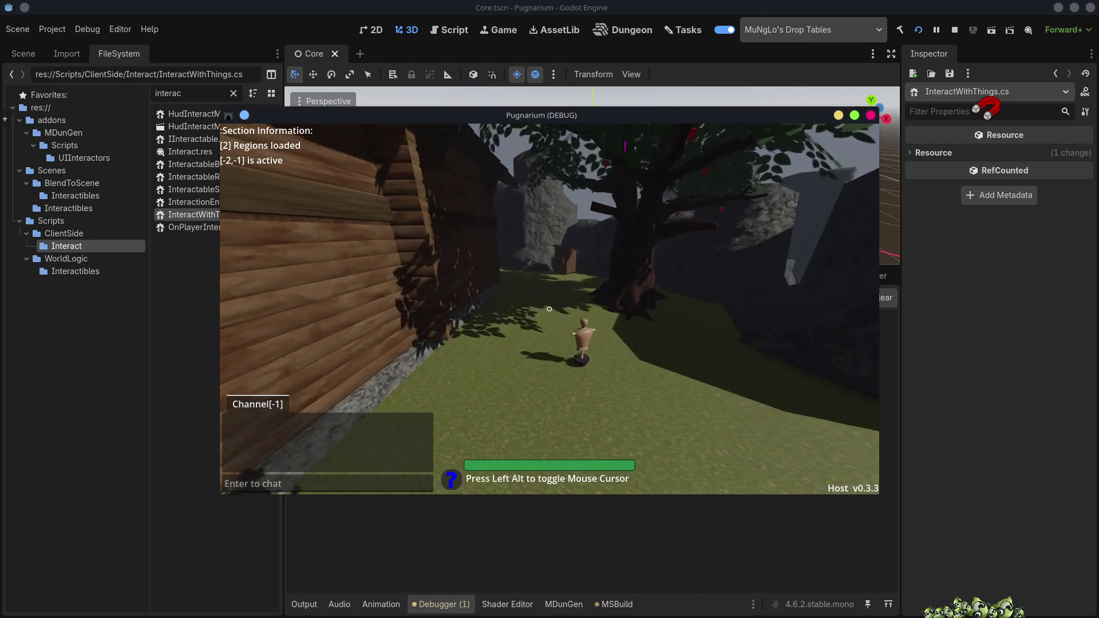
scroll(550, 309, "up", 3)
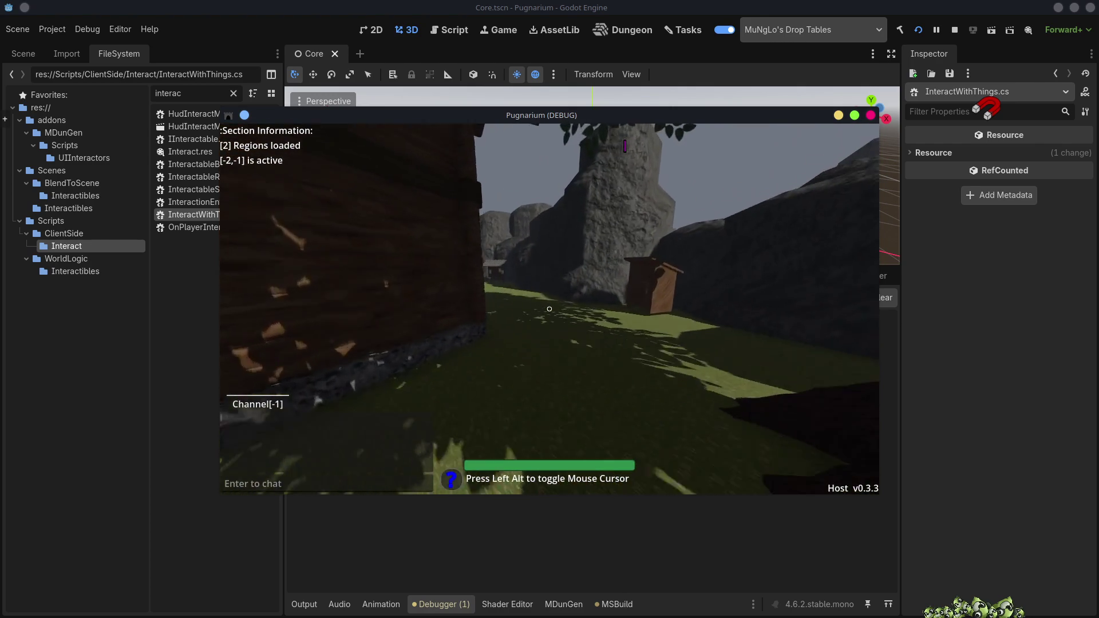
key("w")
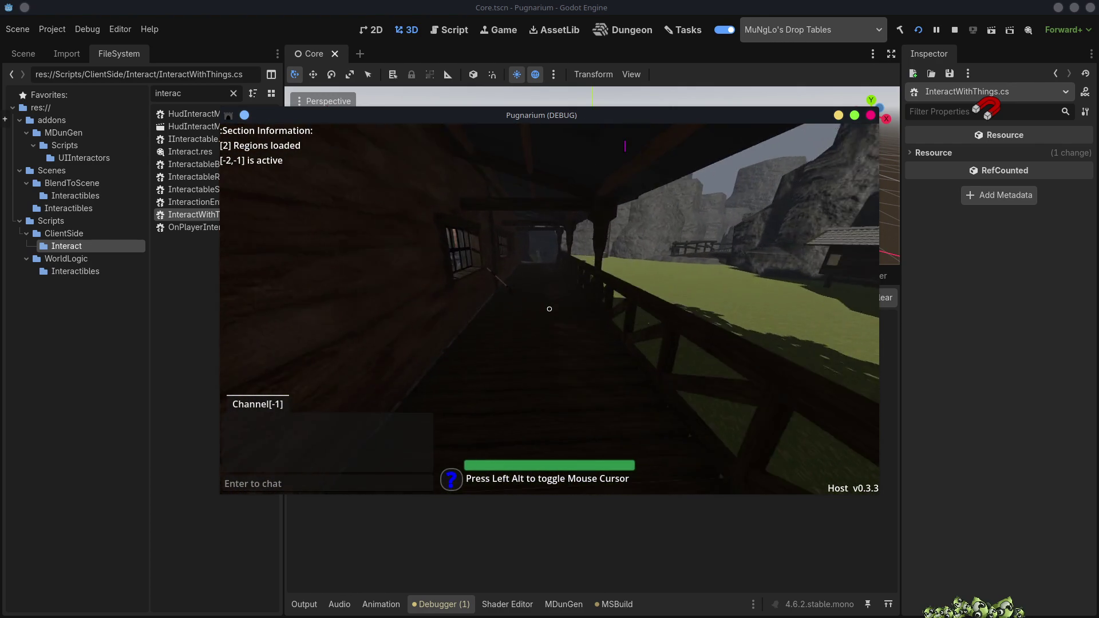
key("w")
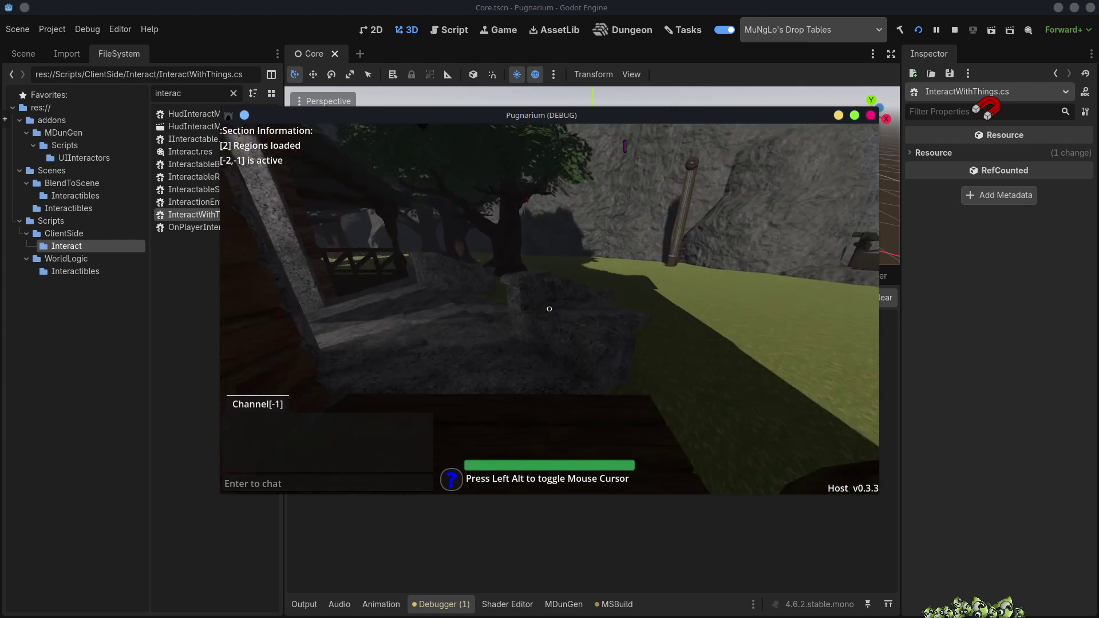
key("w")
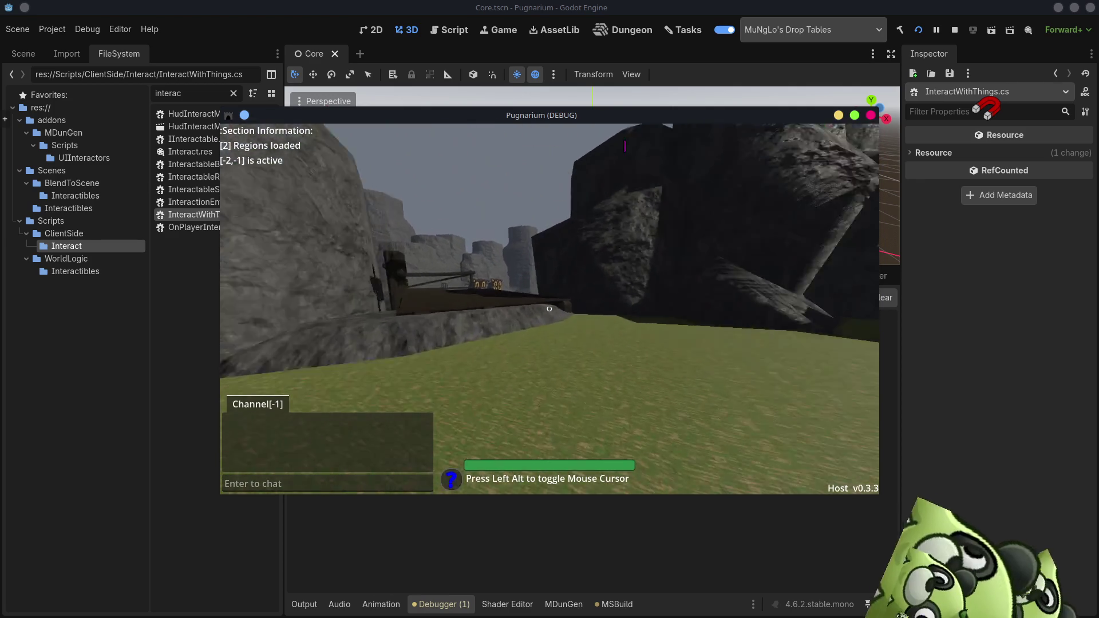
key("w")
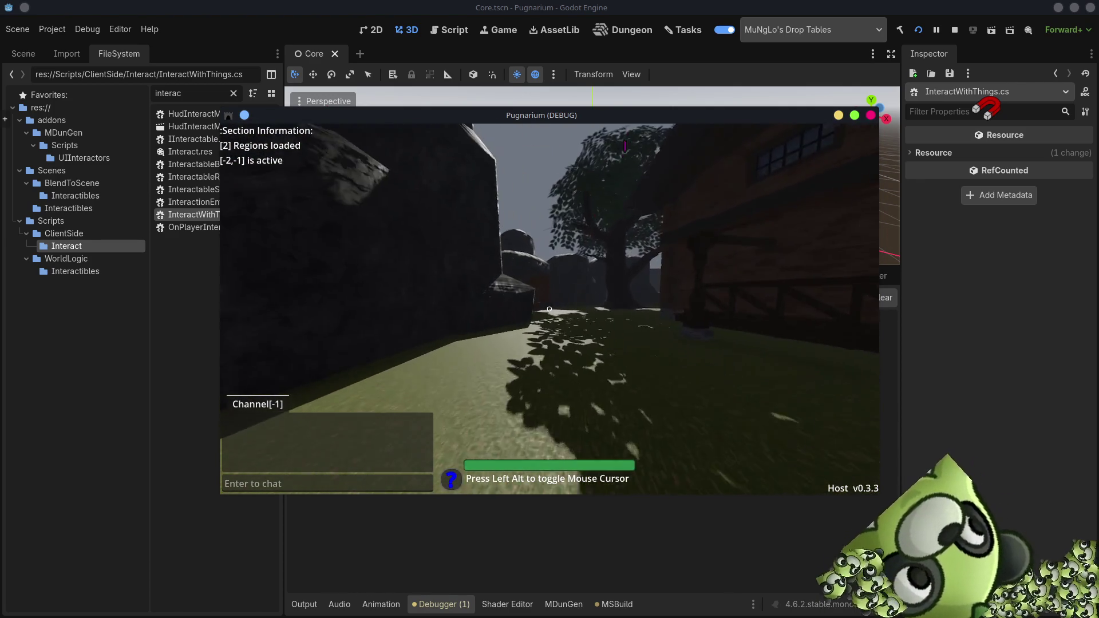
key("w")
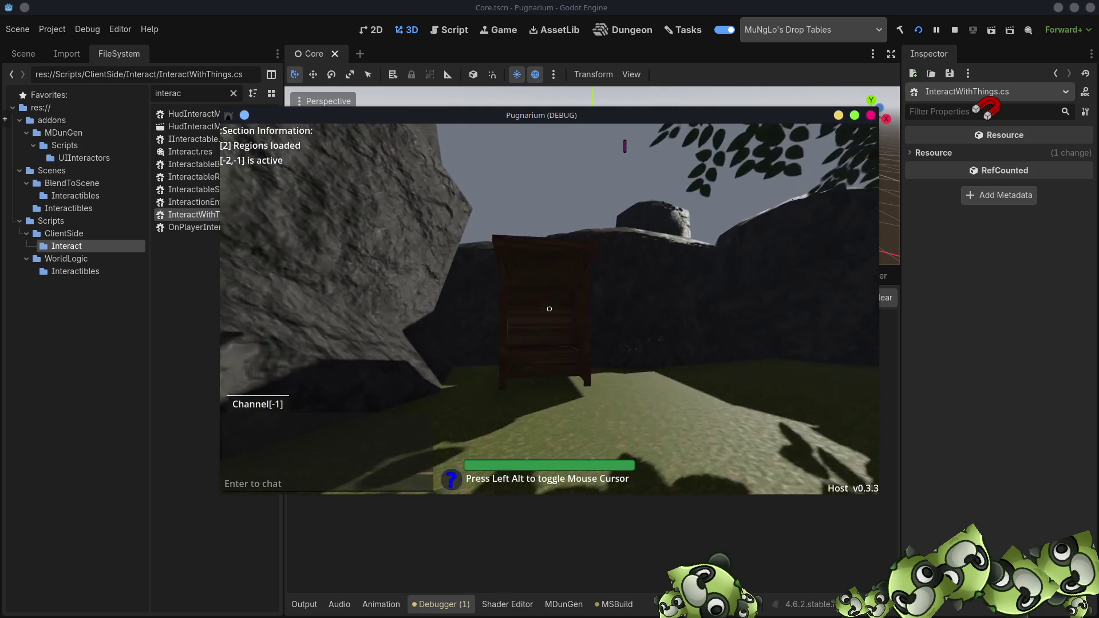
- Inspect the outhouse up close in-game, then close the debug game and enlarge the 3D viewport
key("w")
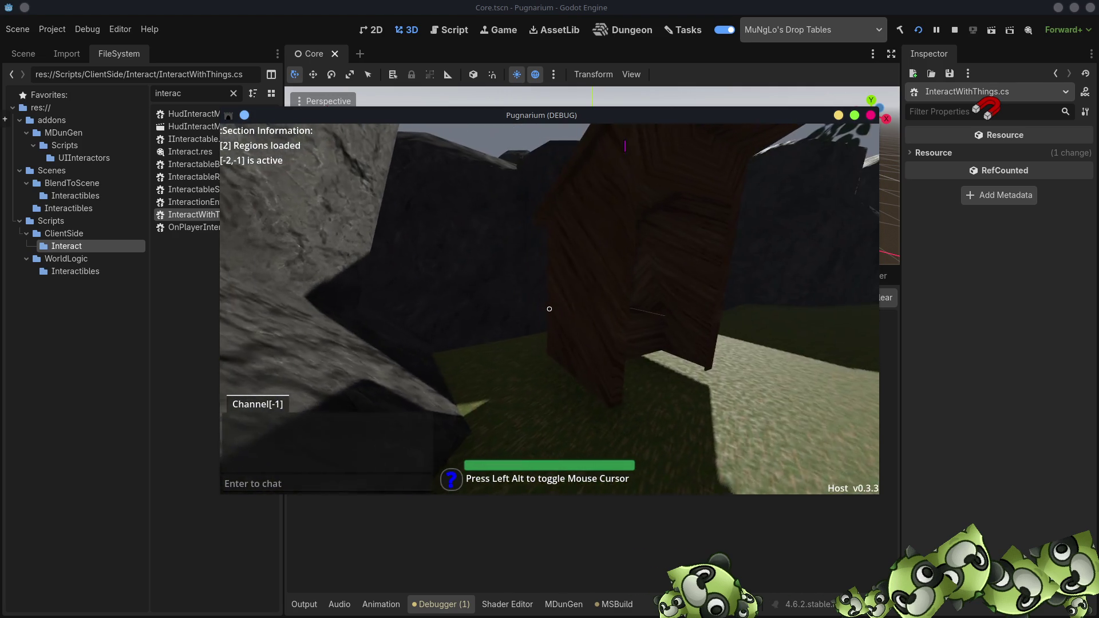
key("s")
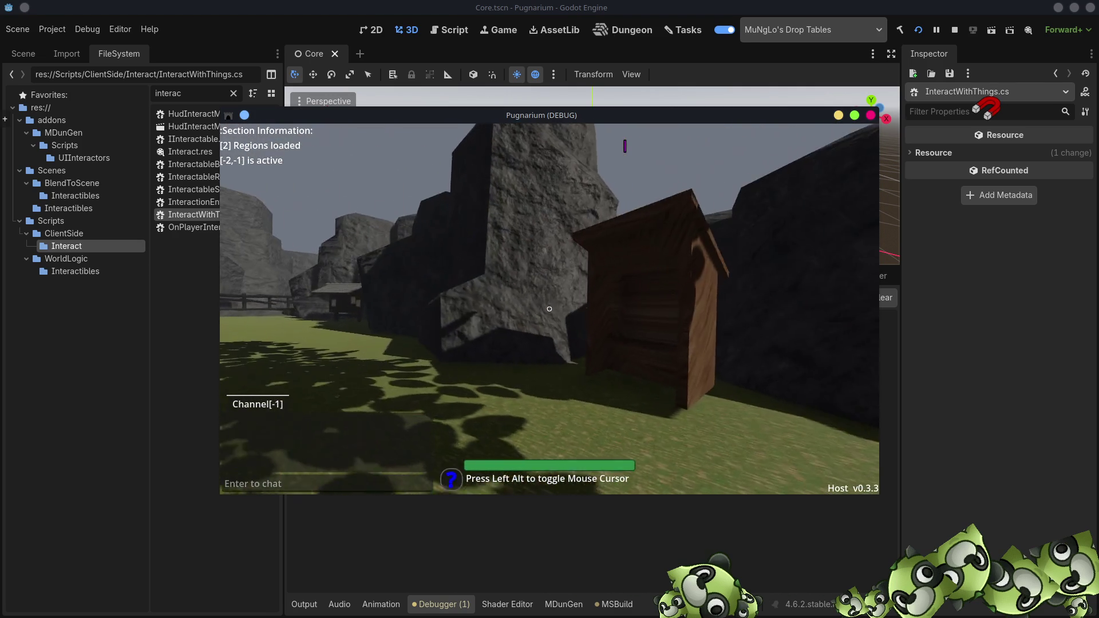
key("Alt_L")
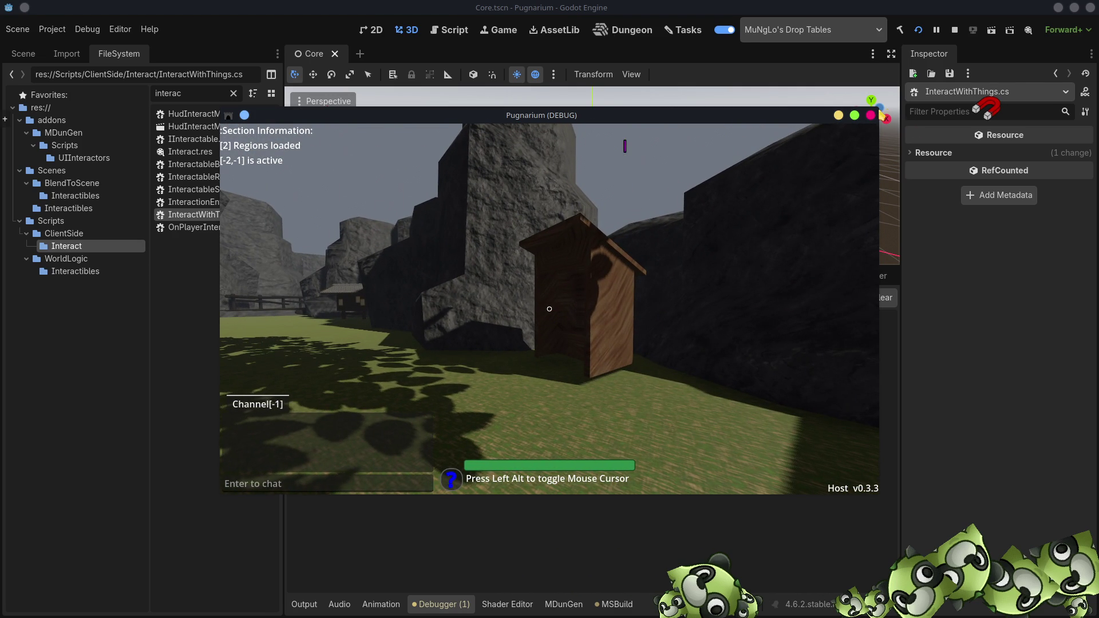
left_click(870, 116)
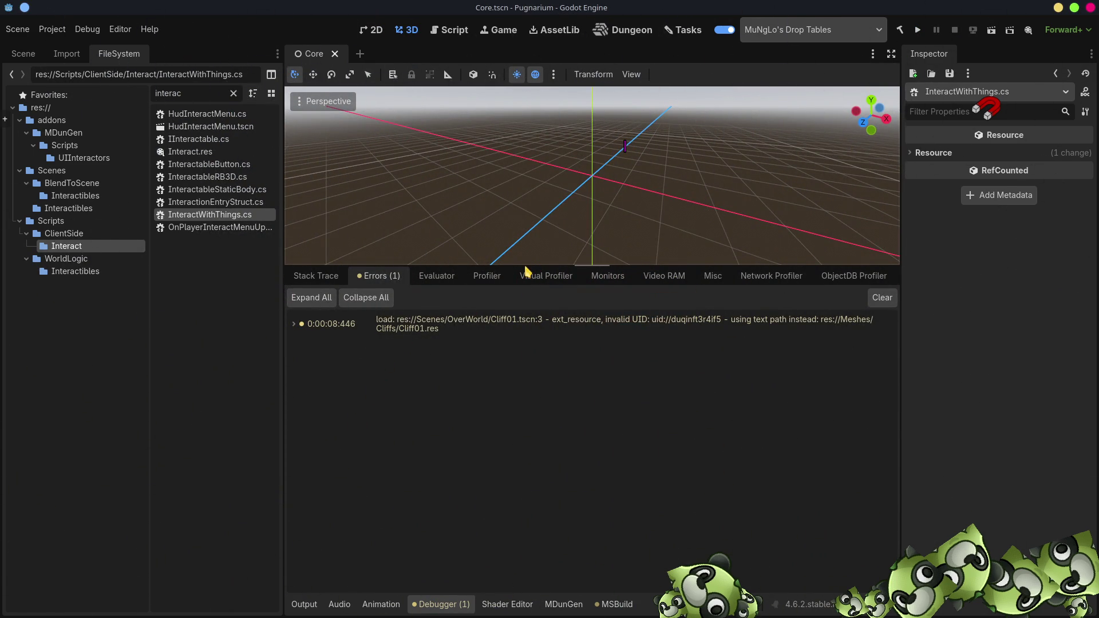
left_click_drag(525, 265, 487, 451)
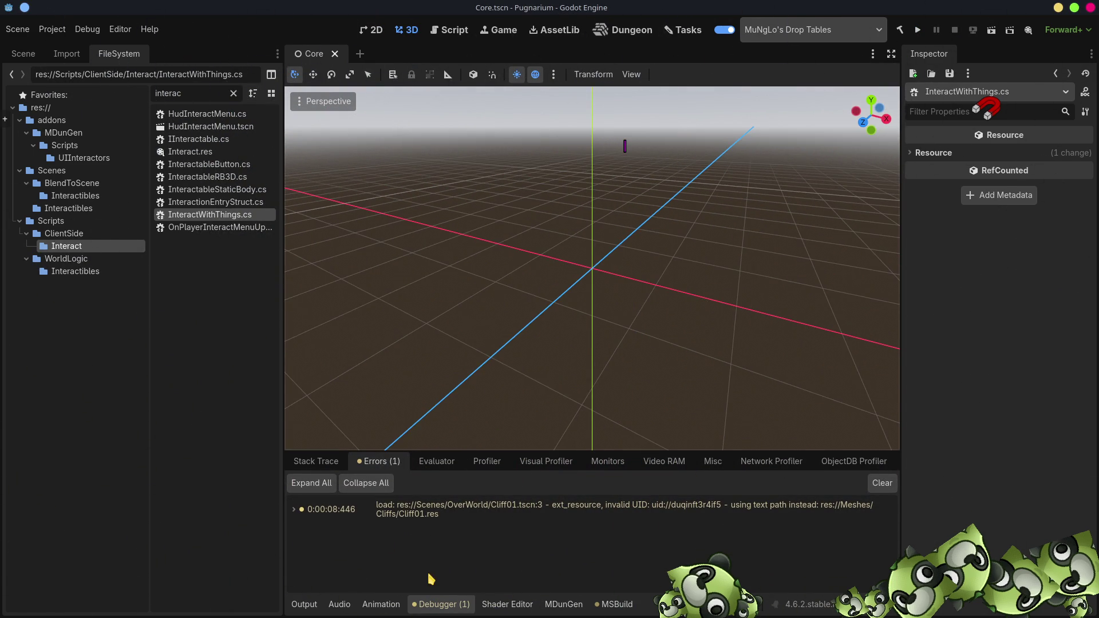
- Clear the error log and file filter, then open OverWorld/OutHouse.tscn
left_click(884, 482)
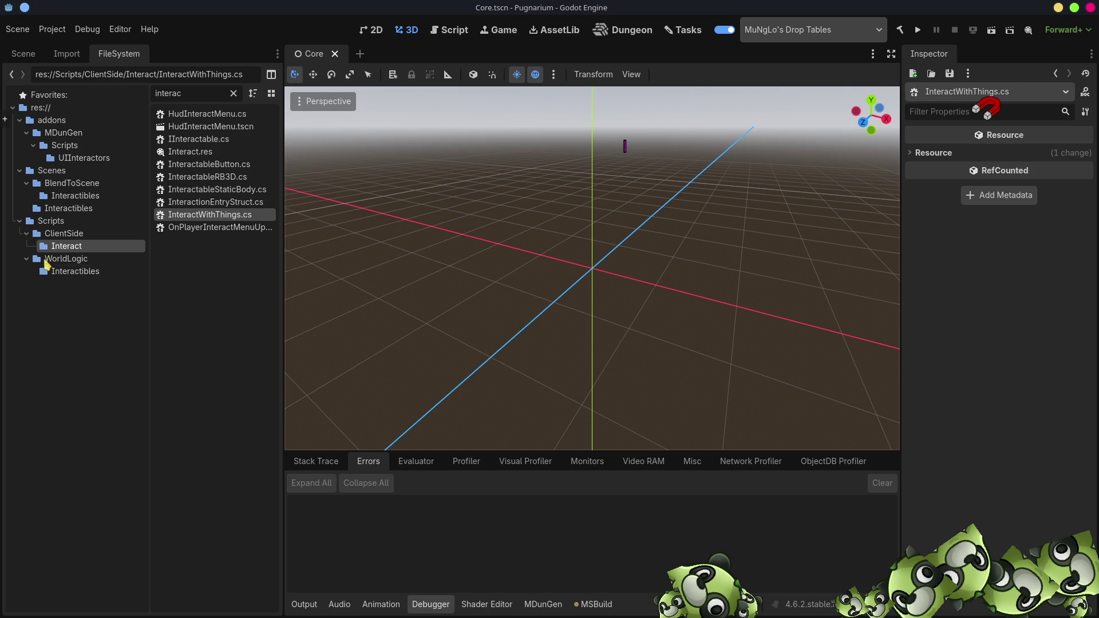
left_click(26, 234)
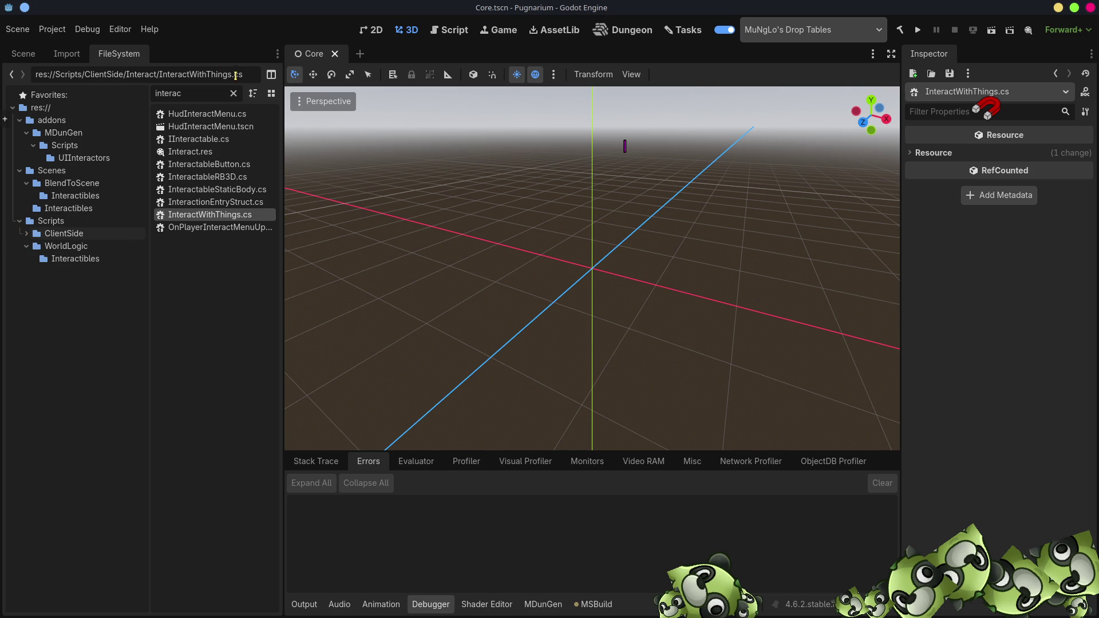
left_click(234, 94)
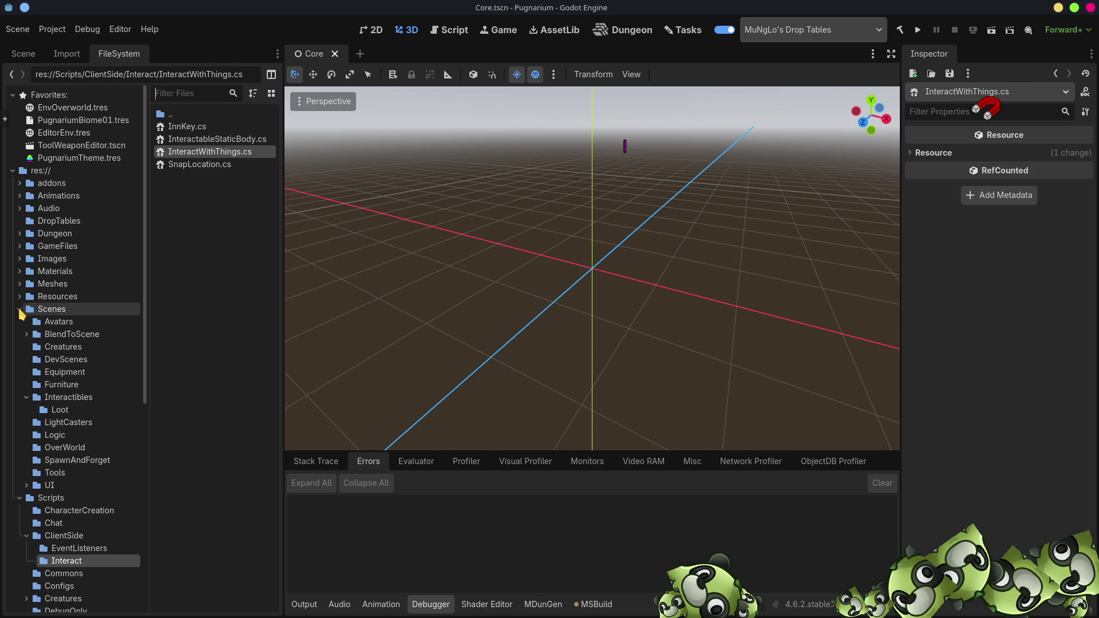
left_click(26, 397)
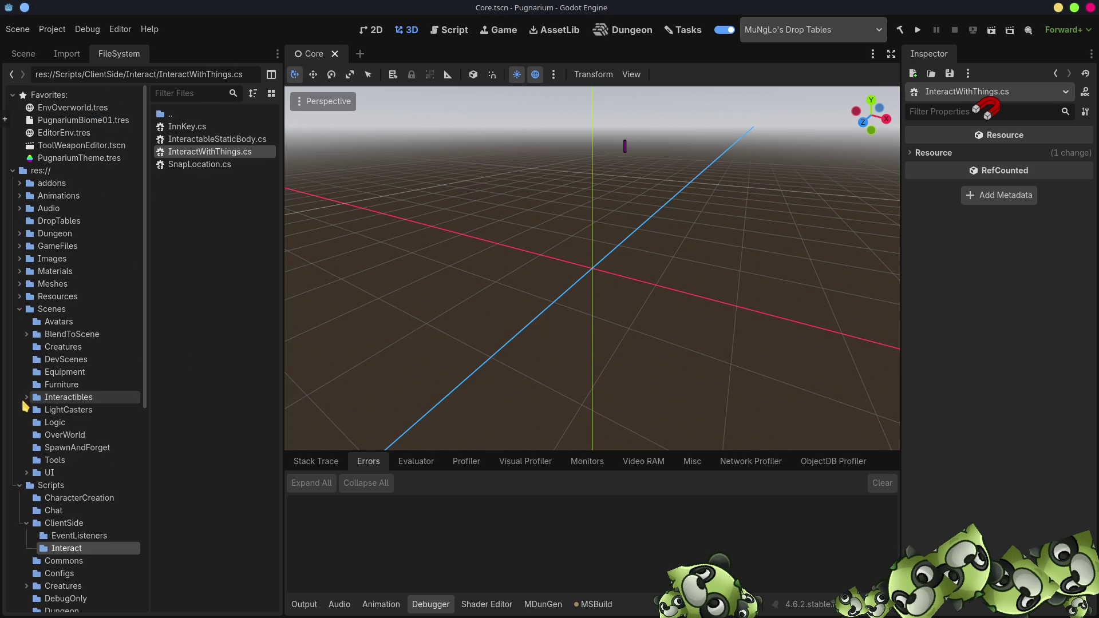
left_click(65, 435)
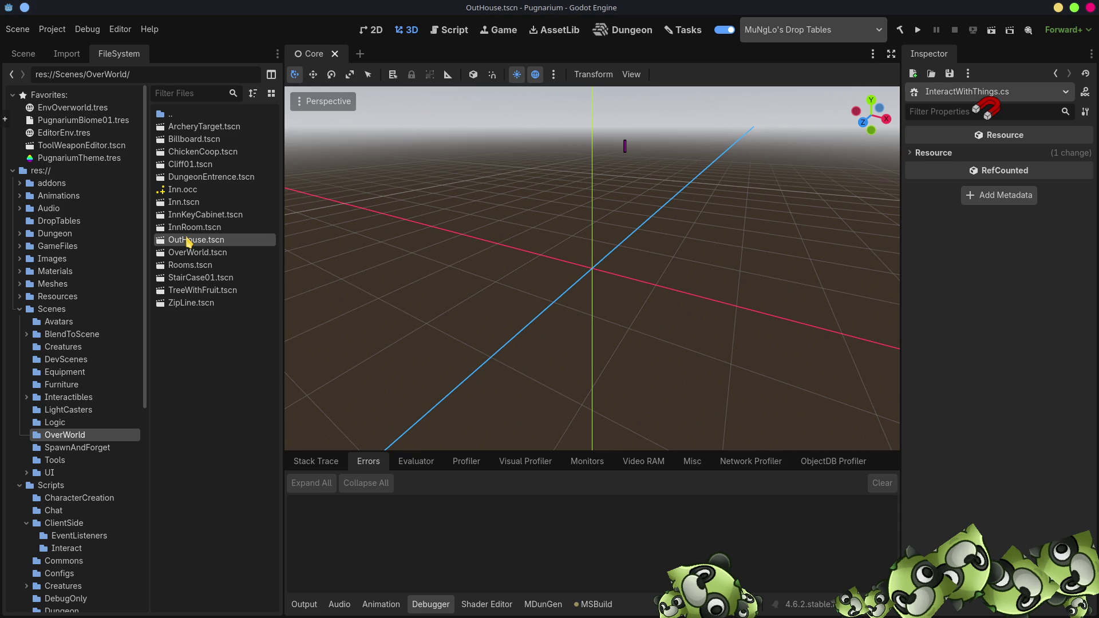
double_click(189, 240)
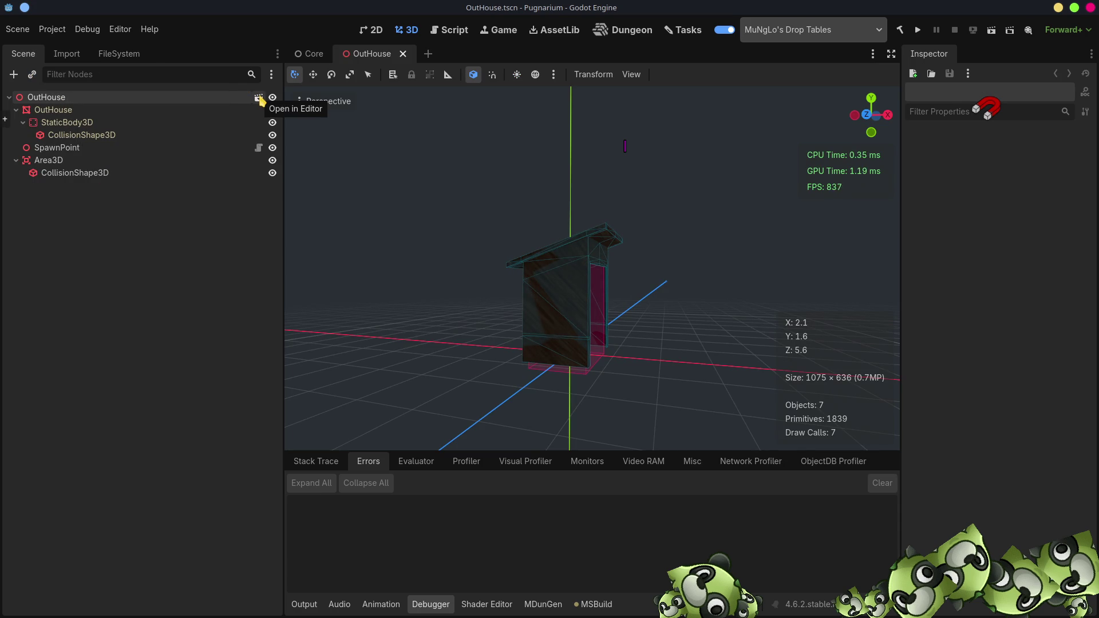
- Browse the FileSystem to the Scenes/BlendToScene folder containing OutHouse.blend
left_click(119, 57)
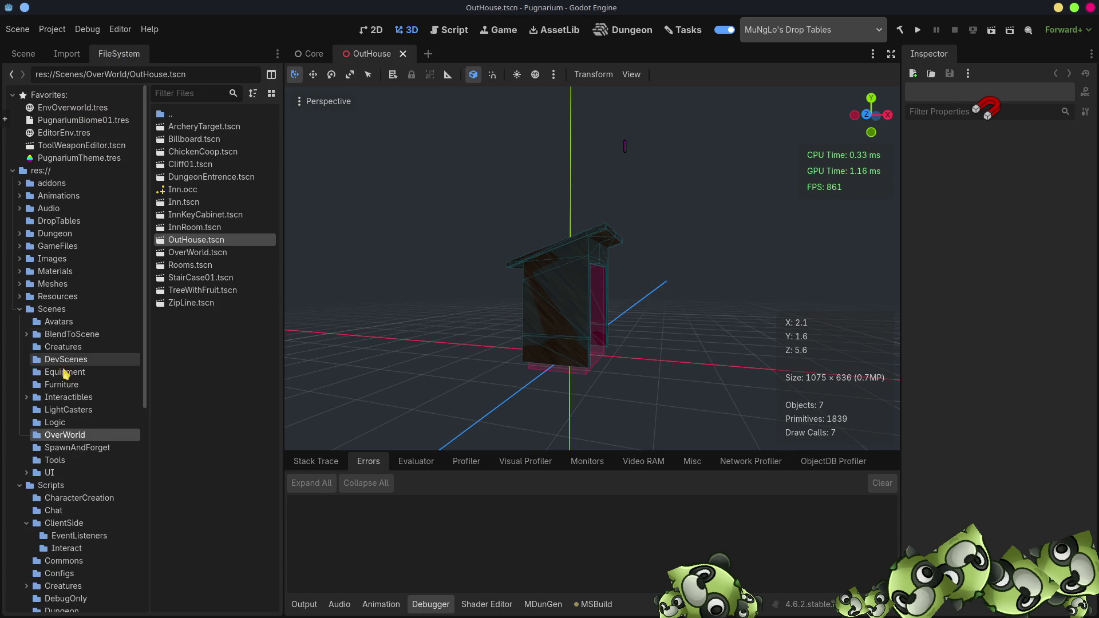
left_click(25, 336)
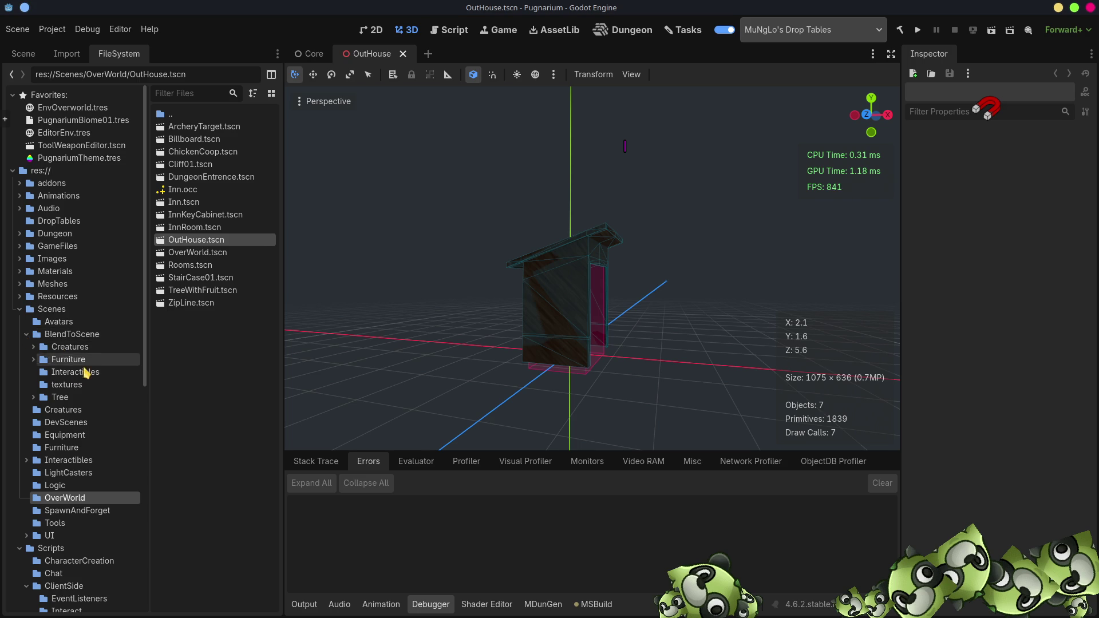
left_click(69, 336)
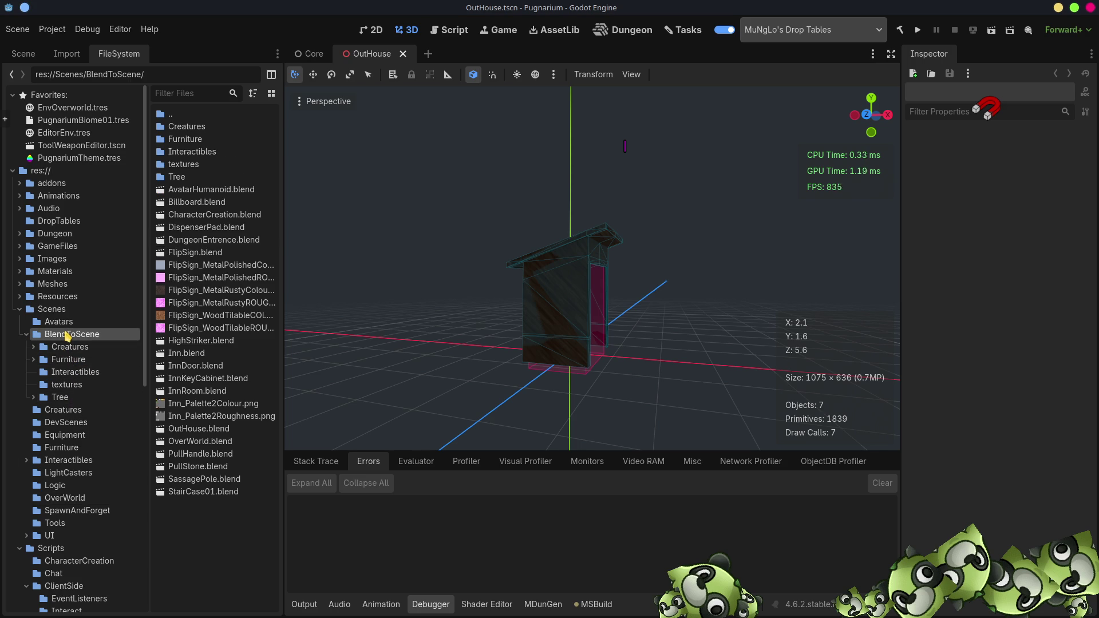
right_click(193, 429)
left_click(399, 615)
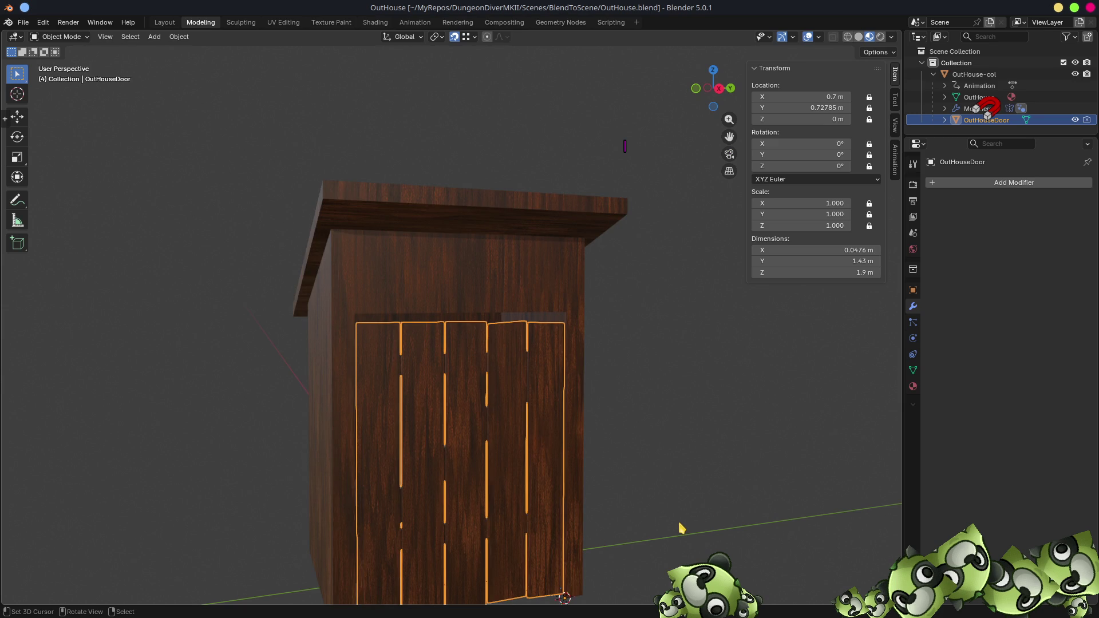
- Select the OutHouse-col object and enter Edit Mode with face selection
scroll(676, 537, "down", 4)
mouse_move(383, 363)
middle_mouse_down()
mouse_move(550, 378)
mouse_move(500, 369)
mouse_move(452, 341)
mouse_move(501, 381)
mouse_move(616, 432)
mouse_move(518, 351)
mouse_move(638, 324)
mouse_move(525, 343)
mouse_move(475, 303)
mouse_move(591, 295)
mouse_move(466, 281)
mouse_move(496, 318)
mouse_move(410, 332)
mouse_move(621, 322)
mouse_move(587, 336)
mouse_move(454, 339)
mouse_move(322, 303)
middle_mouse_up()
left_click(466, 282)
scroll(436, 424, "down", 5)
mouse_move(388, 393)
middle_mouse_down()
mouse_move(535, 479)
mouse_move(567, 410)
mouse_move(438, 319)
mouse_move(456, 358)
mouse_move(444, 328)
mouse_move(456, 314)
mouse_move(514, 311)
mouse_move(459, 316)
middle_mouse_up()
key("Tab")
mouse_move(437, 274)
middle_mouse_down()
mouse_move(410, 336)
mouse_move(246, 270)
mouse_move(319, 235)
mouse_move(437, 305)
middle_mouse_up()
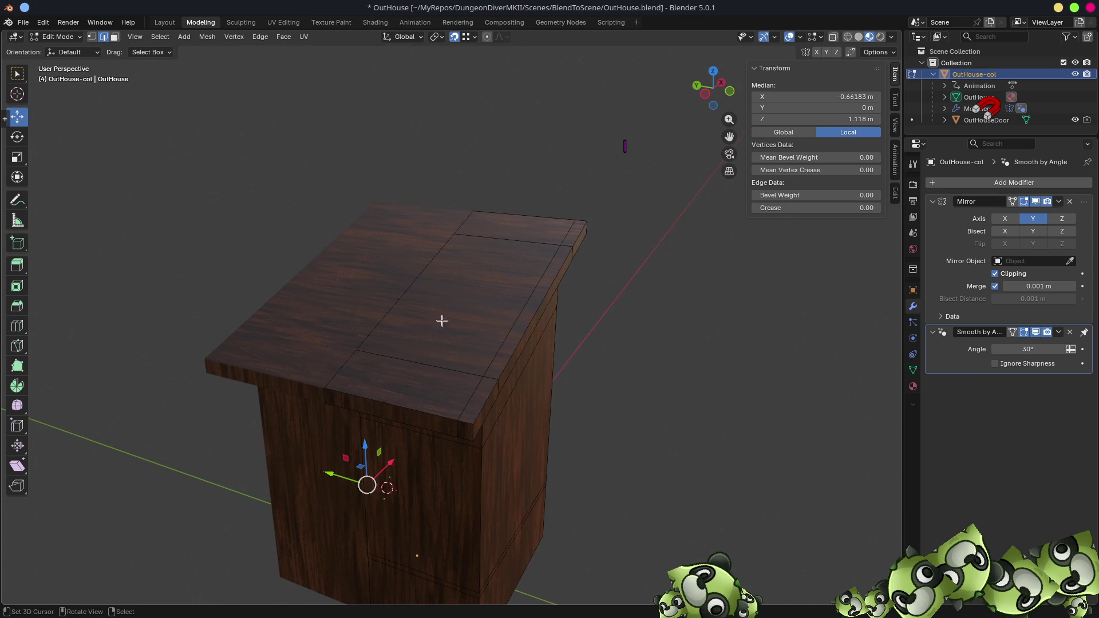
key("3")
- Select the top roof slab faces and separate them into a new object
left_click(473, 433, "alt")
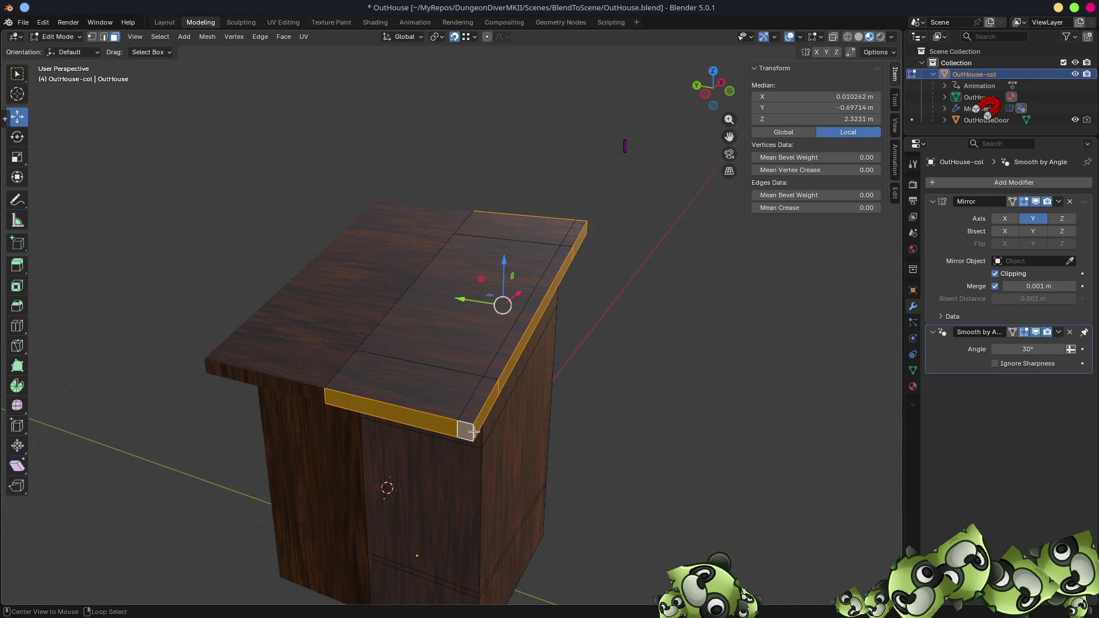
key("ctrl+KP_Add")
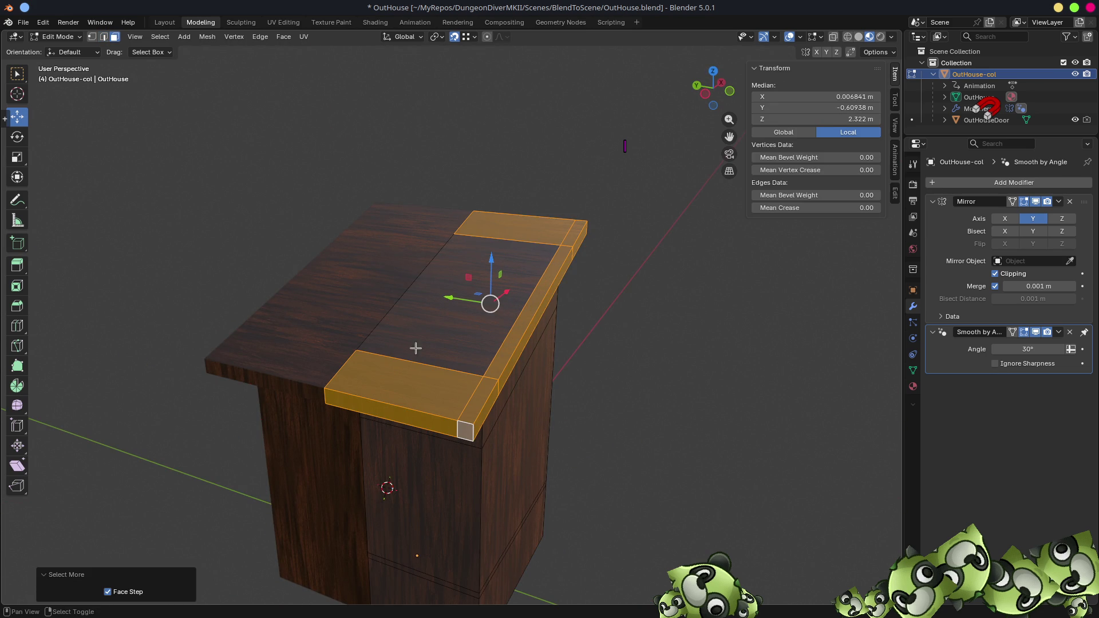
left_click(422, 299, "shift")
mouse_move(597, 368)
middle_mouse_down()
mouse_move(414, 307)
mouse_move(427, 310)
mouse_move(437, 351)
mouse_move(447, 260)
middle_mouse_up()
left_click(455, 257, "shift")
left_click(446, 253, "shift")
left_click(404, 349, "shift")
left_click(361, 444, "shift")
mouse_move(362, 444)
middle_mouse_down()
mouse_move(507, 422)
mouse_move(449, 308)
mouse_move(468, 310)
mouse_move(424, 372)
mouse_move(560, 346)
mouse_move(537, 326)
middle_mouse_up()
key("p")
left_click(407, 362)
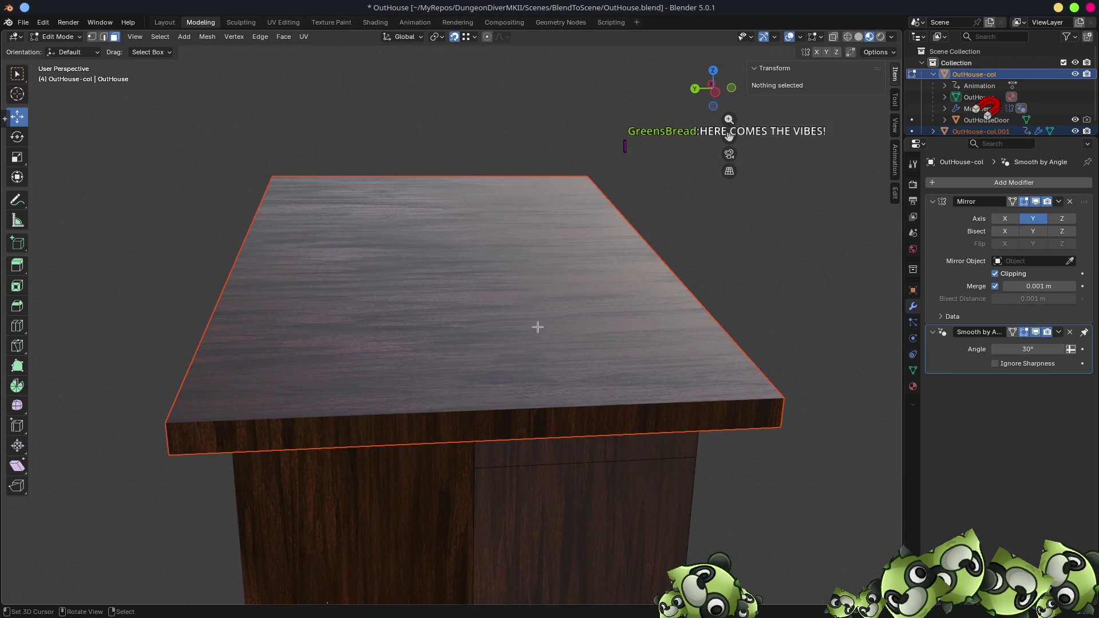
- Back in Object Mode, select OutHouse-col.001 and collapse its hierarchy in the Outliner
key("Tab")
left_click(530, 309)
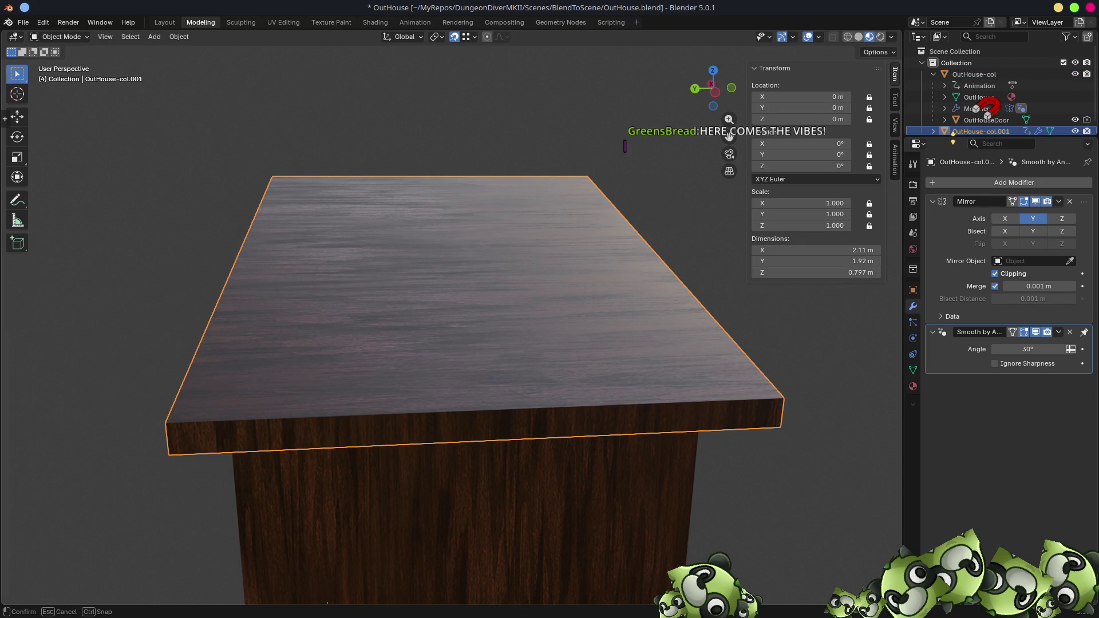
left_click_drag(939, 140, 939, 401)
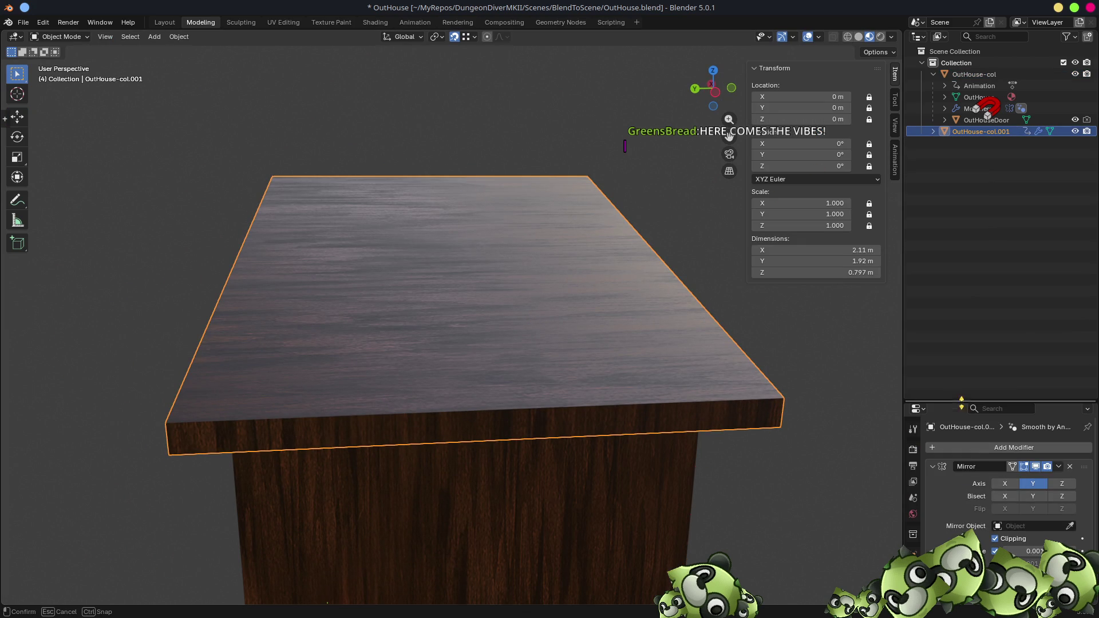
left_click(933, 132)
mouse_move(786, 343)
middle_mouse_down()
mouse_move(515, 284)
mouse_move(513, 262)
middle_mouse_up()
- Check the slab's edges in Edit Mode, then isolate it in Local View
key("Tab")
key("2")
left_click(604, 265)
middle_click_drag(607, 275, 544, 290)
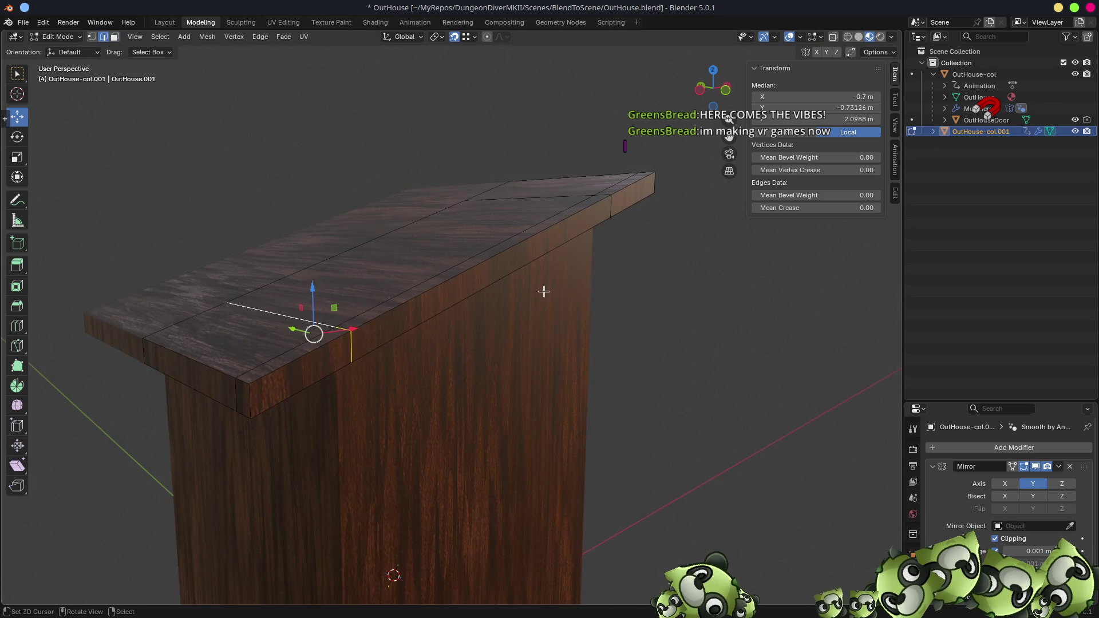
key("Tab")
key("KP_Divide")
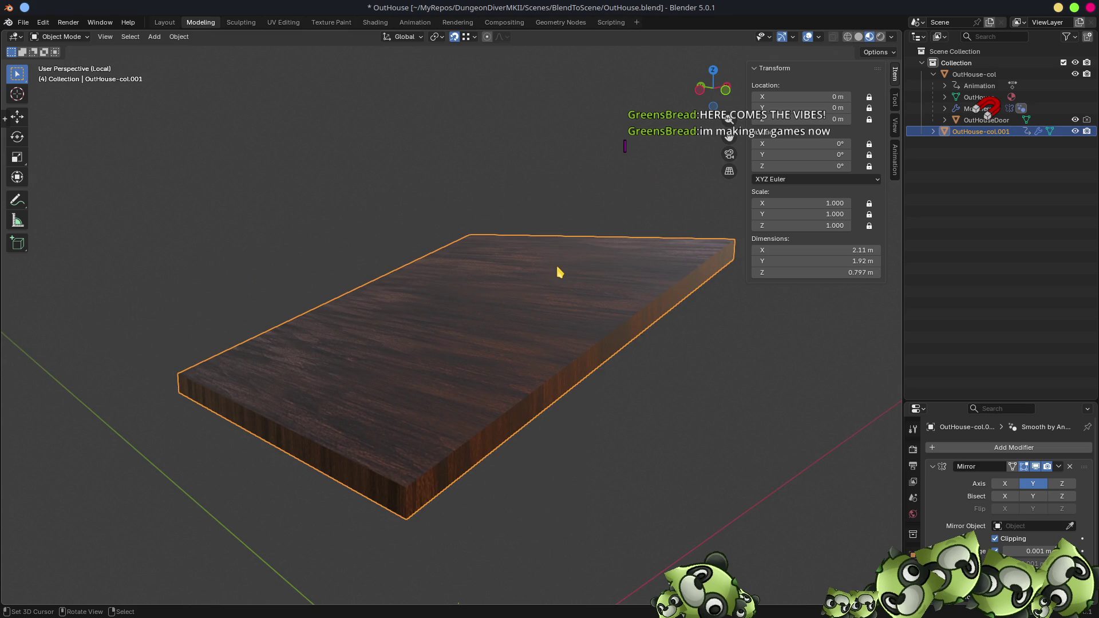
scroll(561, 426, "down", 5)
mouse_move(569, 429)
middle_mouse_down()
mouse_move(505, 400)
mouse_move(461, 336)
mouse_move(441, 296)
mouse_move(454, 282)
mouse_move(443, 252)
mouse_move(478, 265)
middle_mouse_up()
scroll(441, 296, "up", 4)
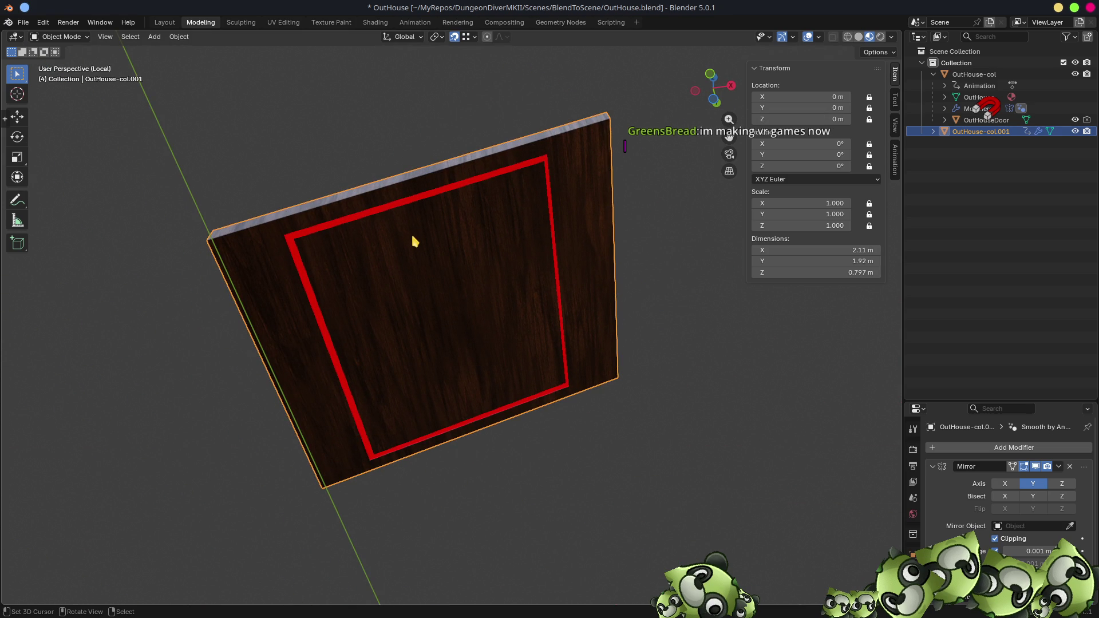
middle_click_drag(403, 232, 442, 315)
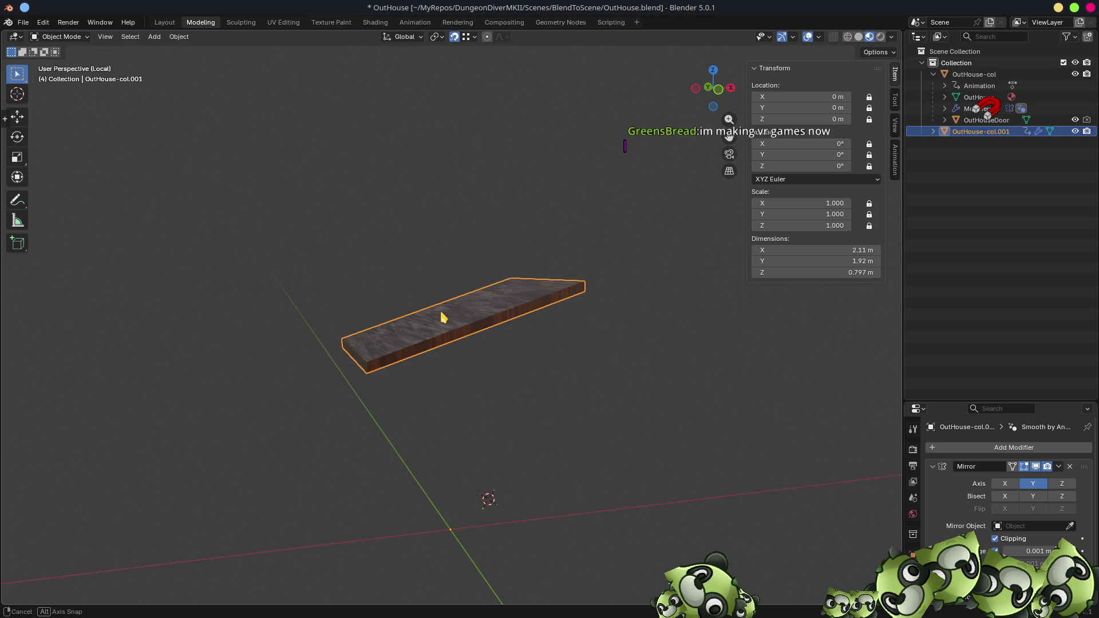
- Move the slab straight down along Z to -2.1943 m
key("g")
key("z")
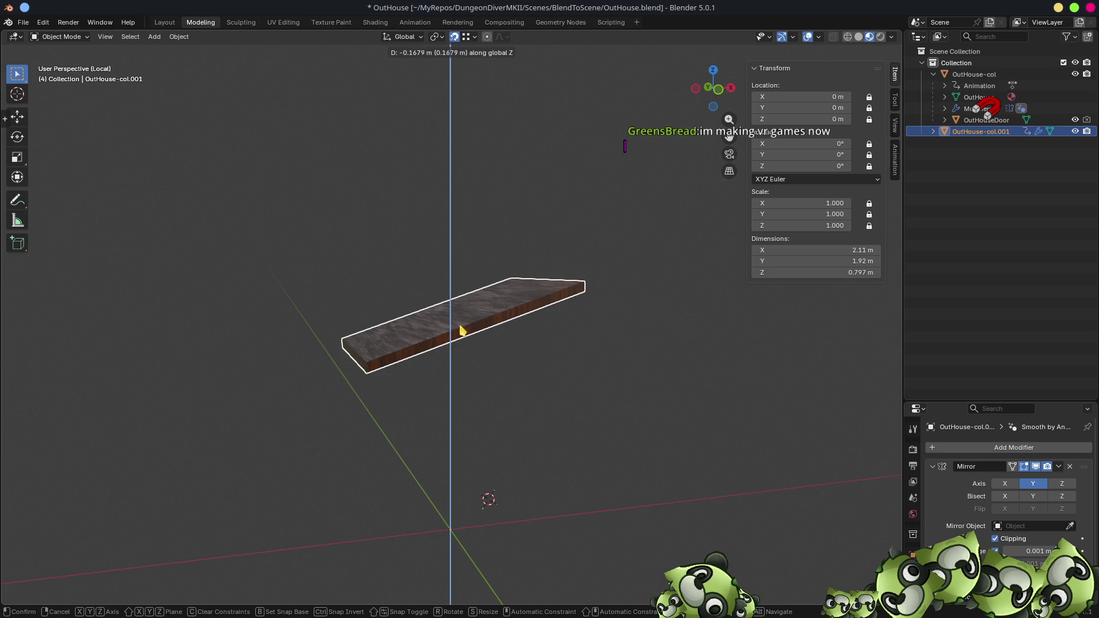
left_click(462, 325)
mouse_move(462, 325)
middle_mouse_down()
mouse_move(541, 342)
mouse_move(523, 351)
mouse_move(549, 338)
middle_mouse_up()
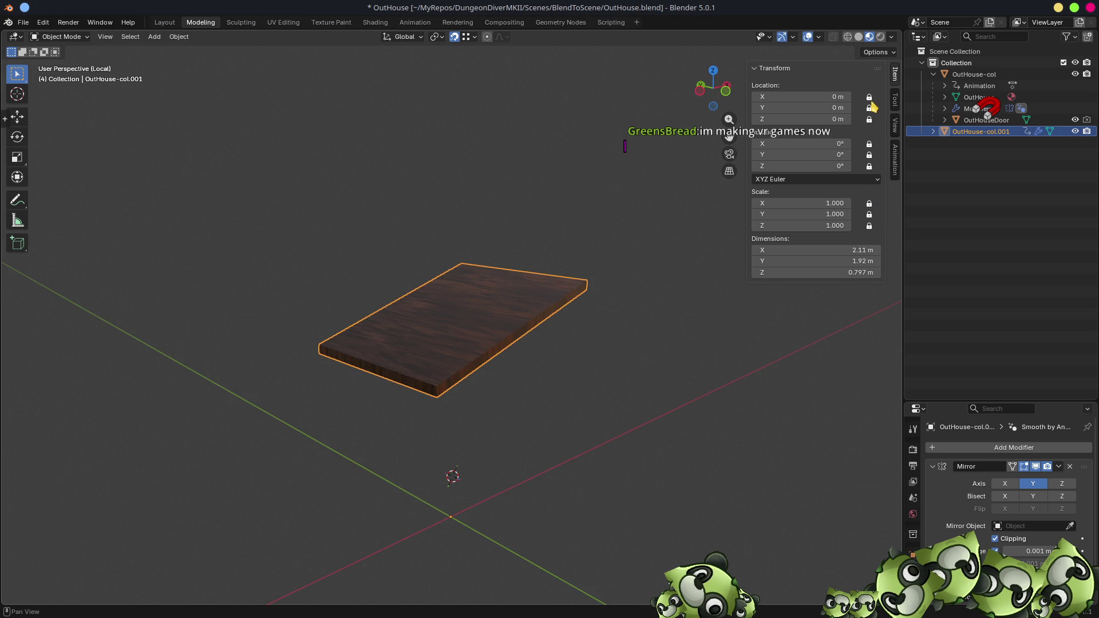
middle_click_drag(621, 437, 584, 418)
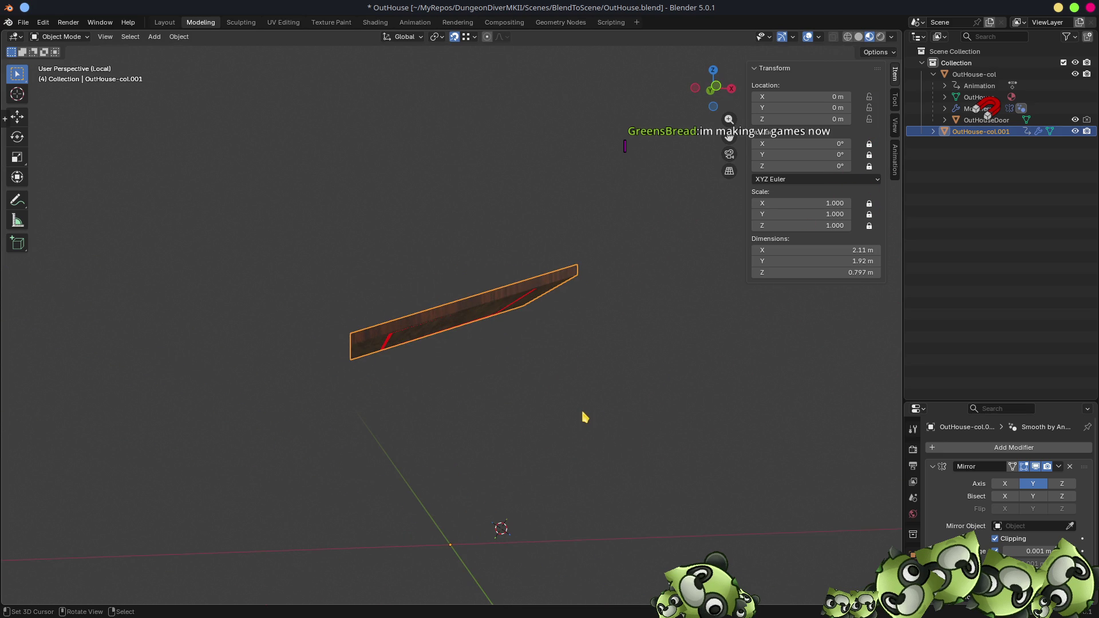
key("g")
key("z")
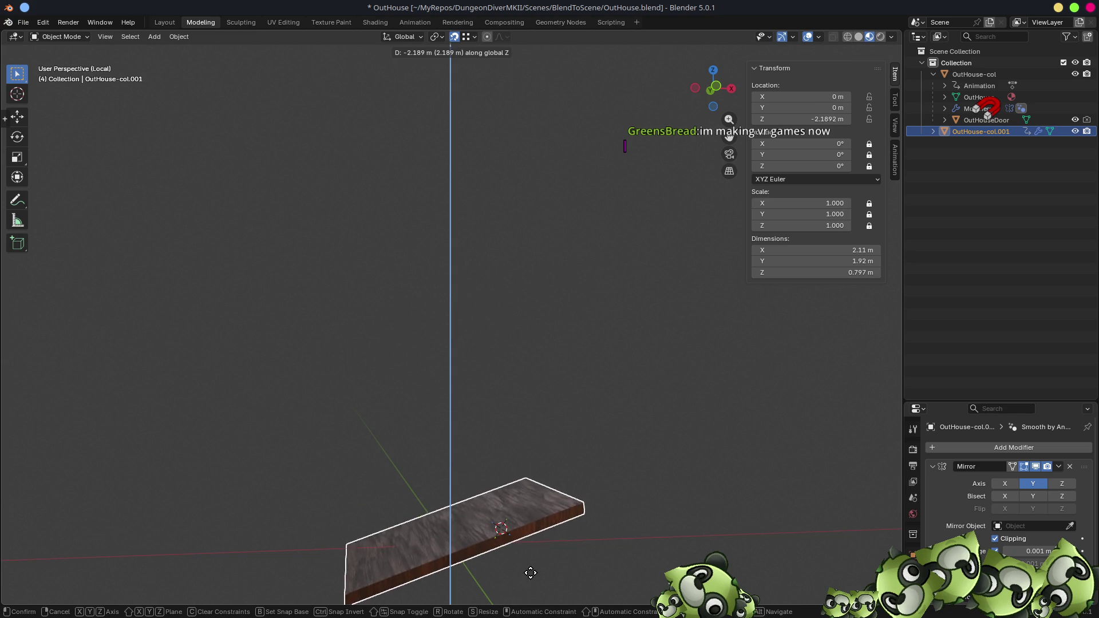
left_click(531, 575)
- Review the slab from front and side views, then select one of its edges in Edit Mode
key("KP_3")
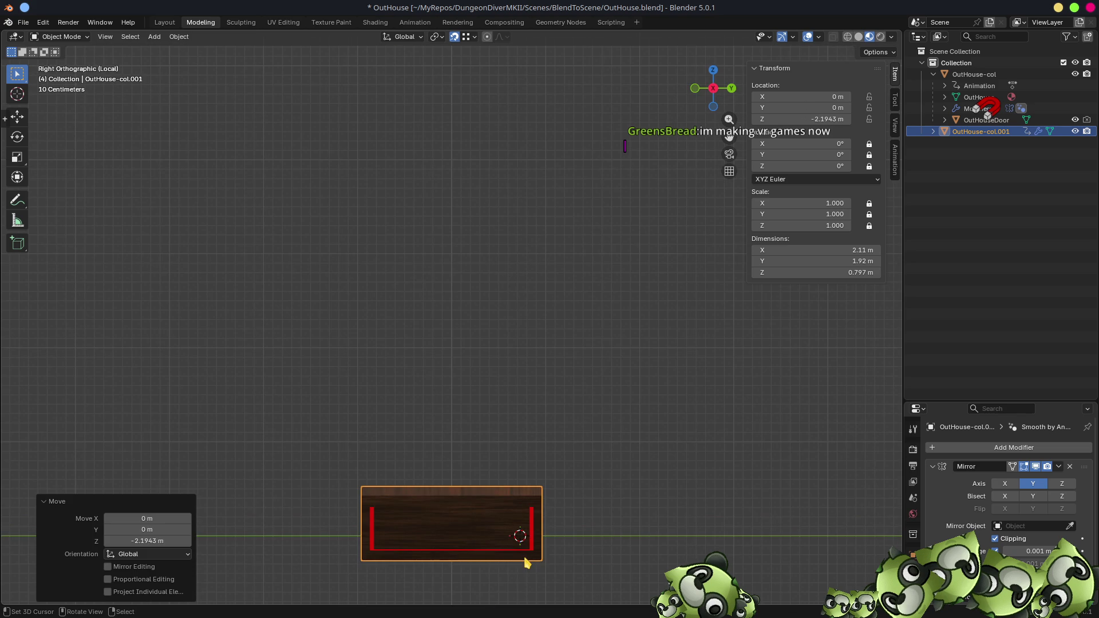
key("KP_1")
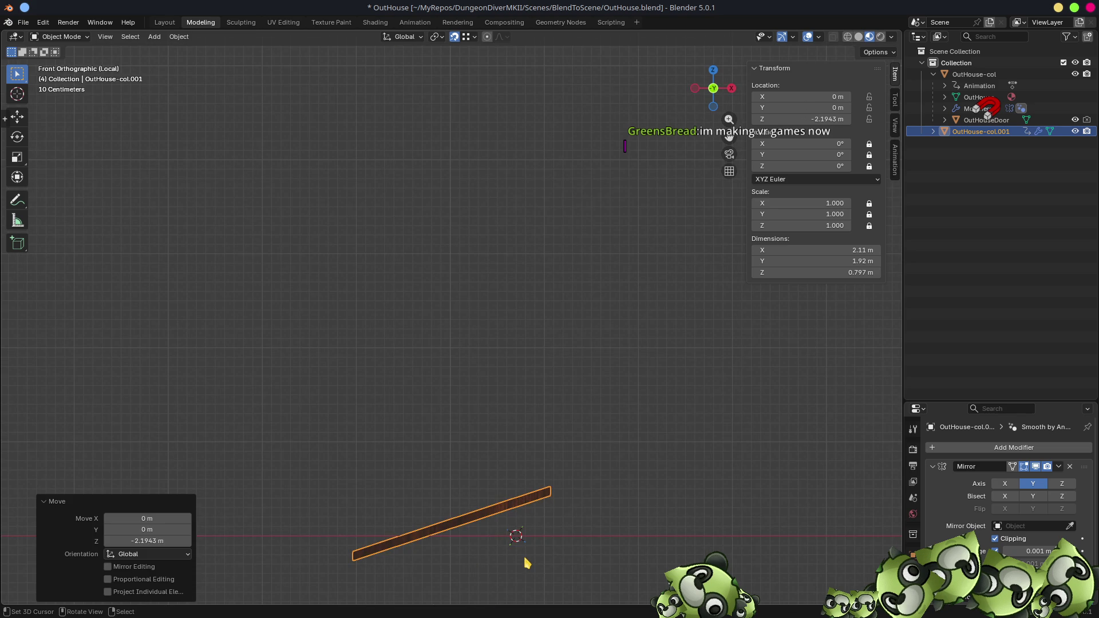
mouse_move(582, 505)
middle_mouse_down("shift")
mouse_move(625, 372)
mouse_move(611, 336)
middle_mouse_up("shift")
scroll(675, 324, "up", 4)
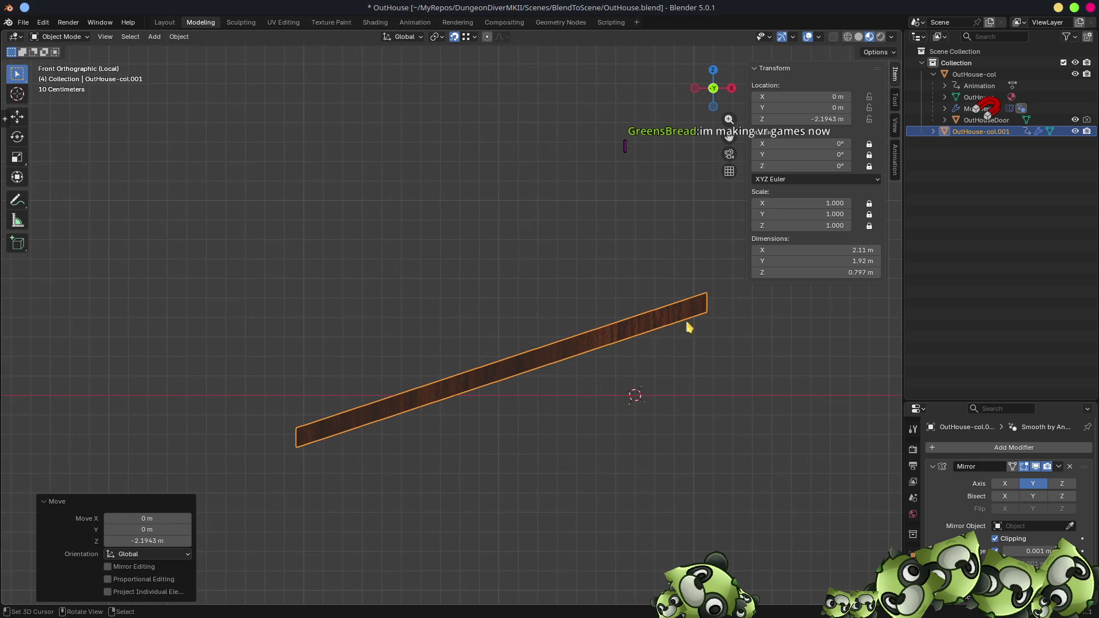
middle_click_drag(718, 355, 651, 354, "shift")
key("r")
key("Escape")
key("q")
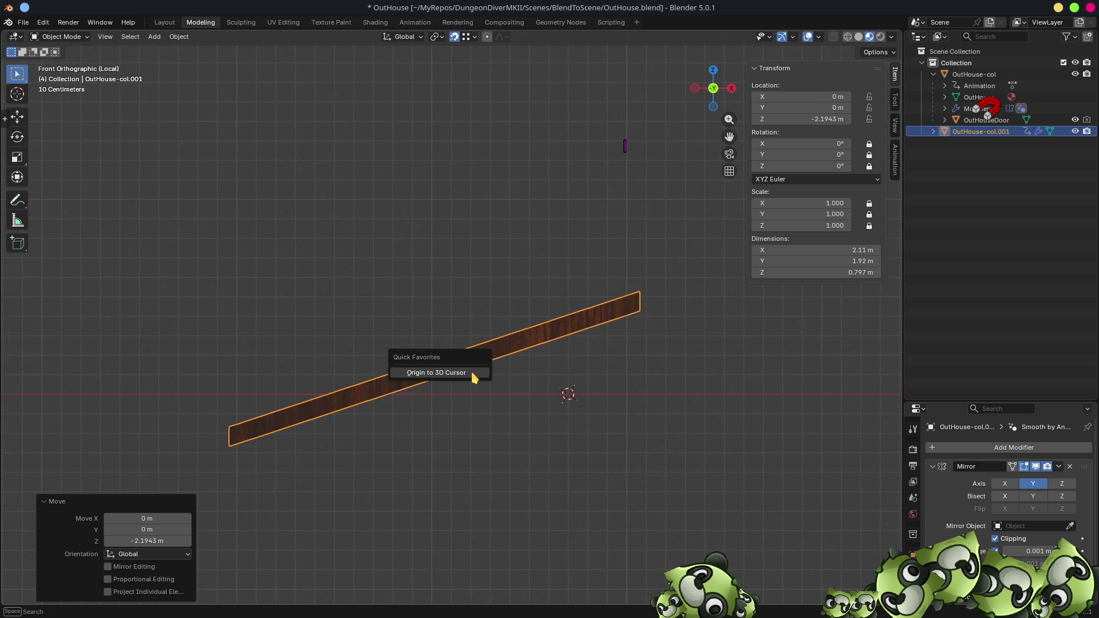
mouse_move(489, 401)
middle_mouse_down()
mouse_move(502, 424)
mouse_move(530, 410)
mouse_move(488, 394)
middle_mouse_up()
key("Tab")
left_click(436, 365)
mouse_move(436, 366)
middle_mouse_down()
mouse_move(608, 437)
mouse_move(634, 410)
mouse_move(515, 404)
mouse_move(523, 418)
middle_mouse_up()
- Snap the 3D cursor to a slab vertex and set the slab's origin there
left_click(535, 426, "shift")
left_click(401, 383, "shift")
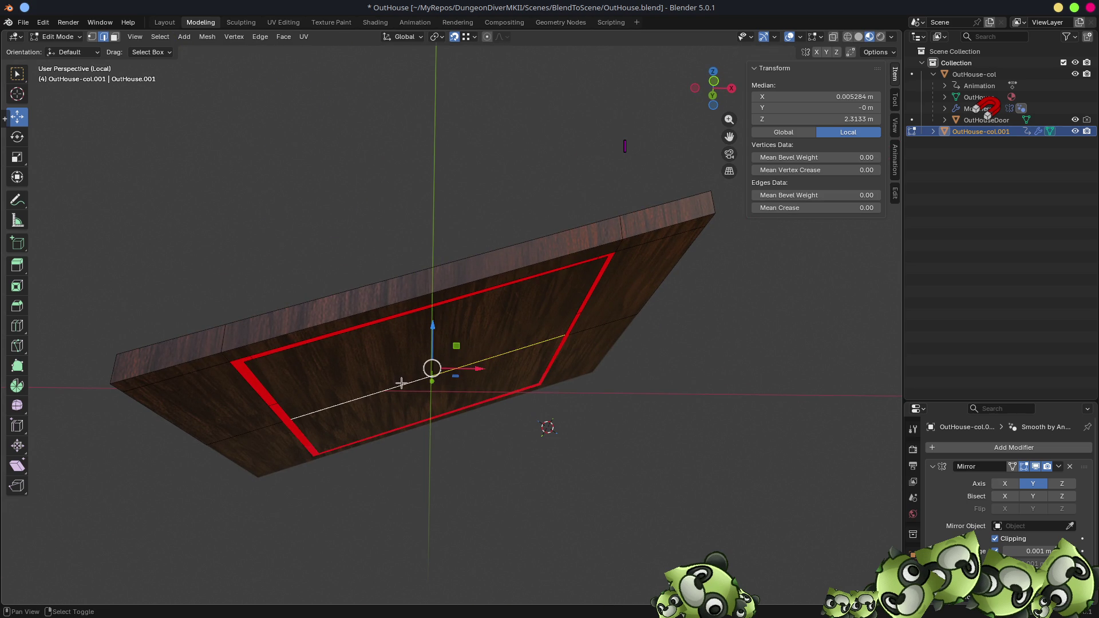
left_click(435, 385)
key("shift+s")
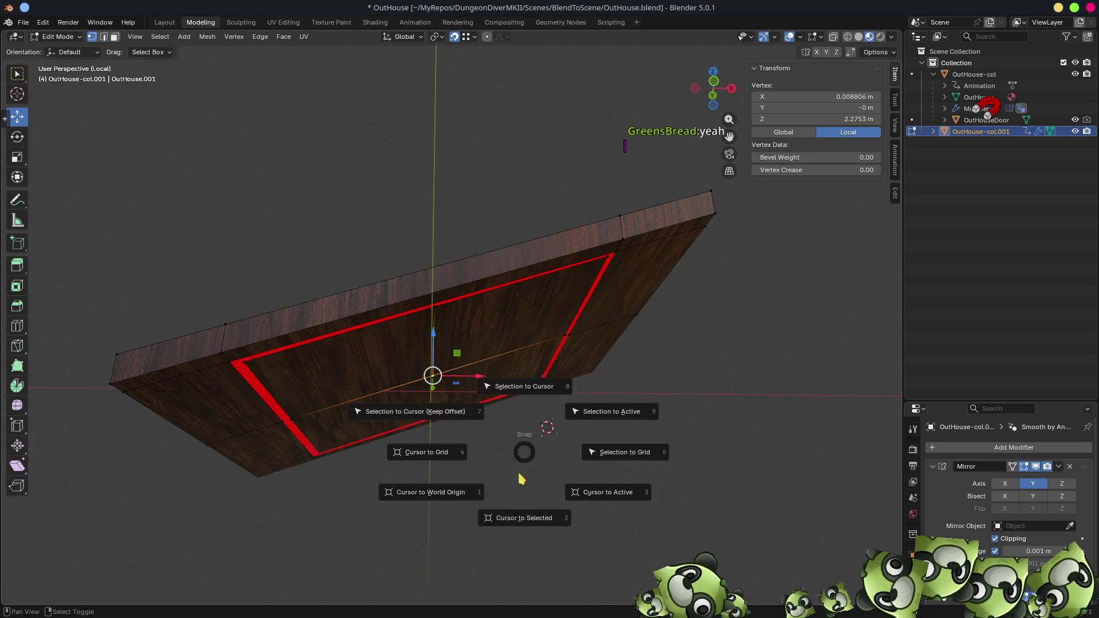
left_click(519, 518)
key("Tab")
key("F3")
left_click(518, 513)
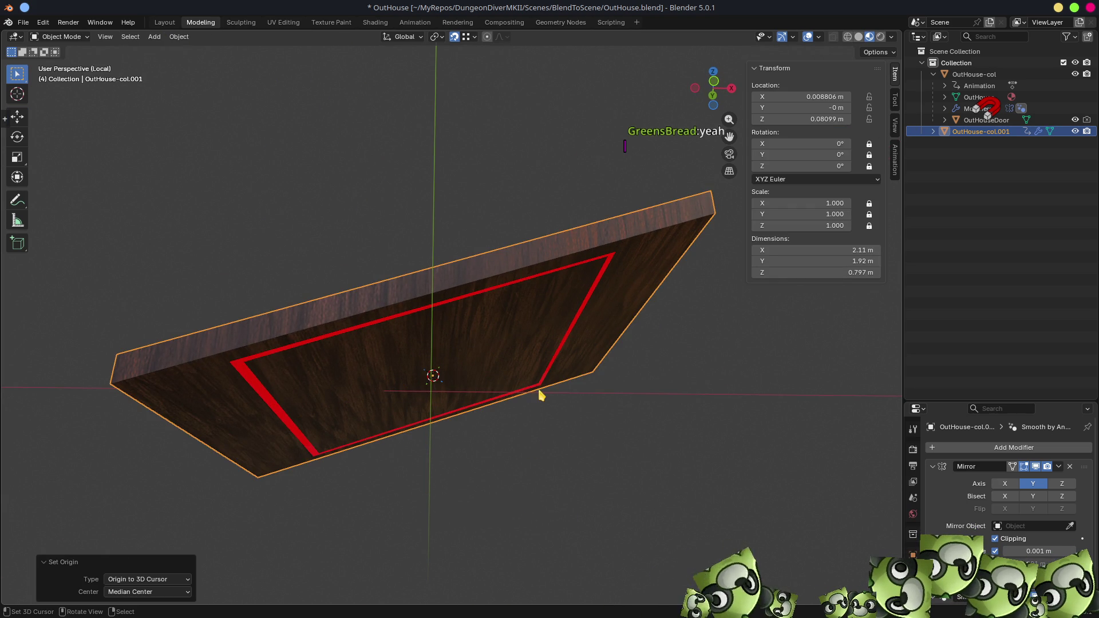
- In front view, tilt the slab about 17.9° around the Y axis
scroll(541, 395, "down", 4)
key("KP_1")
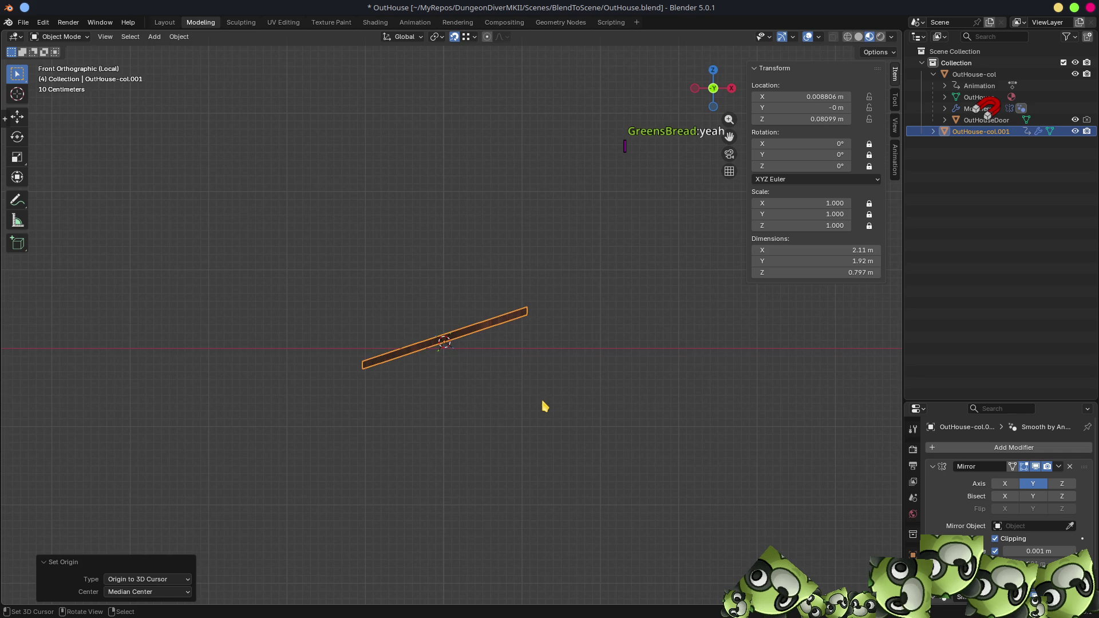
scroll(545, 407, "up", 5)
key("r")
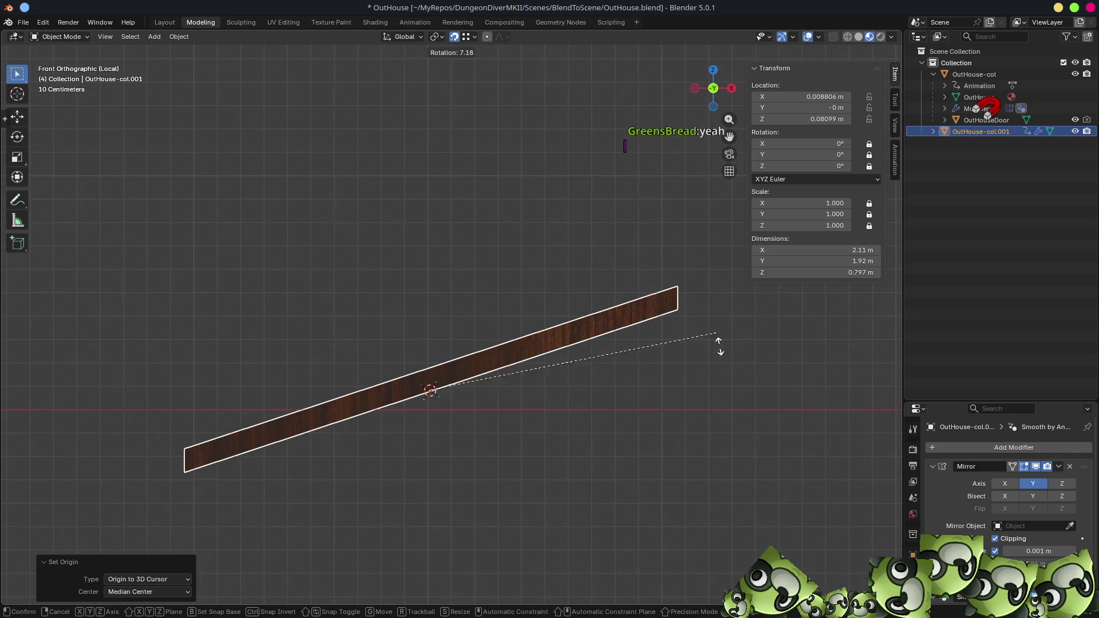
left_click(726, 412)
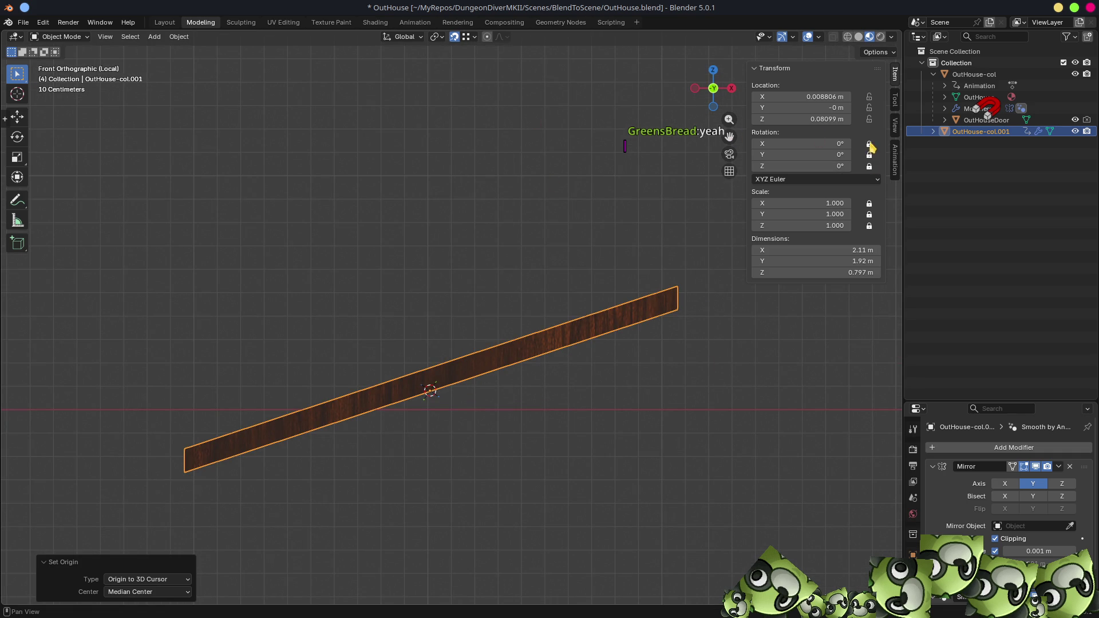
key("r")
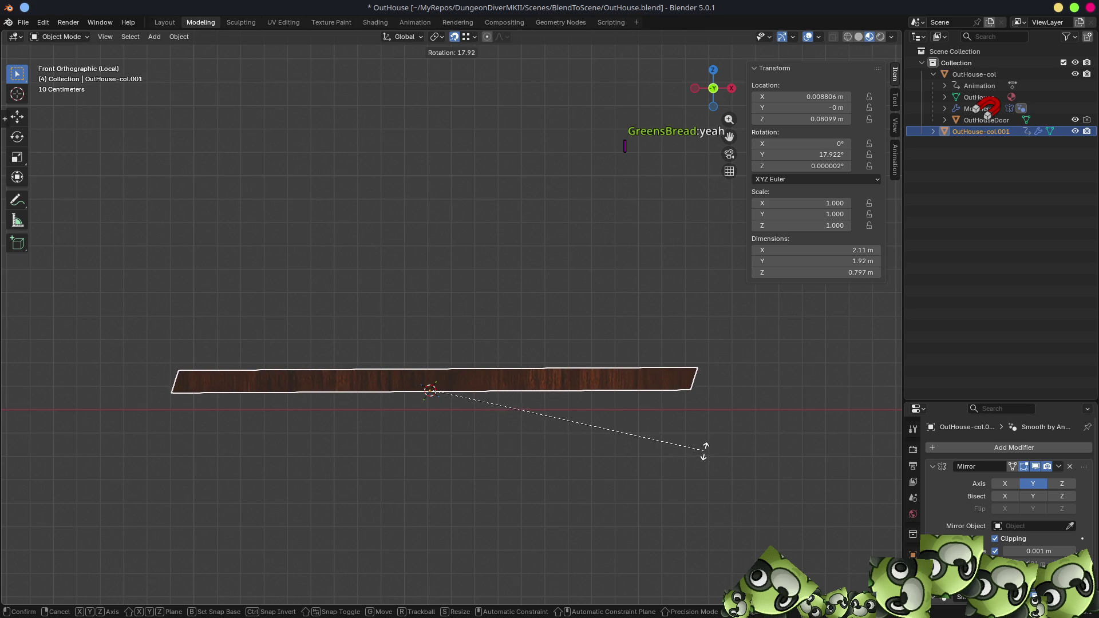
left_click(705, 446)
- Lower the tilted slab along Z to about -0.406 m
key("g")
key("z")
left_click(572, 373)
mouse_move(466, 265)
middle_mouse_down()
mouse_move(503, 309)
mouse_move(596, 341)
mouse_move(599, 321)
middle_mouse_up()
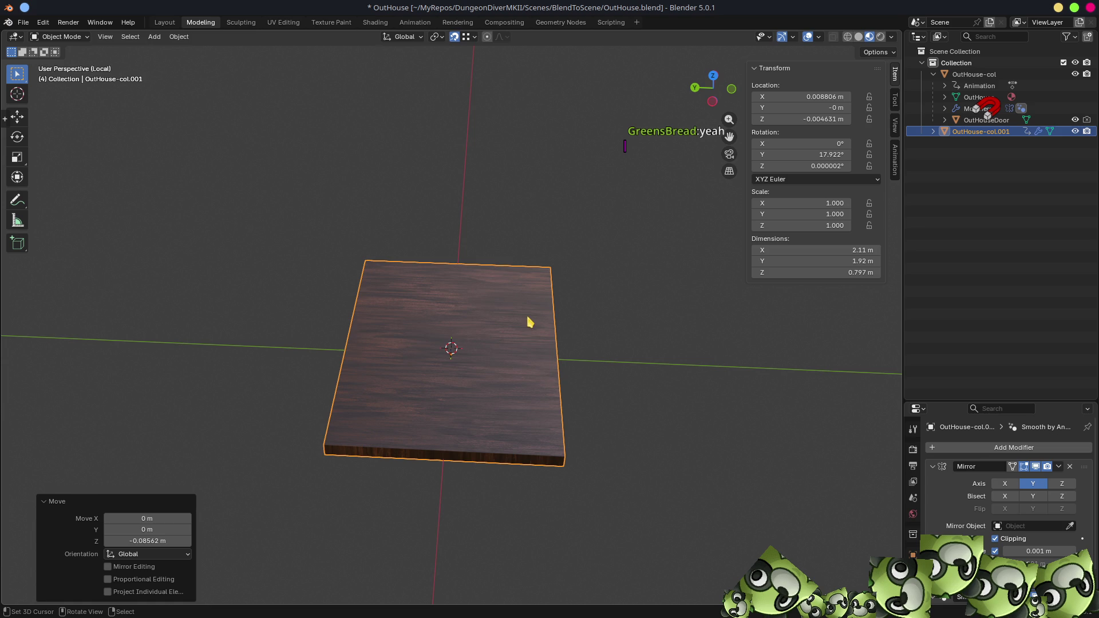
middle_click_drag(545, 361, 544, 350)
middle_click_drag(482, 325, 469, 277)
key("g")
key("z")
left_click(478, 327)
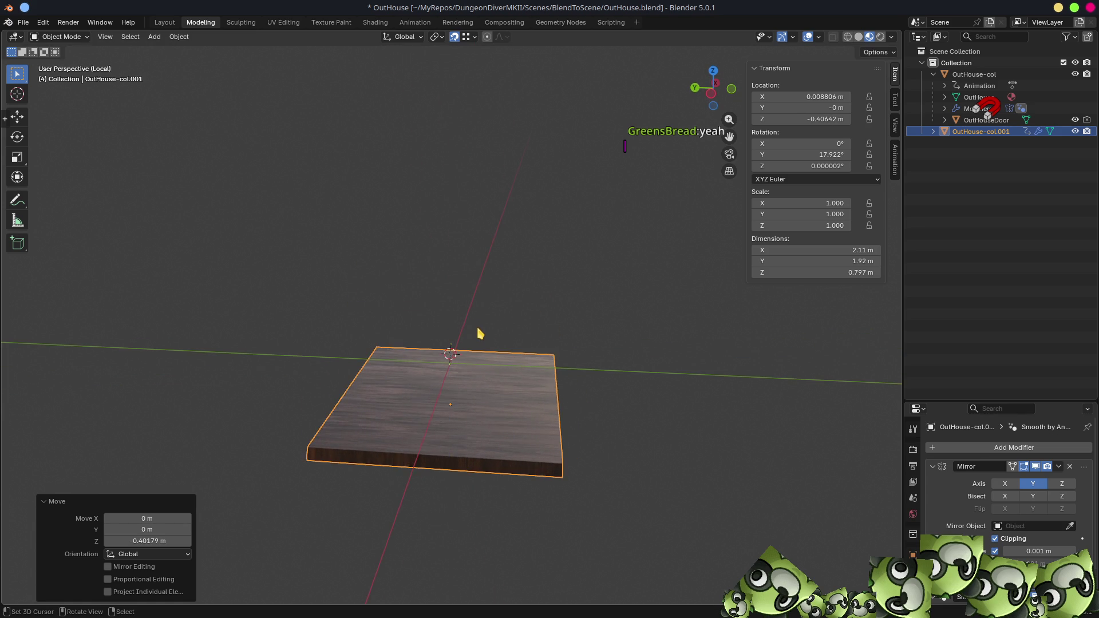
- Add a new 2 m mesh plane at the origin
key("shift+a")
left_click(462, 405)
middle_click_drag(461, 404, 473, 315)
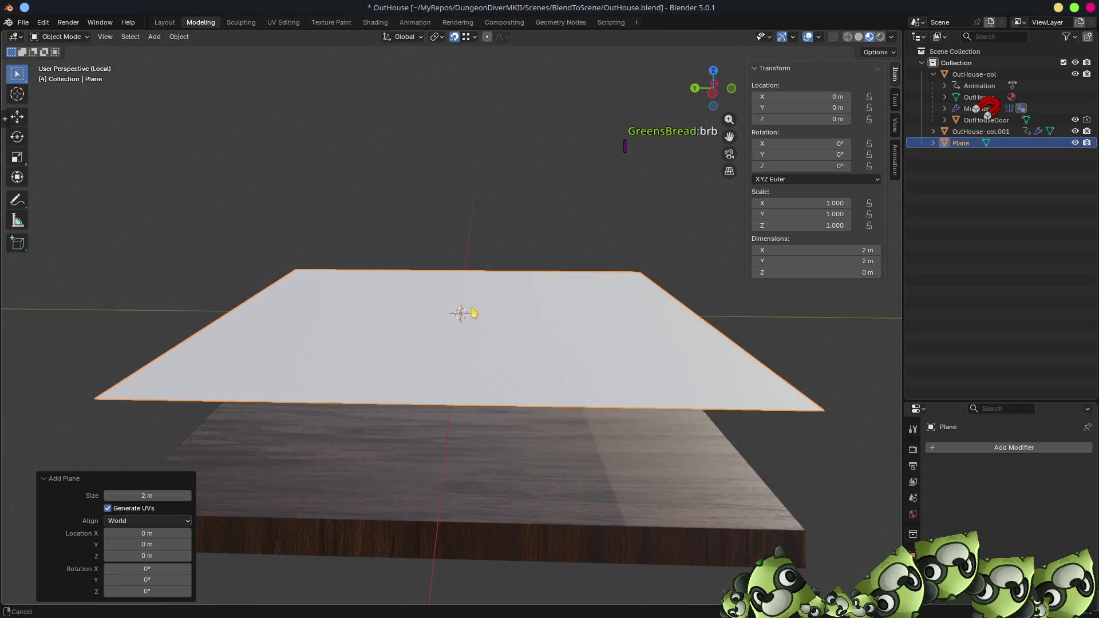
scroll(481, 311, "down", 2)
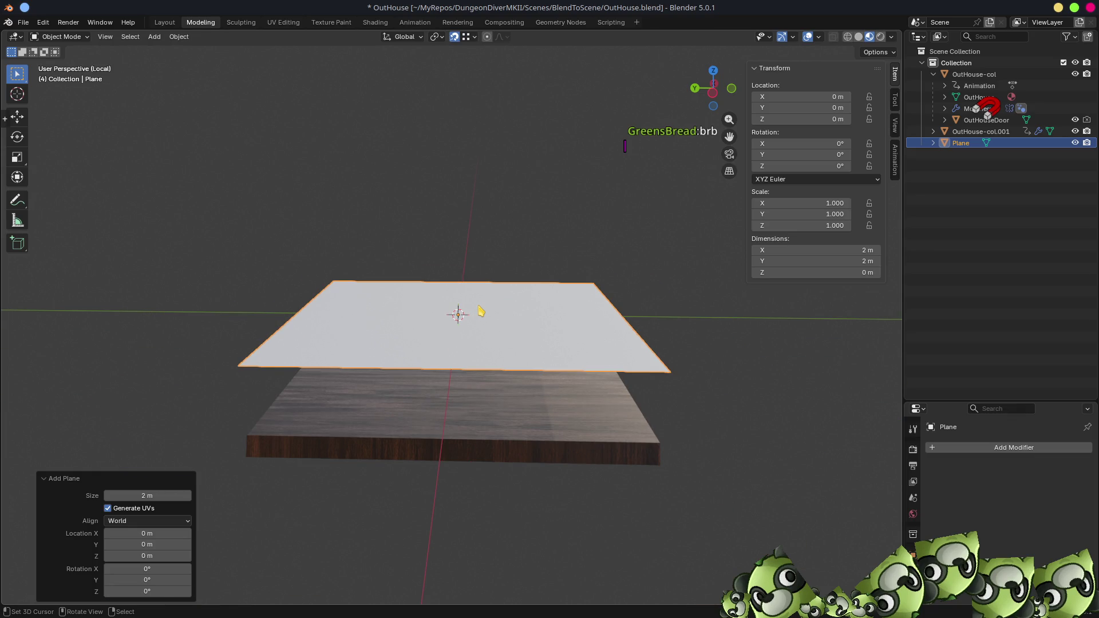
- Try a first loop cut across the plane, select a few strip faces, then select all
key("Tab")
key("ctrl+r")
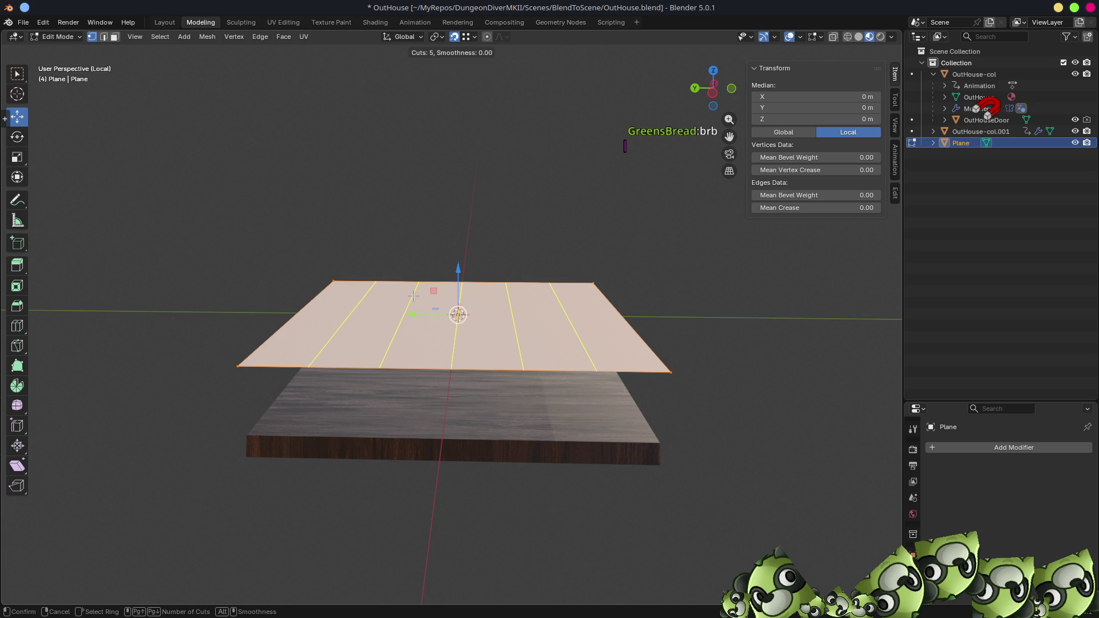
left_click(413, 296)
left_click(454, 314)
key("3")
left_click(367, 338)
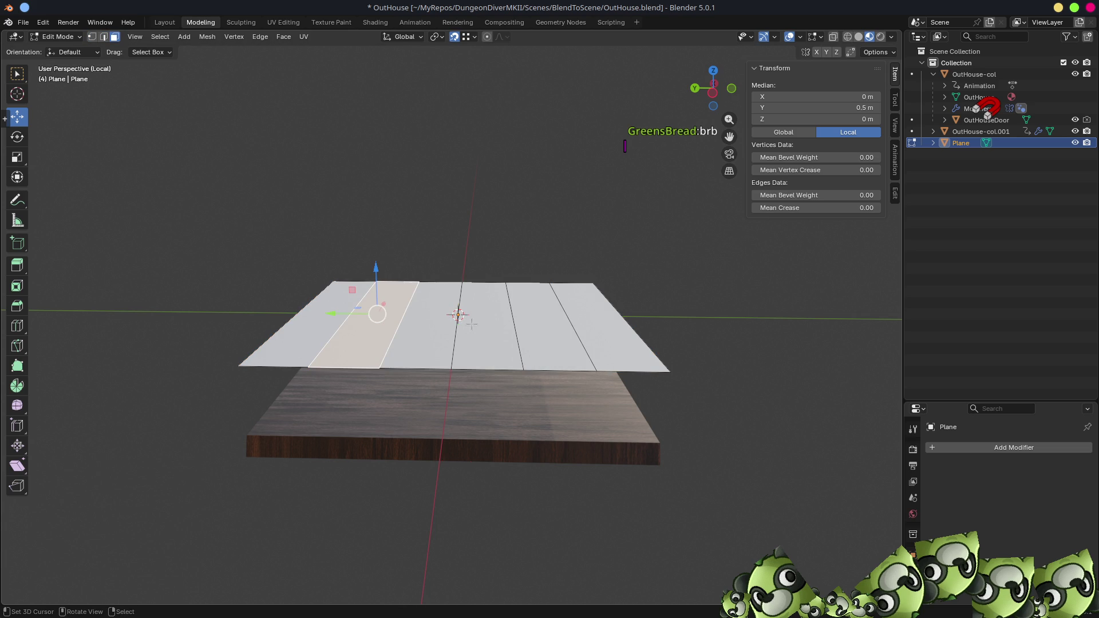
left_click(591, 327, "ctrl")
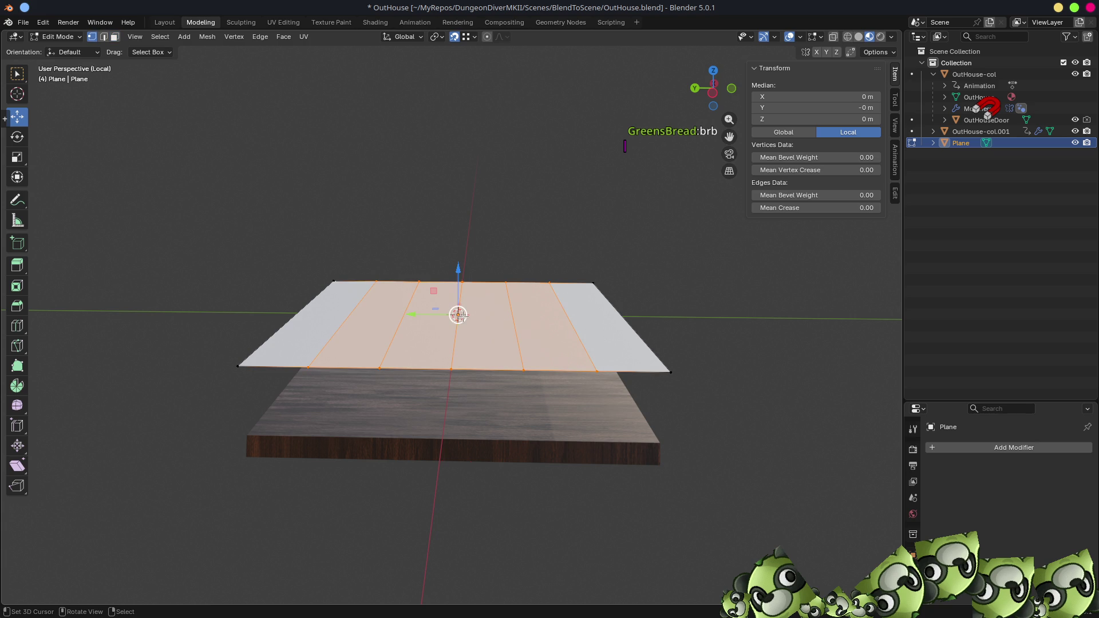
key("a")
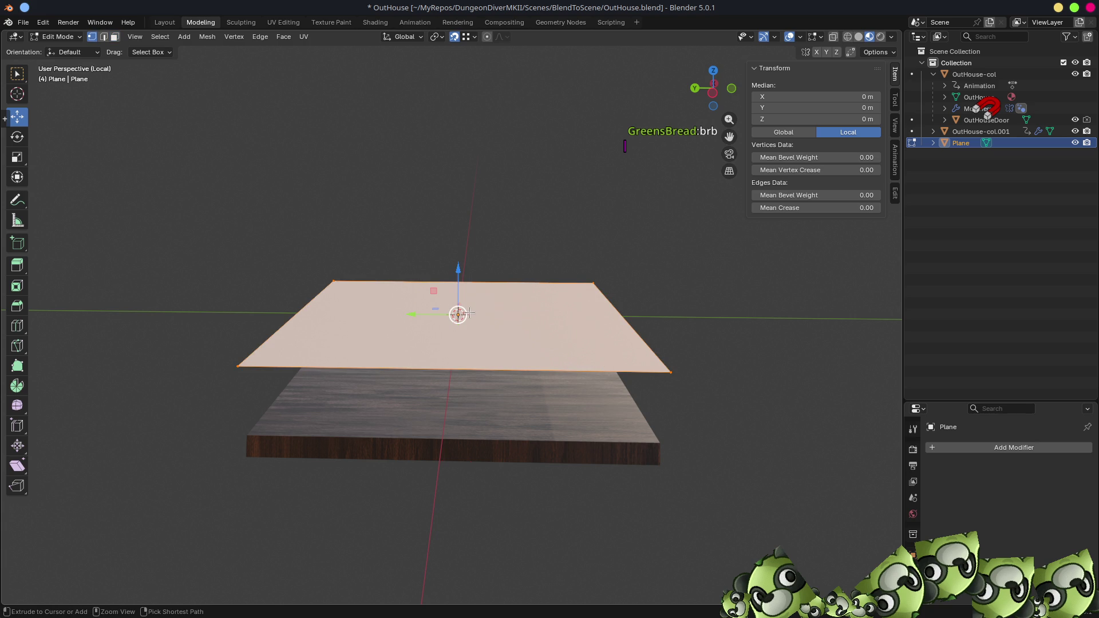
- Loop cut the plane with 6 evenly spaced cuts
key("ctrl+r")
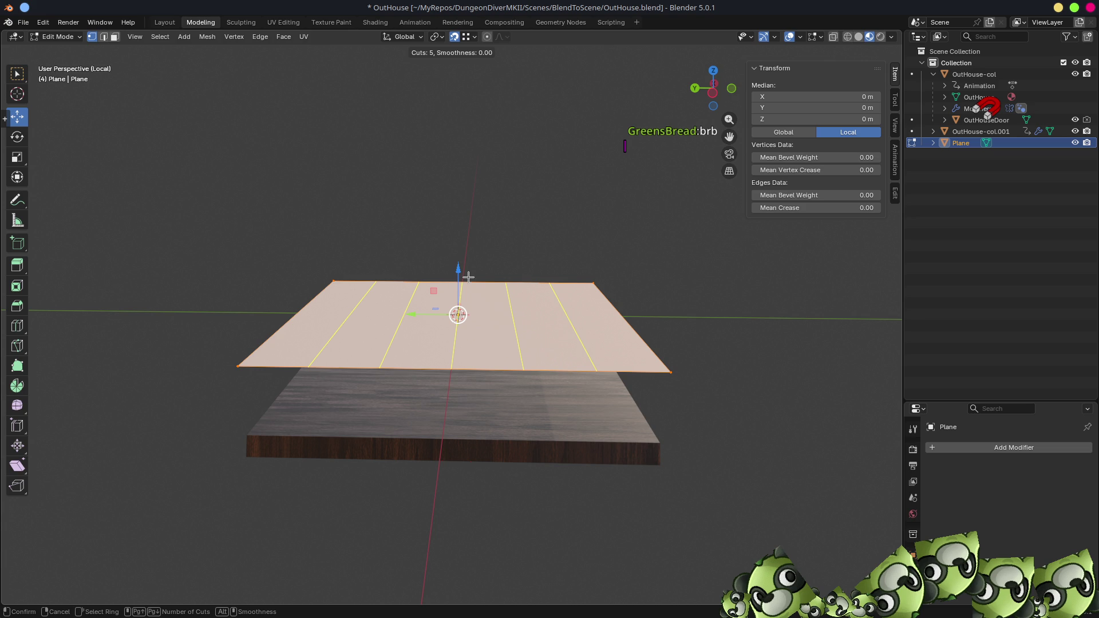
scroll(468, 277, "up", 1)
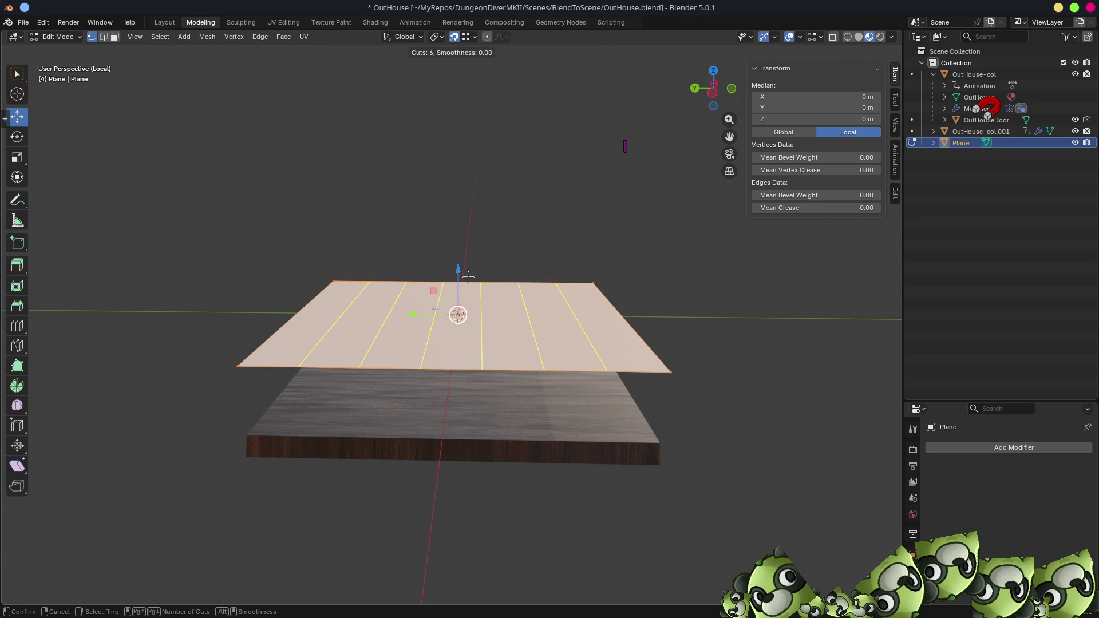
left_click(469, 277)
right_click(469, 277)
- In face select mode, select the first, centre and right strips
key("3")
left_click(352, 327)
left_click(464, 329, "shift")
left_click(544, 325, "shift")
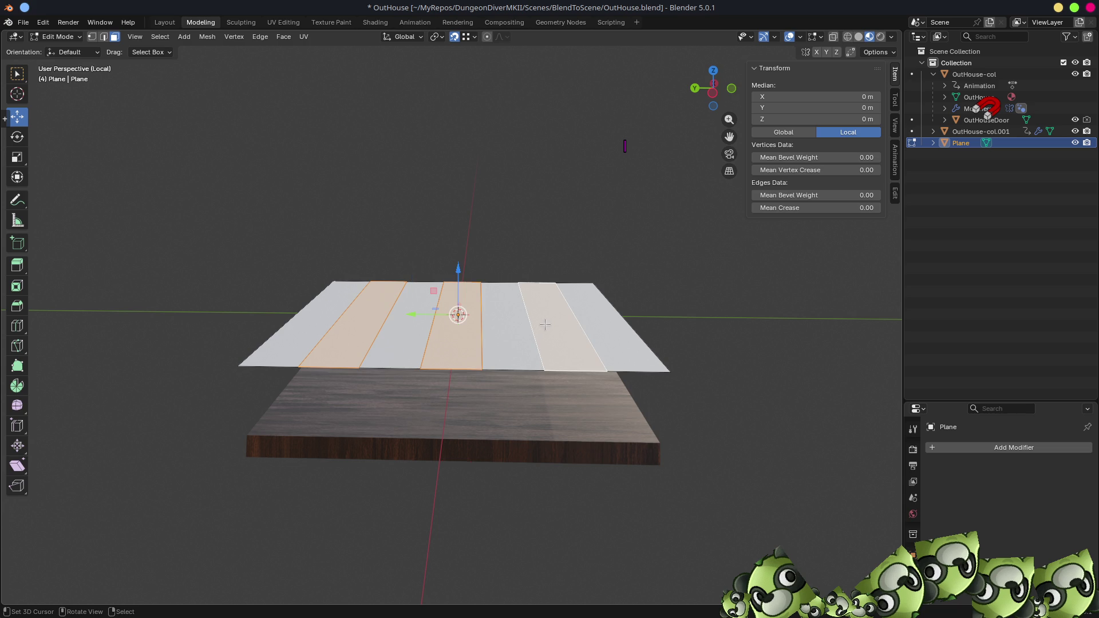
middle_click_drag(572, 327, 555, 320)
- Raise the selected strips 0.018 m along Z and set the pivot to Individual Origins
key("g")
key("z")
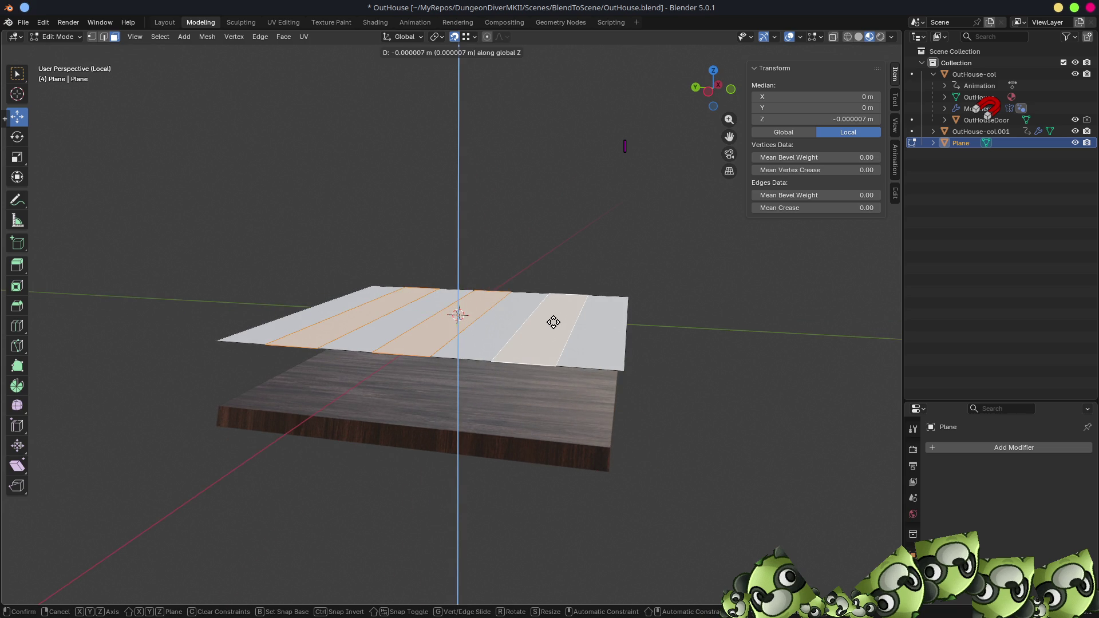
left_click(557, 315)
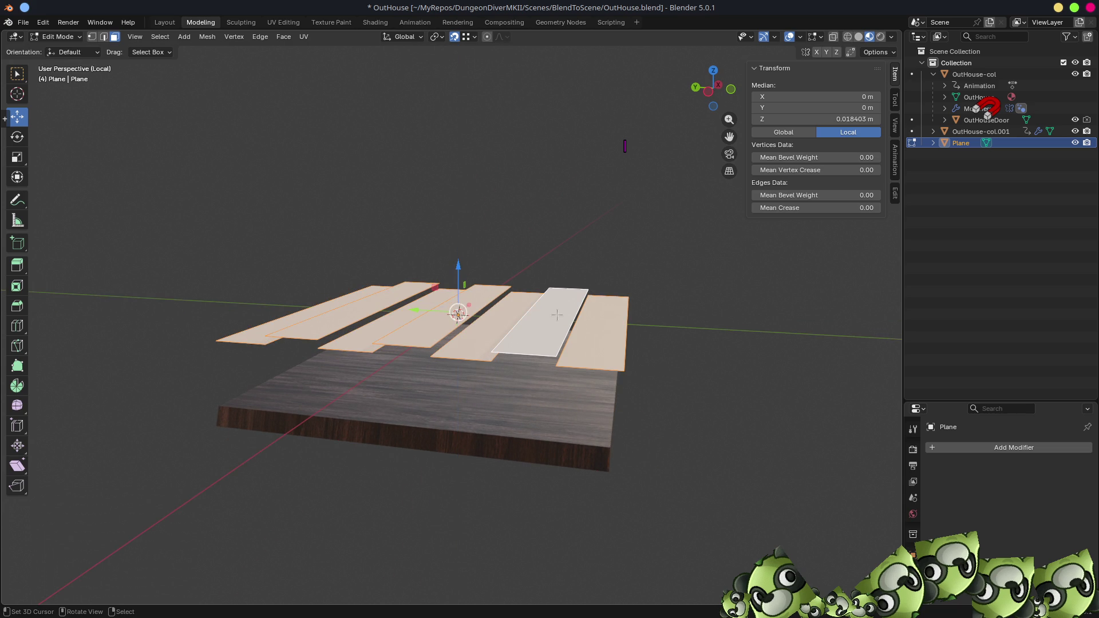
left_click(435, 42)
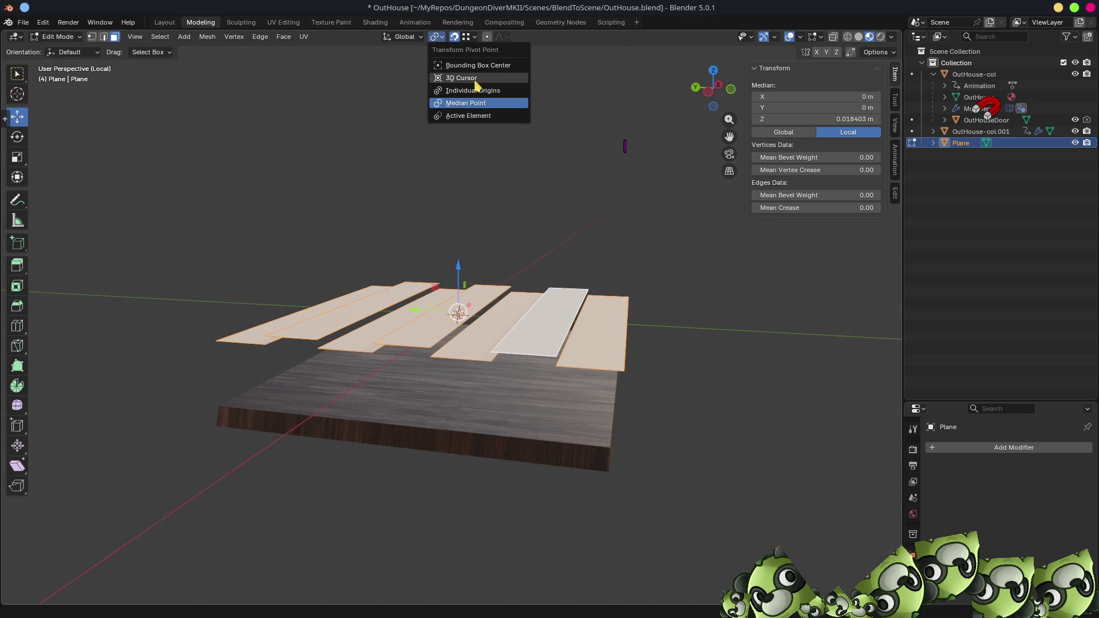
left_click(484, 101)
- Stretch the raised strips 1.485 along Y and enlarge the Properties editor
middle_click_drag(429, 270, 518, 199)
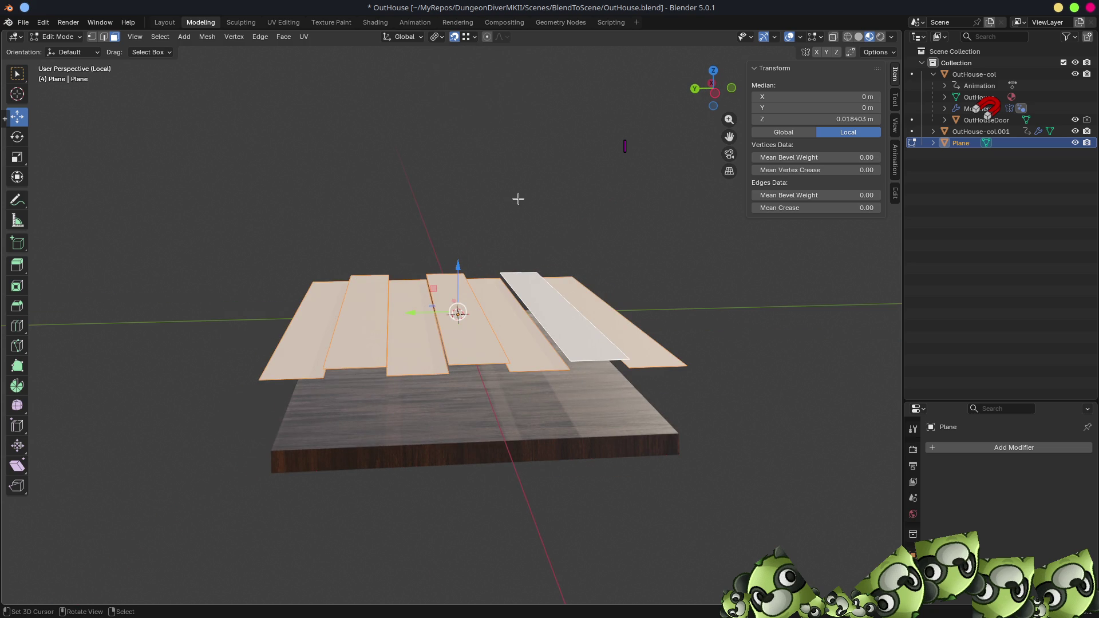
key("s")
key("y")
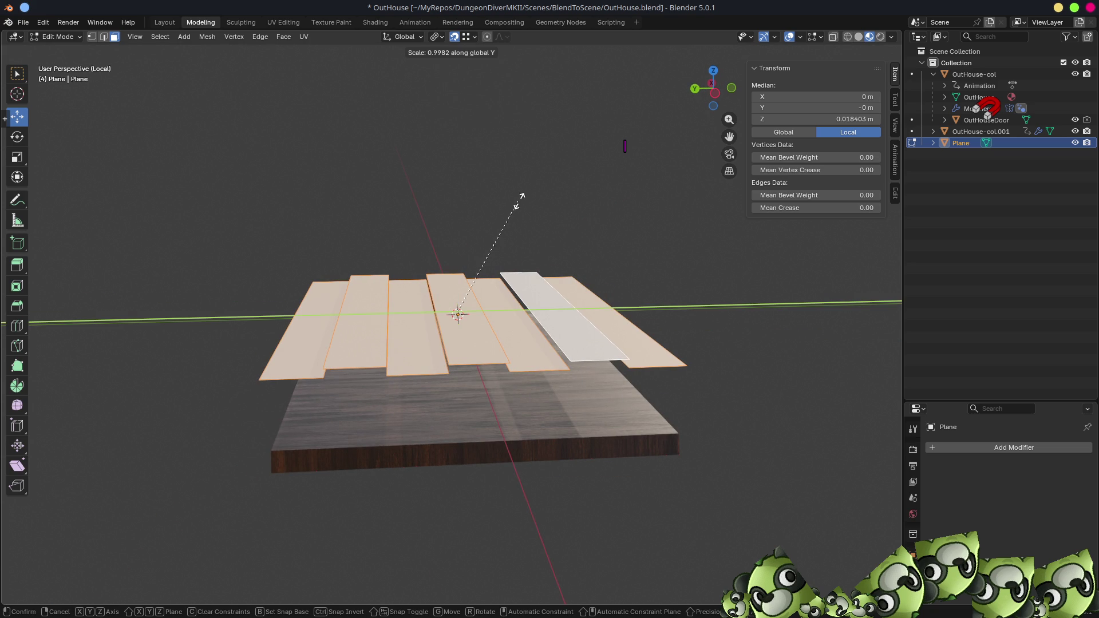
left_click(608, 199)
mouse_move(582, 238)
middle_mouse_down()
mouse_move(560, 258)
mouse_move(669, 316)
mouse_move(658, 400)
middle_mouse_up()
left_click_drag(954, 401, 952, 209)
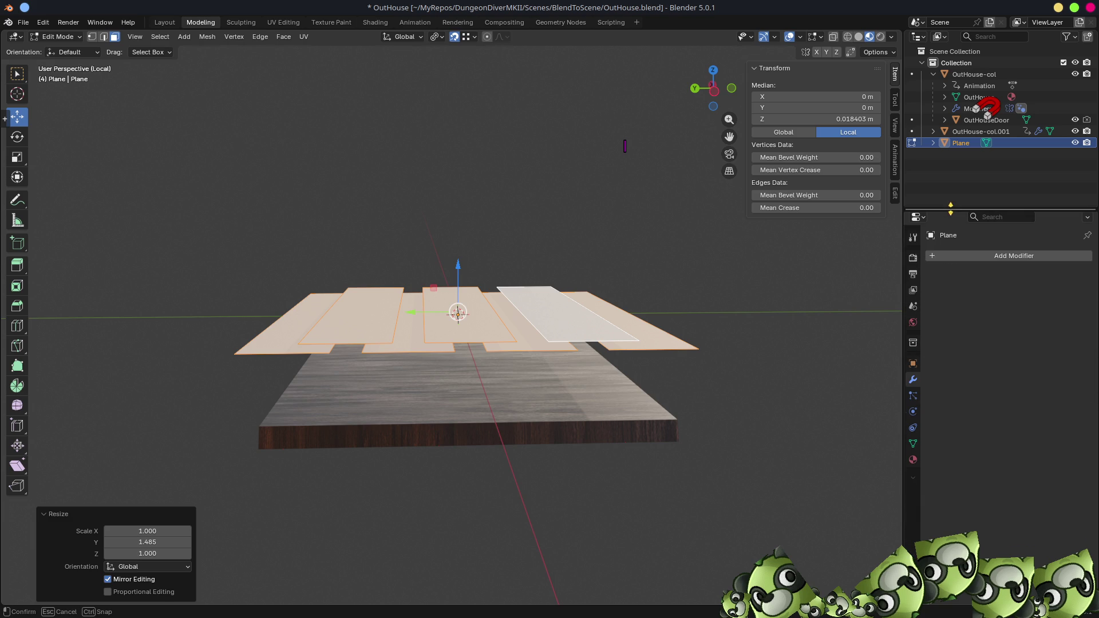
left_click(962, 255)
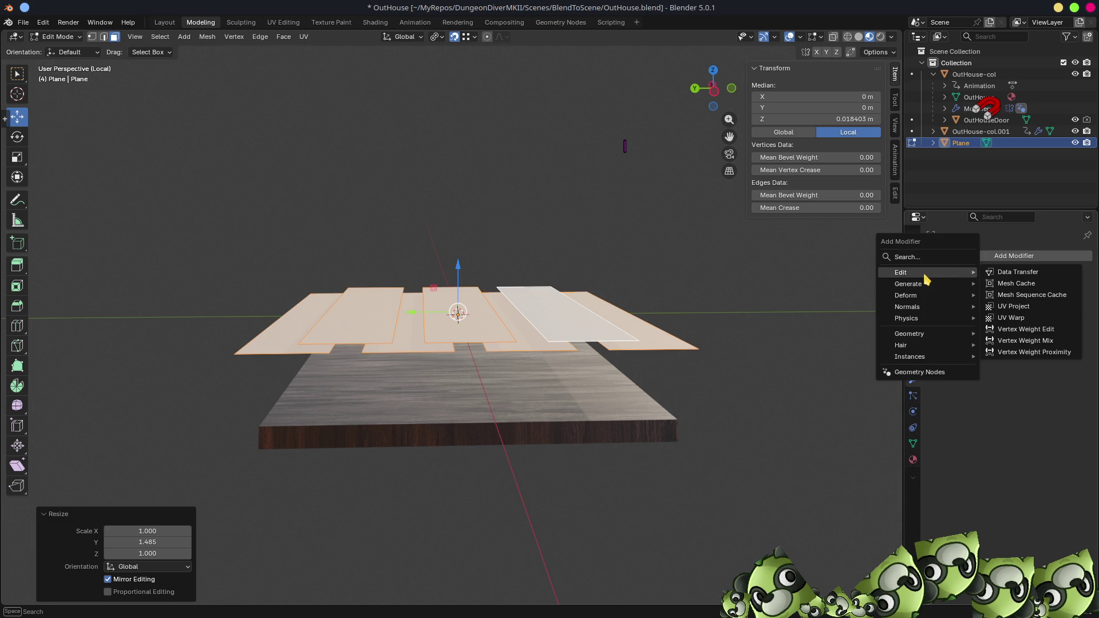
- Add a Solidify modifier to the planks, with thickness around 0.041 m
mouse_move(919, 284)
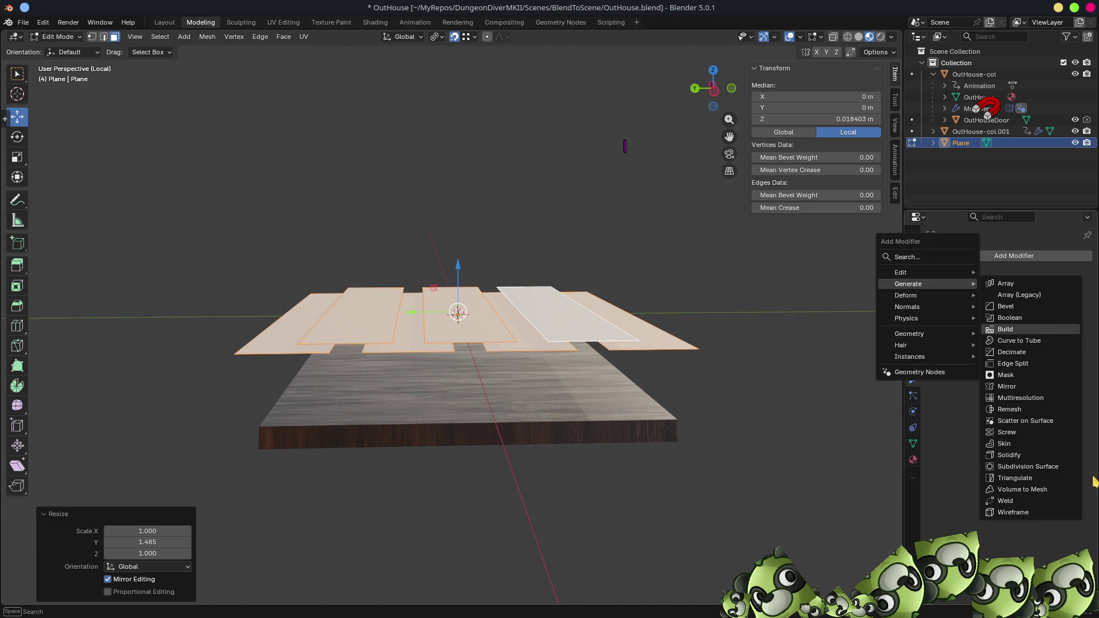
left_click(1011, 455)
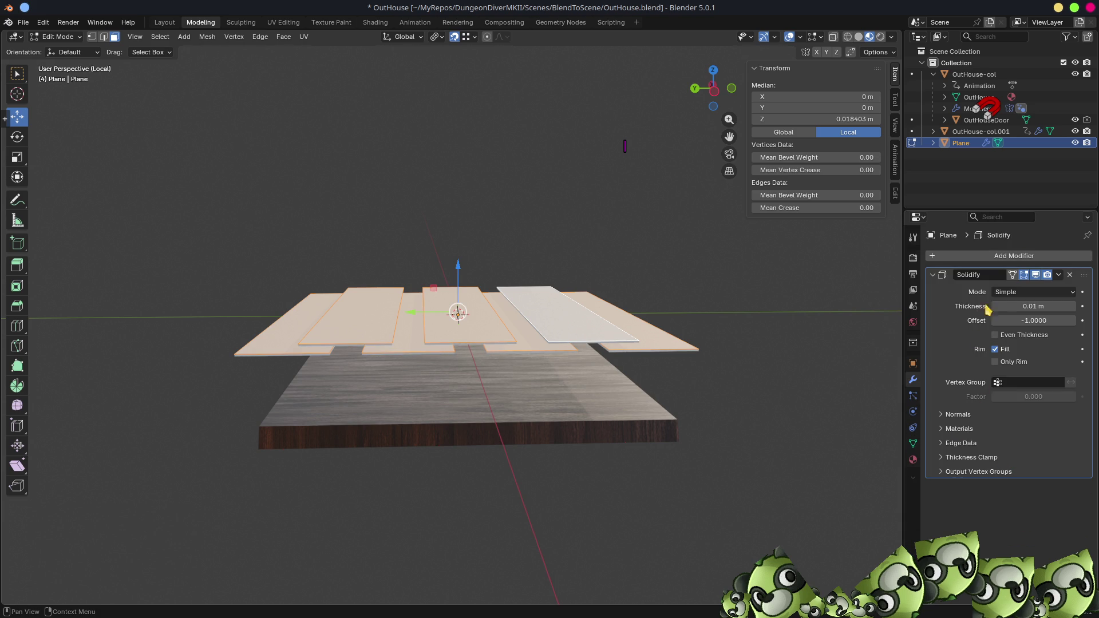
middle_click_drag(644, 338, 584, 352)
key("Tab")
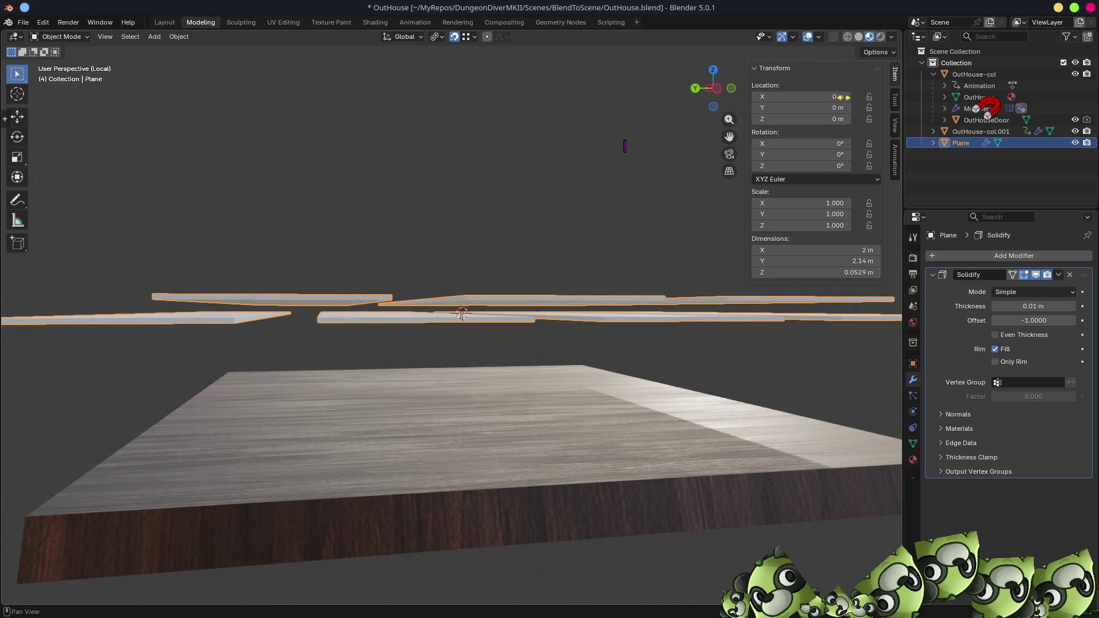
key("Tab")
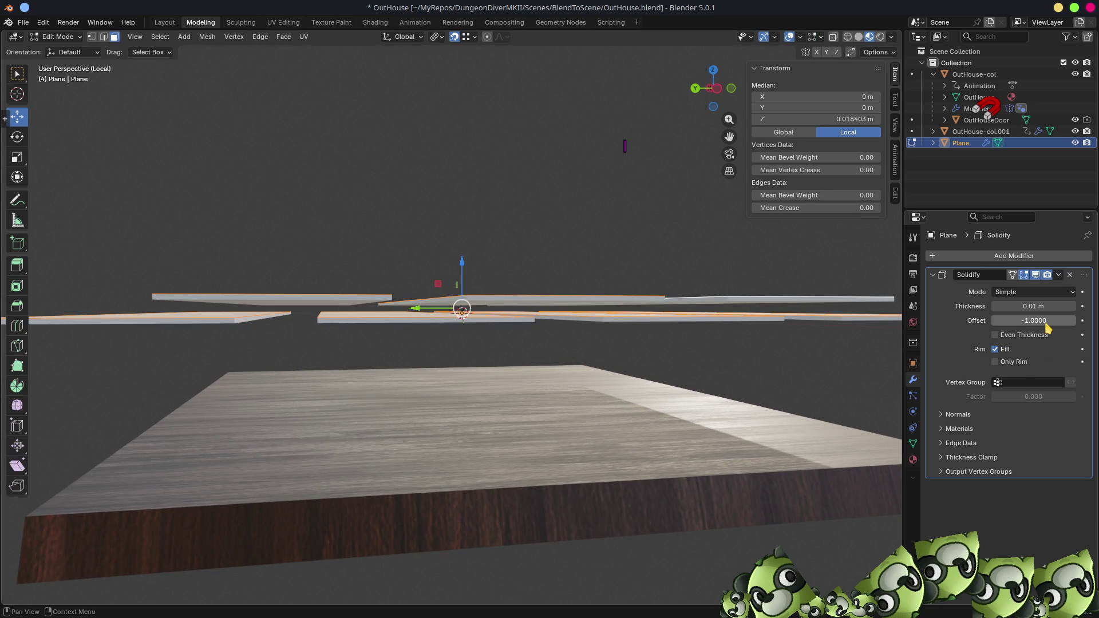
left_click_drag(1034, 306, 1053, 306)
mouse_move(573, 332)
middle_mouse_down()
mouse_move(601, 346)
mouse_move(540, 325)
middle_mouse_up()
key("Tab")
key("Tab")
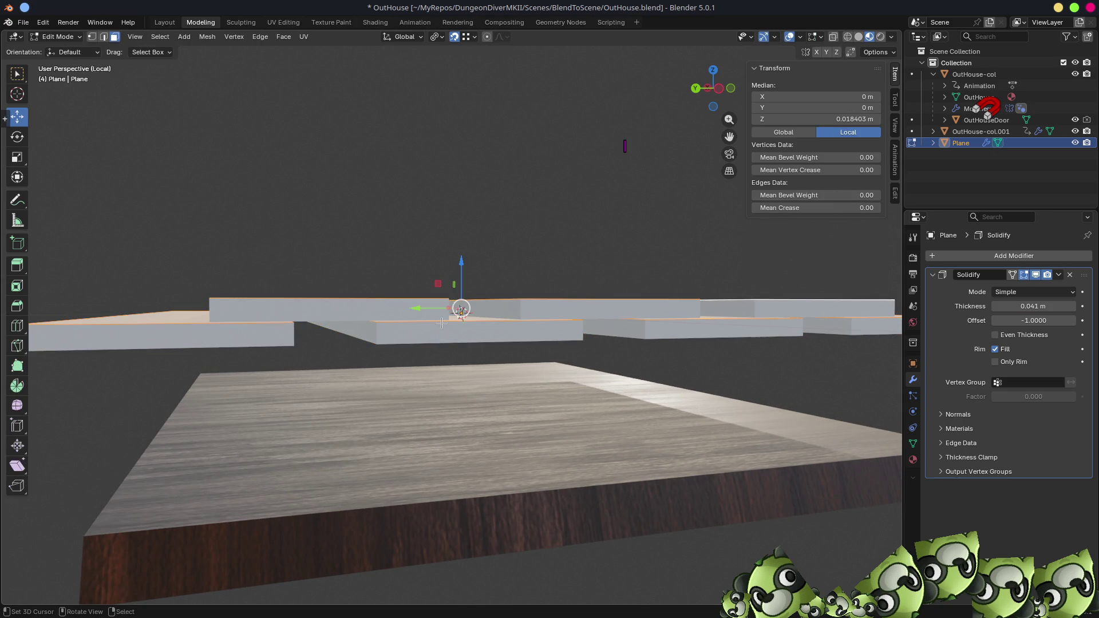
- Select the three raised planks and set their Median Z to 0.05 m
key("1")
left_click(440, 321)
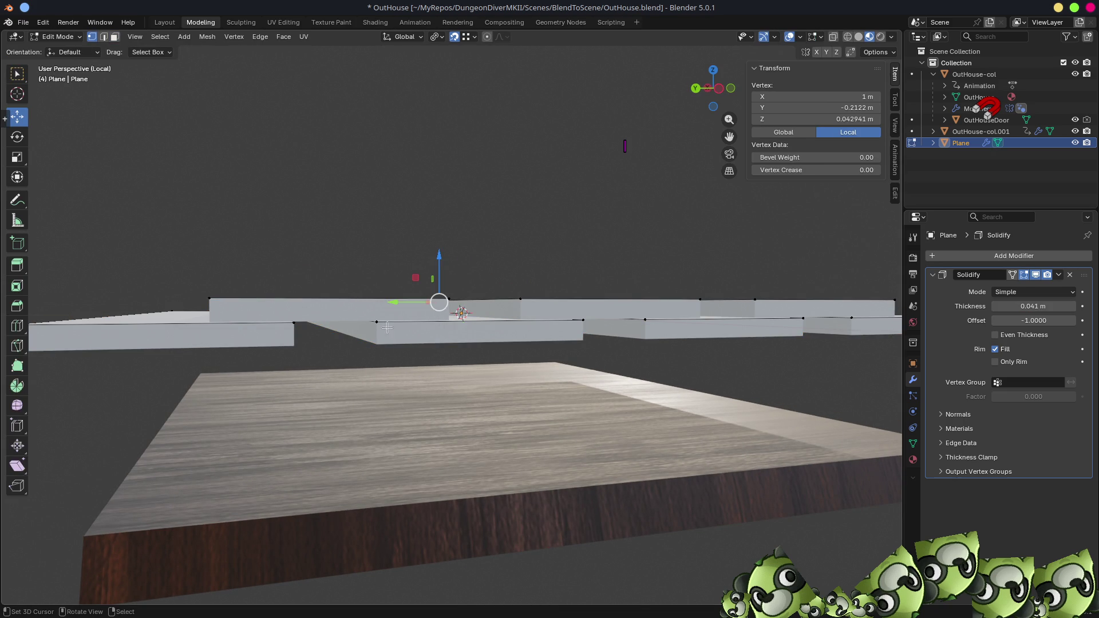
left_click(445, 299)
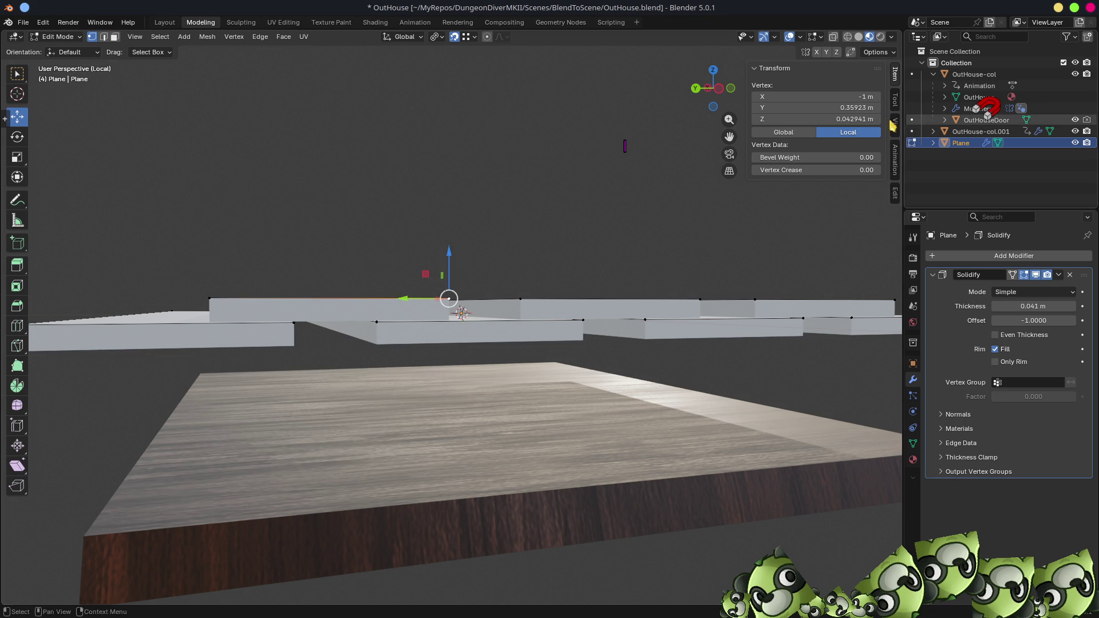
middle_click_drag(687, 189, 296, 353)
left_click(296, 352)
left_click(295, 352)
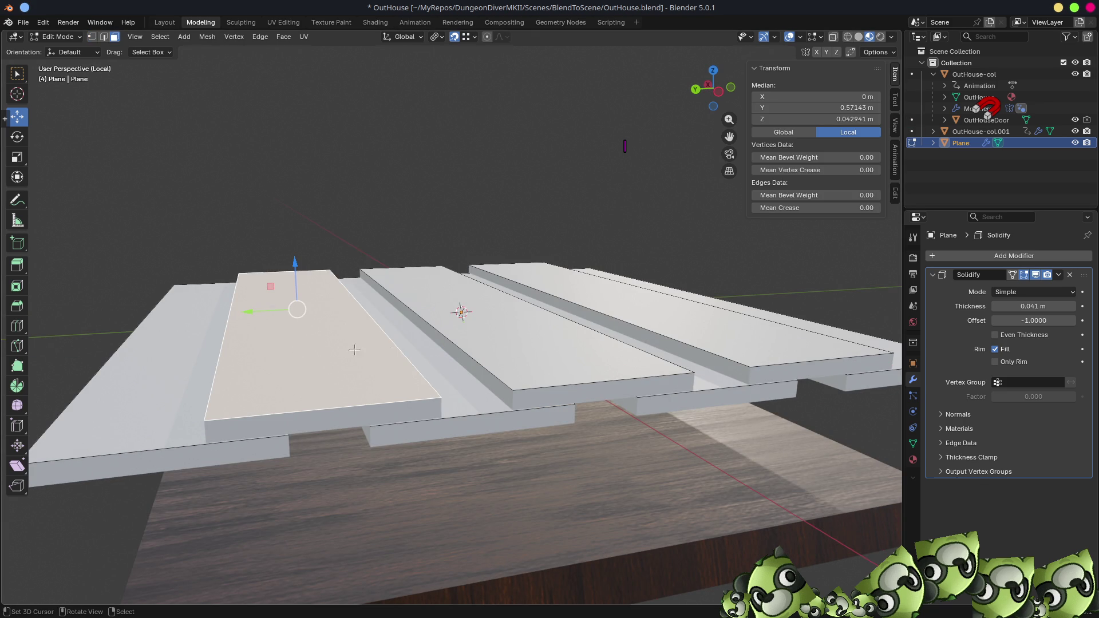
left_click(476, 343, "shift")
left_click(572, 296, "shift")
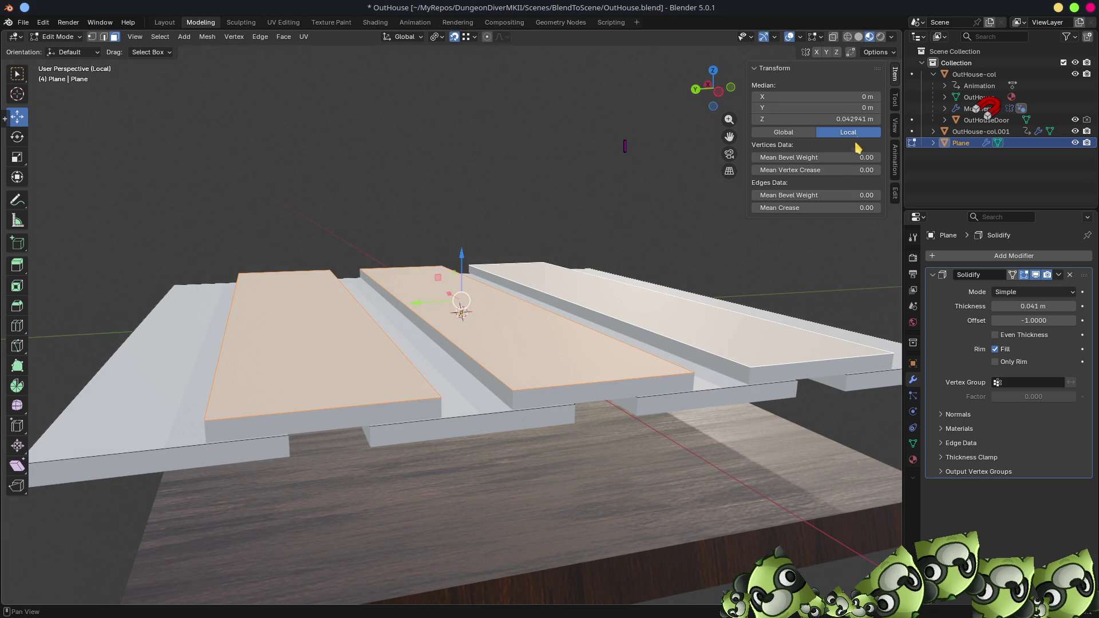
left_click(868, 119)
type("0")
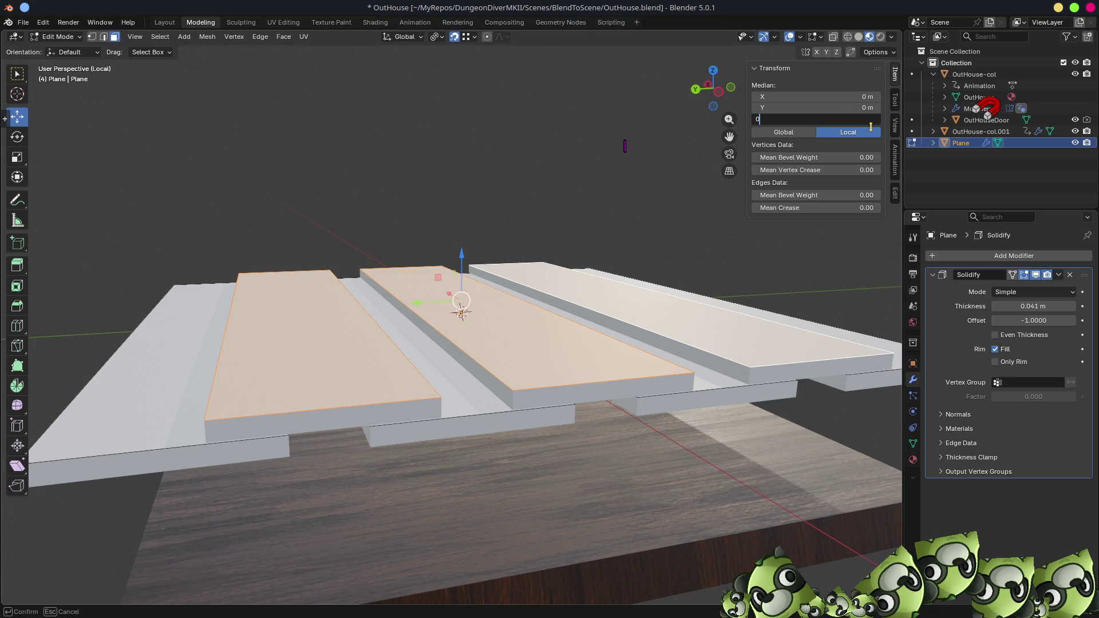
type(".05")
key("Return")
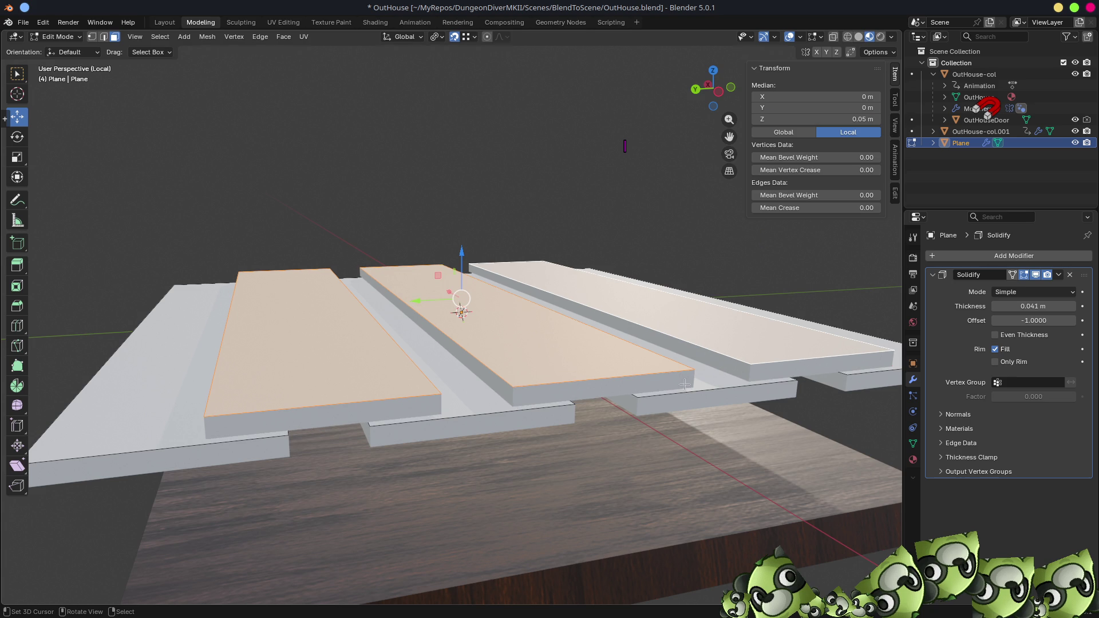
- Set the Solidify thickness to 0.05 m
mouse_move(621, 399)
middle_mouse_down()
mouse_move(567, 321)
mouse_move(563, 331)
middle_mouse_up()
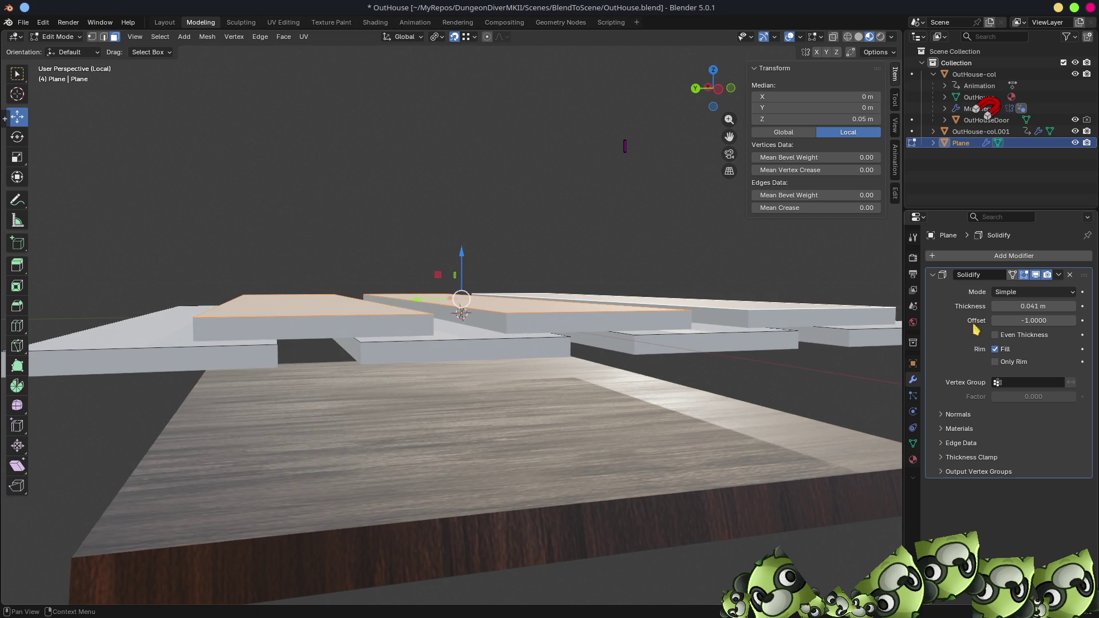
left_click(1069, 307)
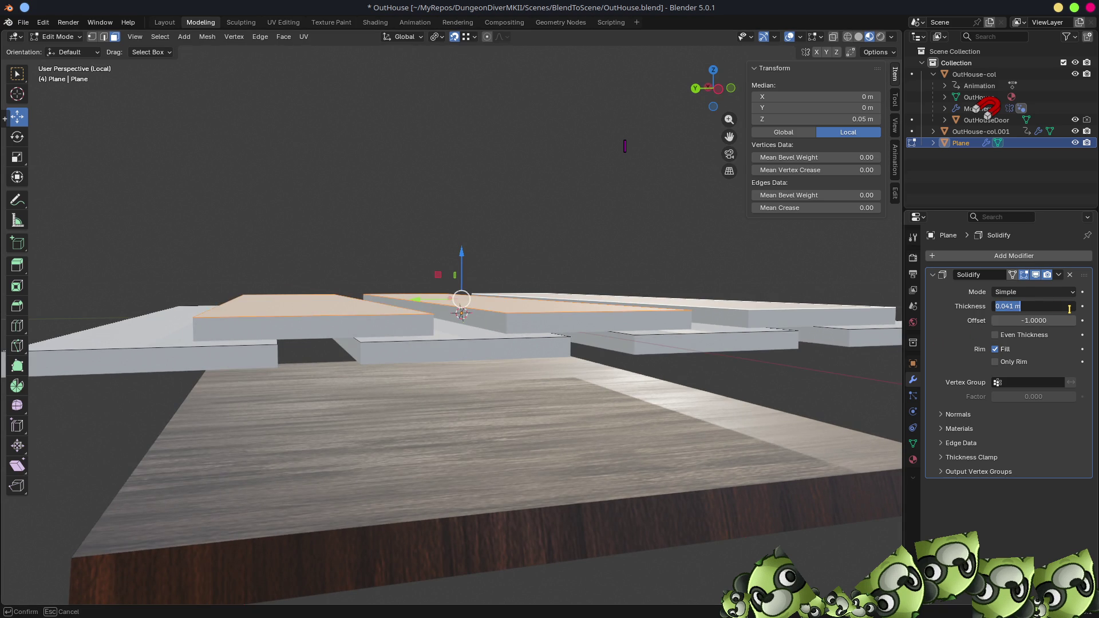
type(".05")
key("Return")
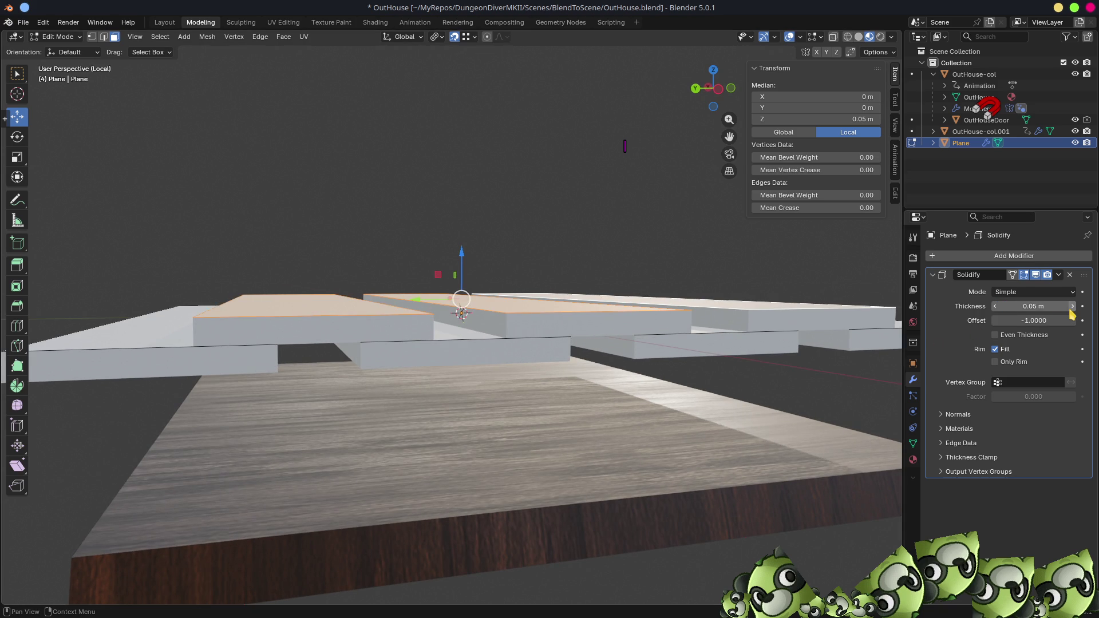
scroll(570, 270, "down", 4)
mouse_move(570, 271)
middle_mouse_down()
mouse_move(658, 302)
mouse_move(576, 311)
mouse_move(534, 405)
mouse_move(705, 371)
mouse_move(755, 314)
mouse_move(410, 384)
mouse_move(162, 402)
middle_mouse_up()
- In top view, shift the lower plank right and the middle plank left along X
key("2")
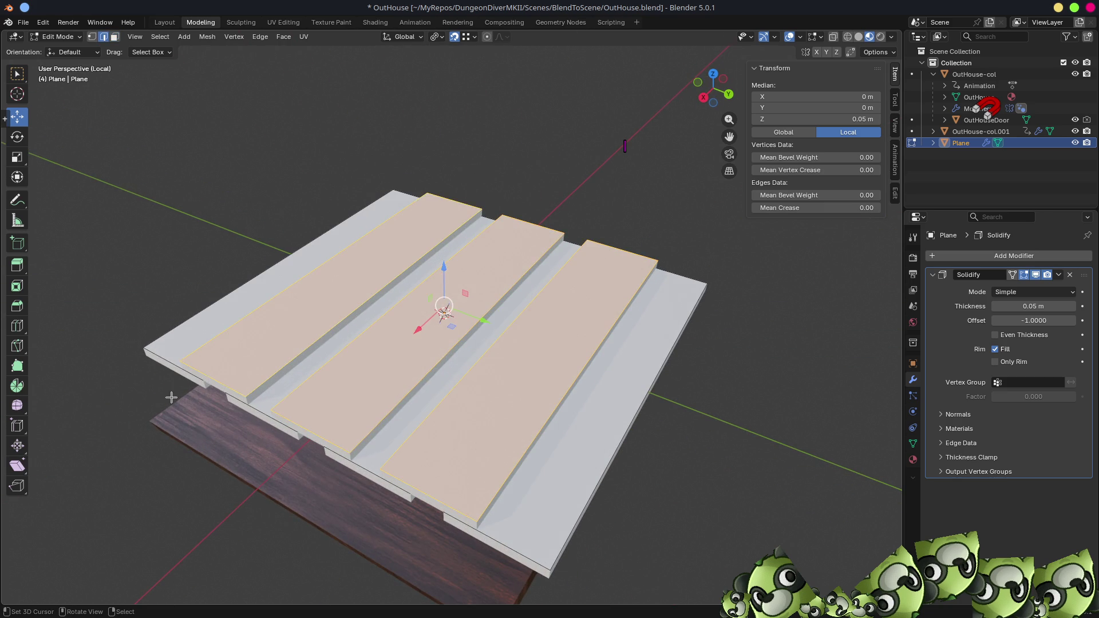
left_click(211, 370)
middle_click_drag(212, 371, 223, 341)
key("KP_7")
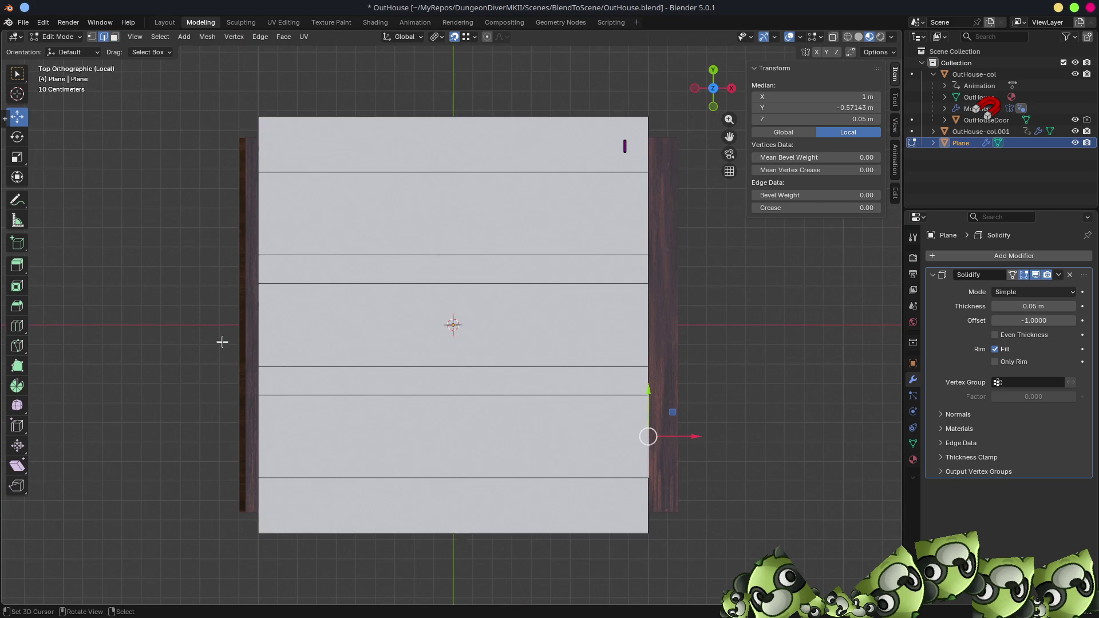
key("3")
left_click(426, 443)
key("g")
key("x")
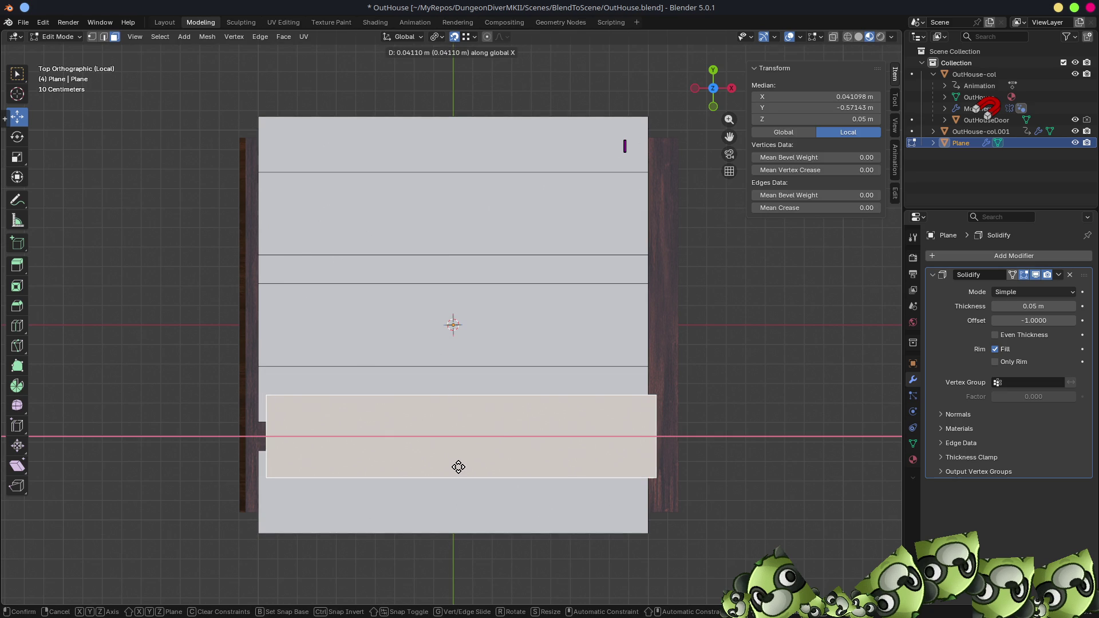
left_click(461, 465)
left_click(470, 345)
key("g")
key("x")
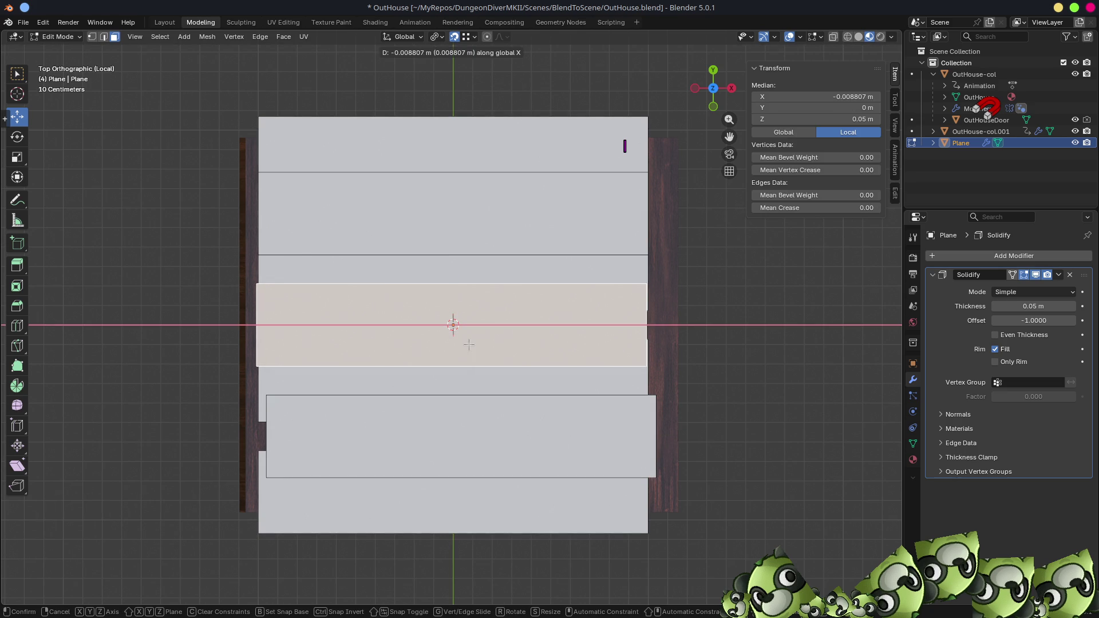
left_click(469, 345)
- Offset the two thin strips, second plank and top plank along X to stagger their ends
left_click(482, 387)
key("g")
key("x")
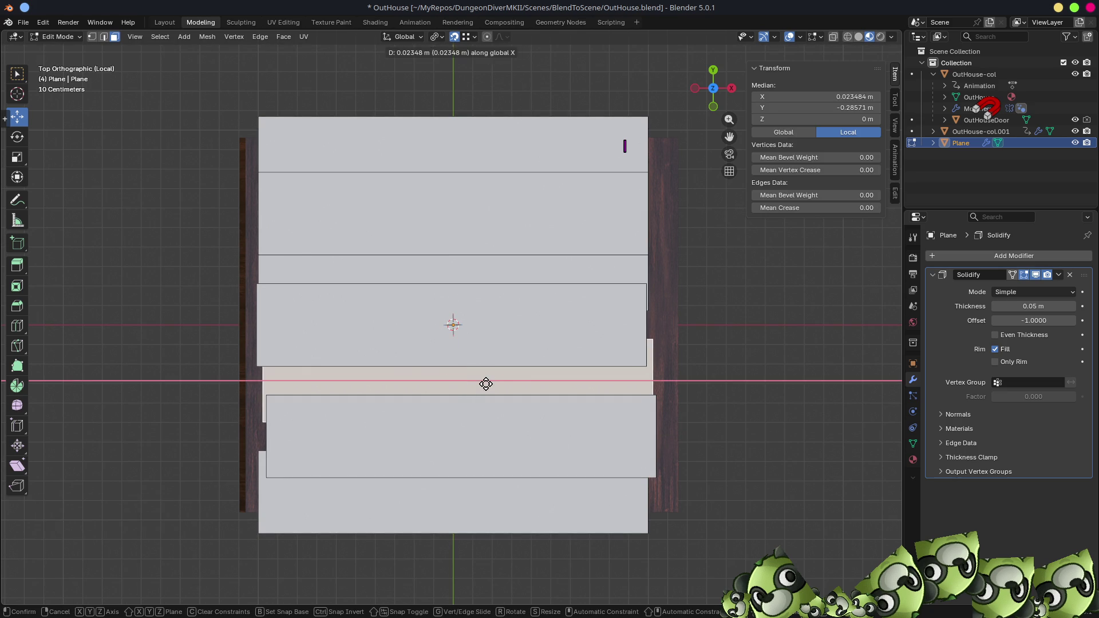
left_click(487, 383)
left_click(520, 256)
key("g")
key("x")
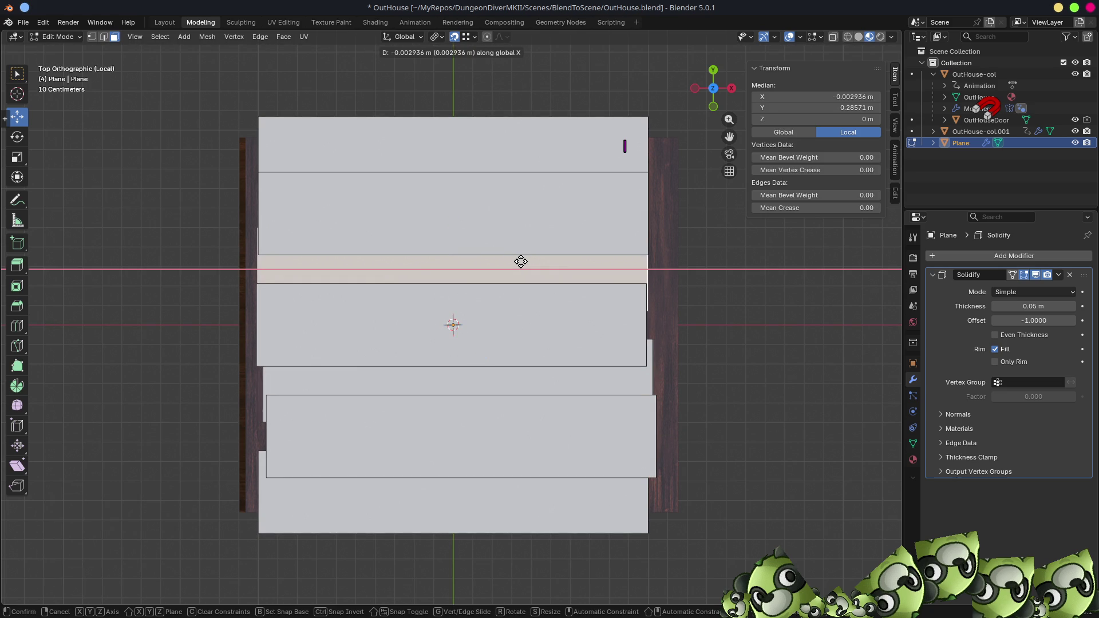
left_click(517, 262)
left_click(541, 205)
key("g")
key("x")
left_click(548, 204)
left_click(539, 151)
key("g")
key("x")
left_click(535, 150)
- Loop cut the lower plank and vertex-slide the cut to slant it
scroll(645, 462, "down", 4)
mouse_move(645, 461)
middle_mouse_down()
mouse_move(620, 332)
mouse_move(535, 351)
mouse_move(671, 426)
mouse_move(757, 449)
mouse_move(679, 349)
mouse_move(567, 342)
middle_mouse_up()
scroll(653, 427, "up", 4)
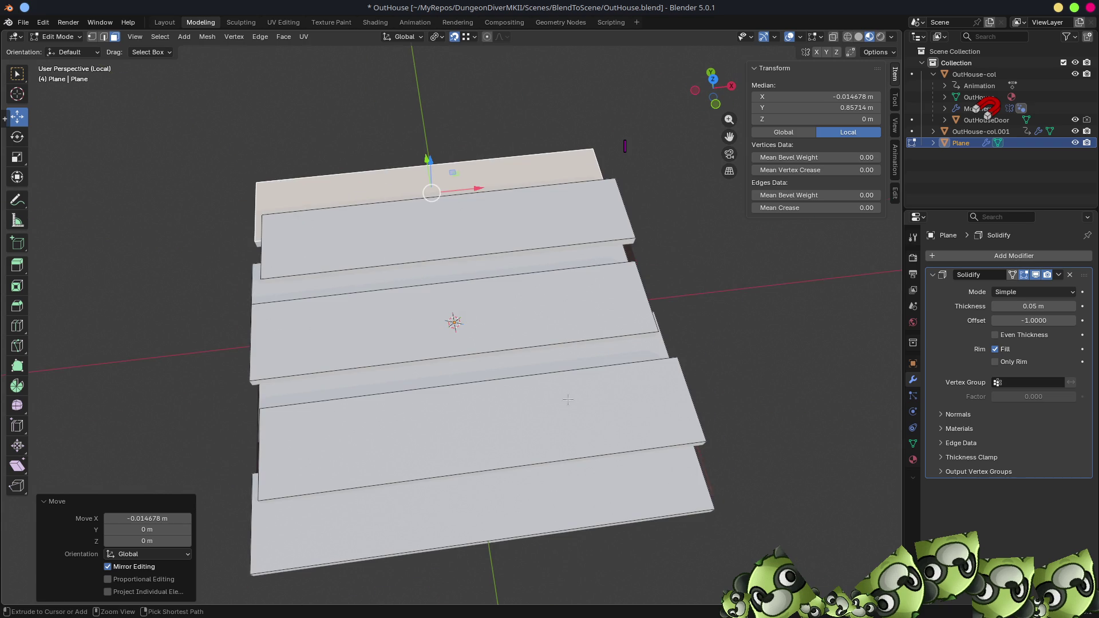
key("ctrl+r")
left_click(479, 427)
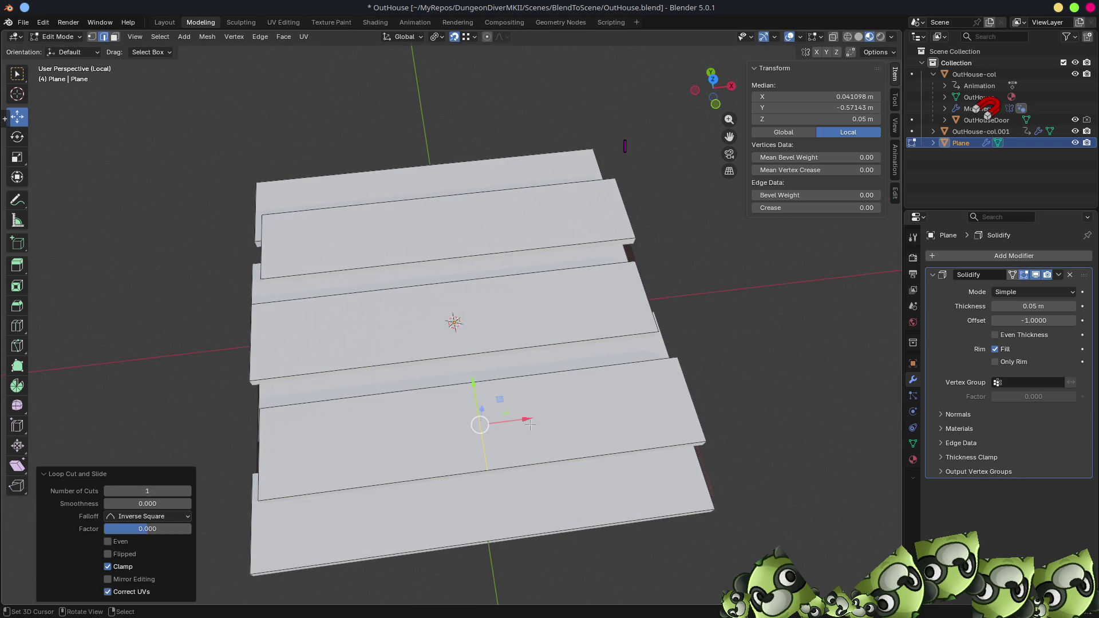
key("1")
left_click(506, 506)
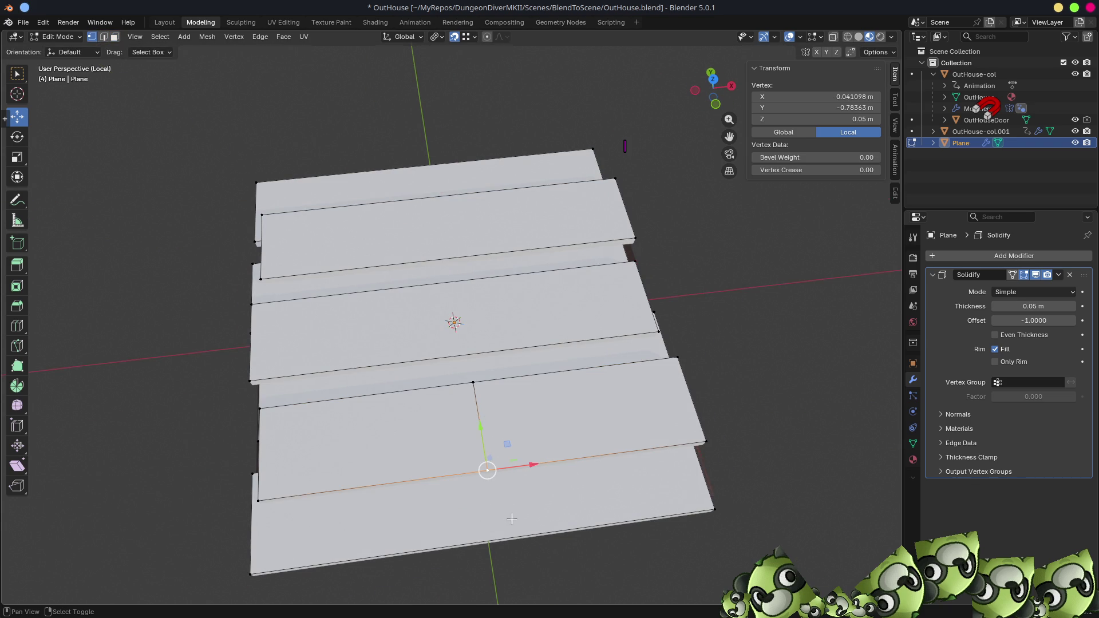
key("shift+v")
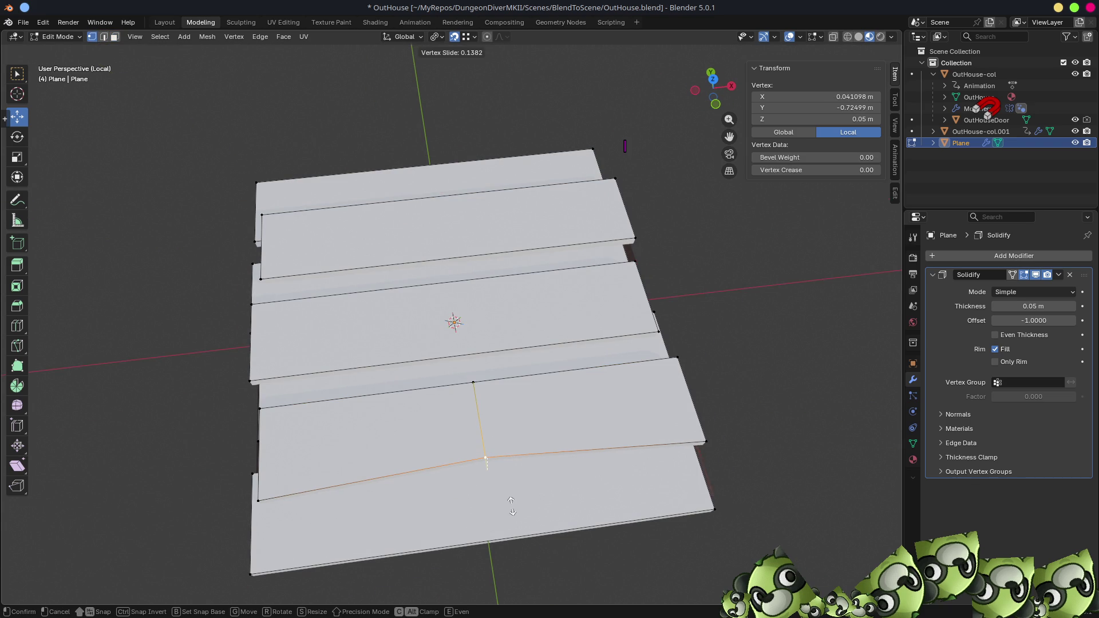
left_click(485, 458)
- Bevel the new cut edge with extra segments, splitting the plank into pieces
key("2")
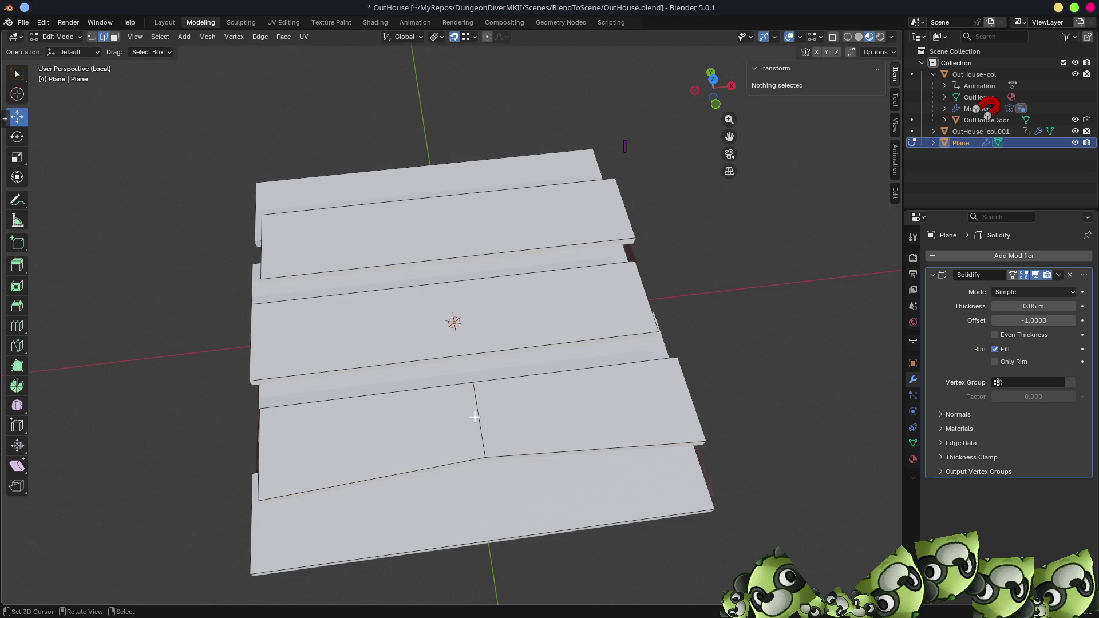
left_click(479, 417)
key("ctrl+b")
scroll(600, 457, "up", 1)
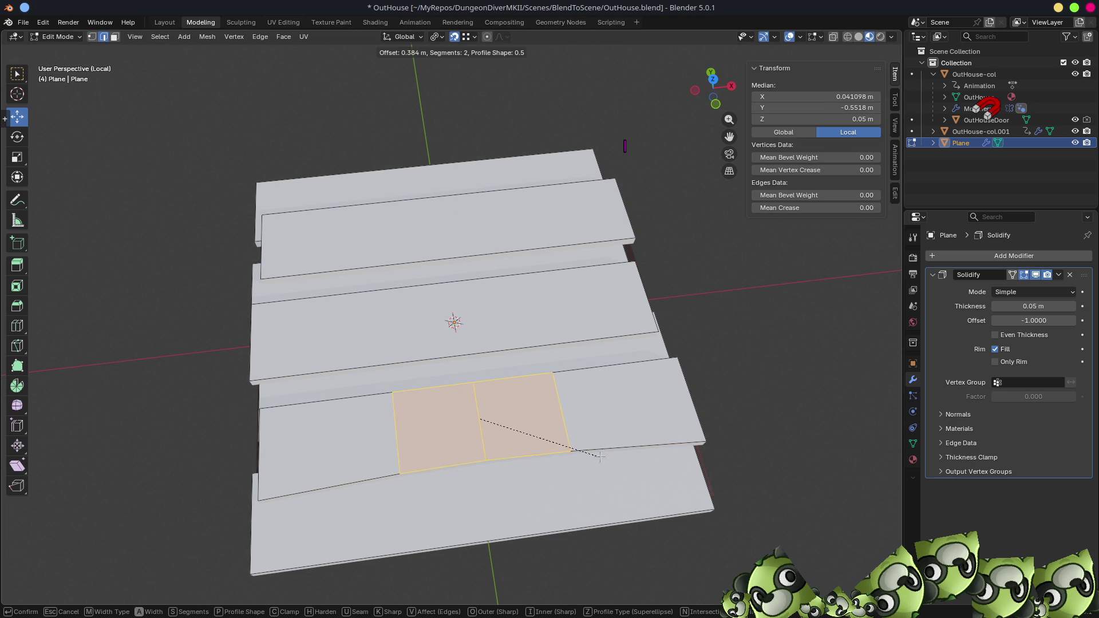
scroll(653, 451, "up", 1)
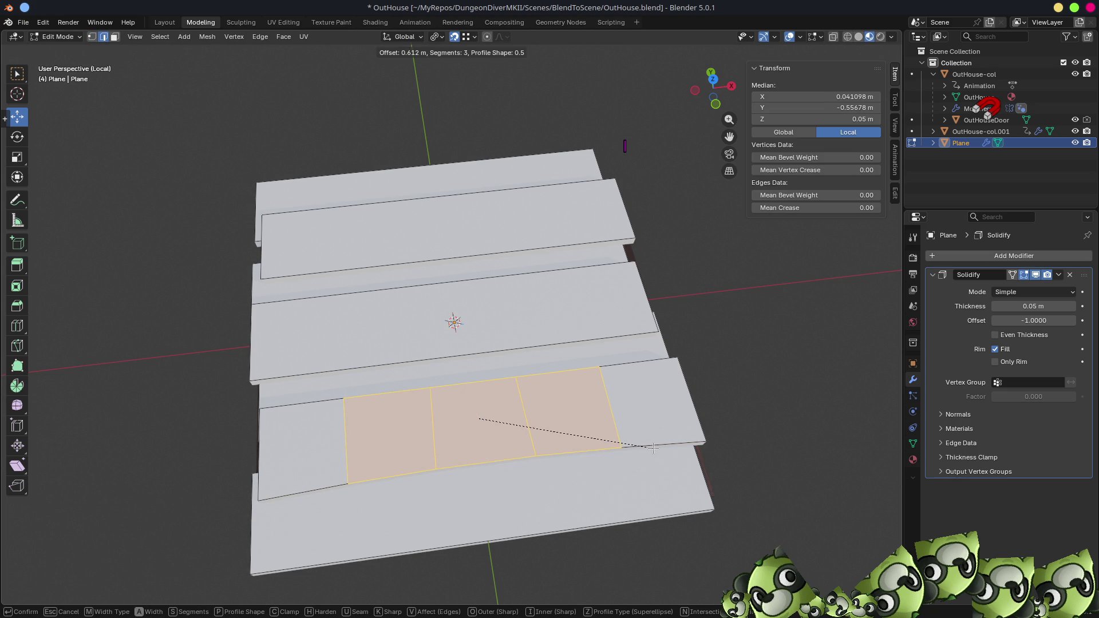
left_click(651, 448)
mouse_move(652, 449)
middle_mouse_down()
mouse_move(710, 498)
mouse_move(681, 383)
mouse_move(657, 473)
mouse_move(617, 499)
middle_mouse_up()
- Slide a front-plank vertex along its edge to make an uneven end
left_click(662, 382)
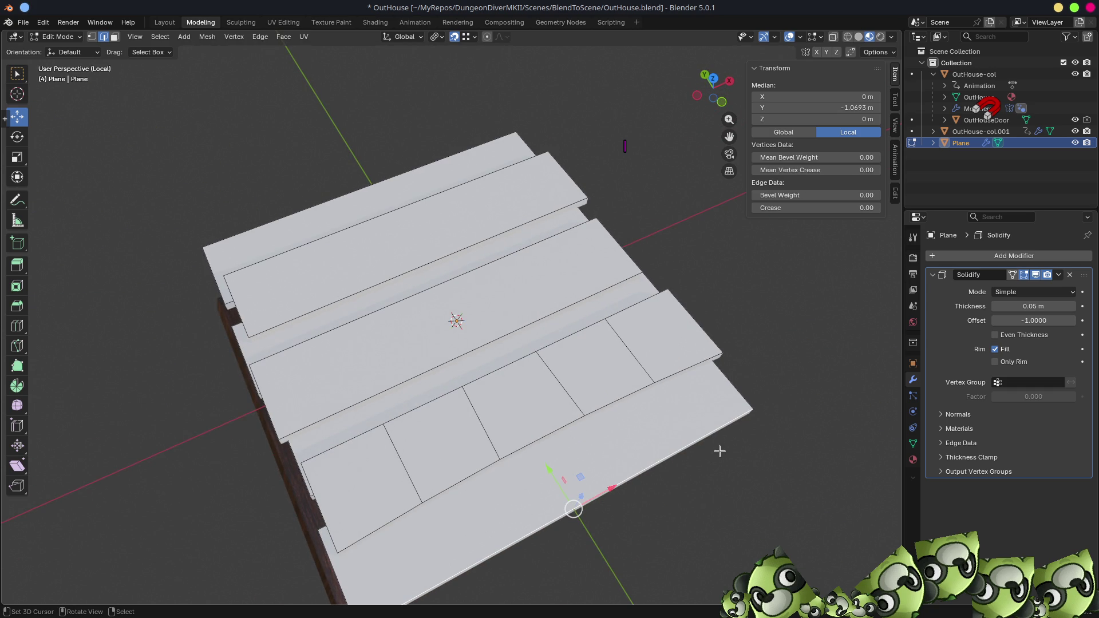
key("1")
left_click(753, 409)
key("shift+v")
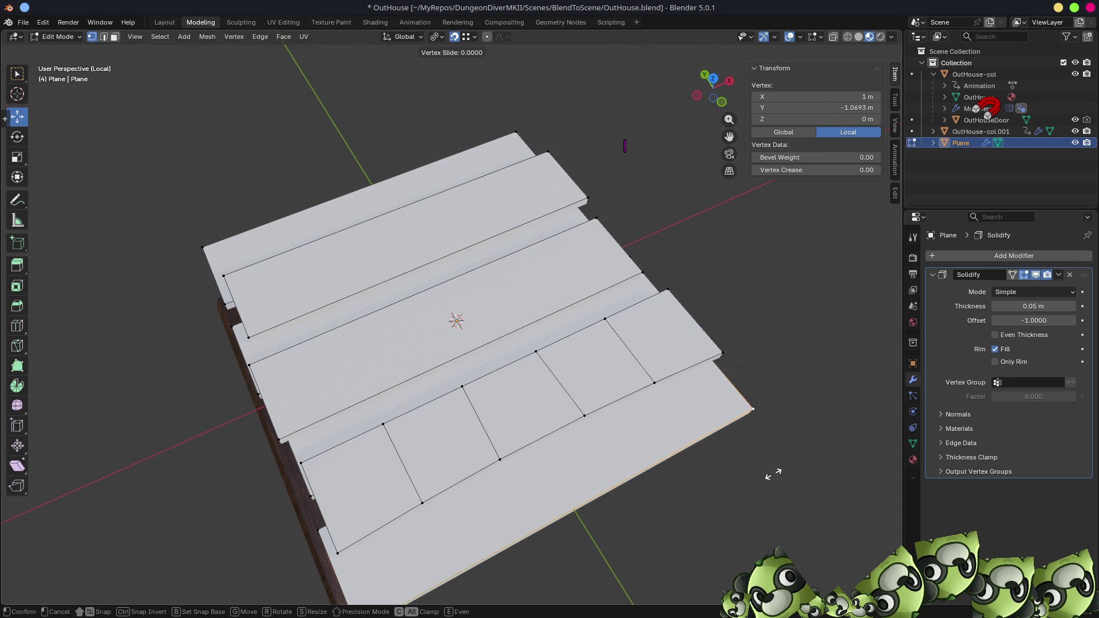
left_click(767, 468)
mouse_move(655, 481)
middle_mouse_down()
mouse_move(646, 481)
mouse_move(705, 475)
middle_mouse_up()
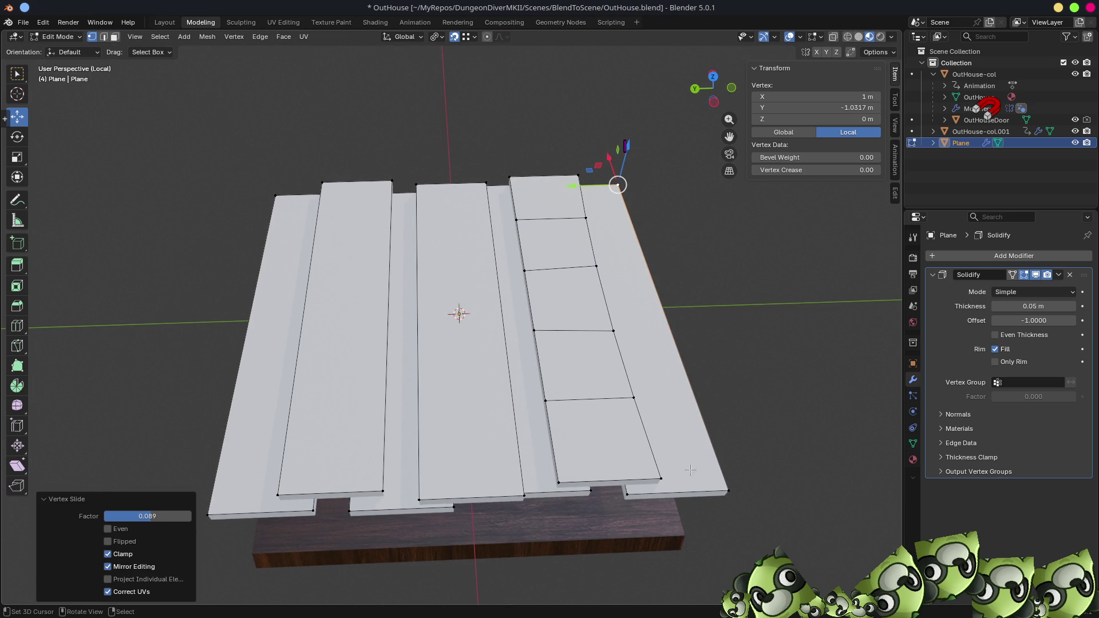
mouse_move(709, 397)
middle_mouse_down()
mouse_move(710, 378)
mouse_move(658, 401)
middle_mouse_up()
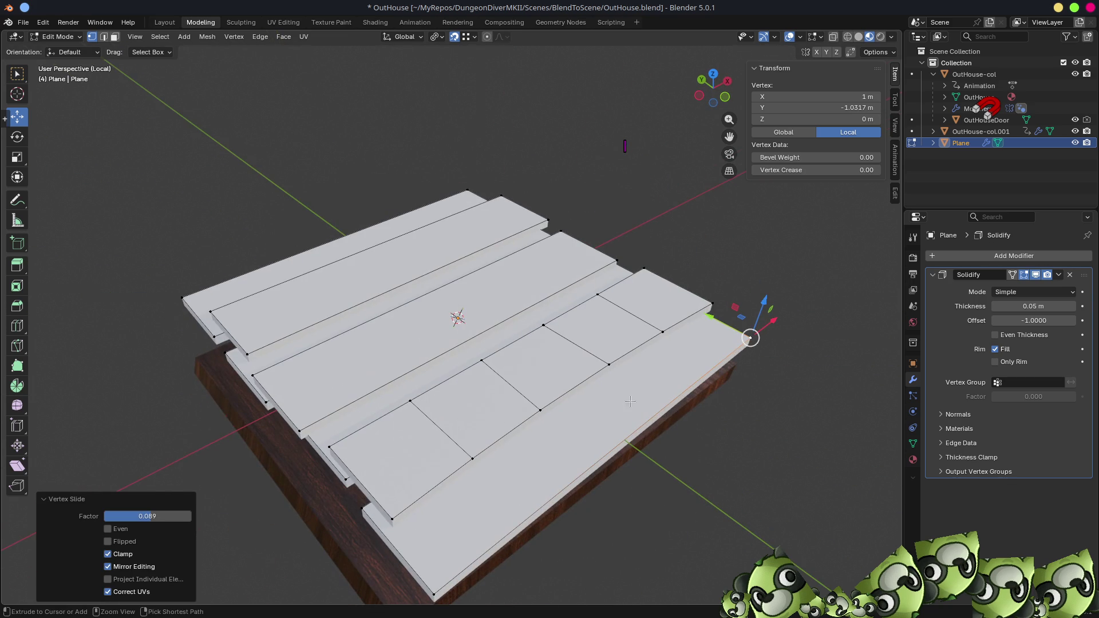
- Loop cut the front plank, slide the cut, and bevel it into narrow strips
key("ctrl+r")
left_click(598, 433)
right_click(609, 436)
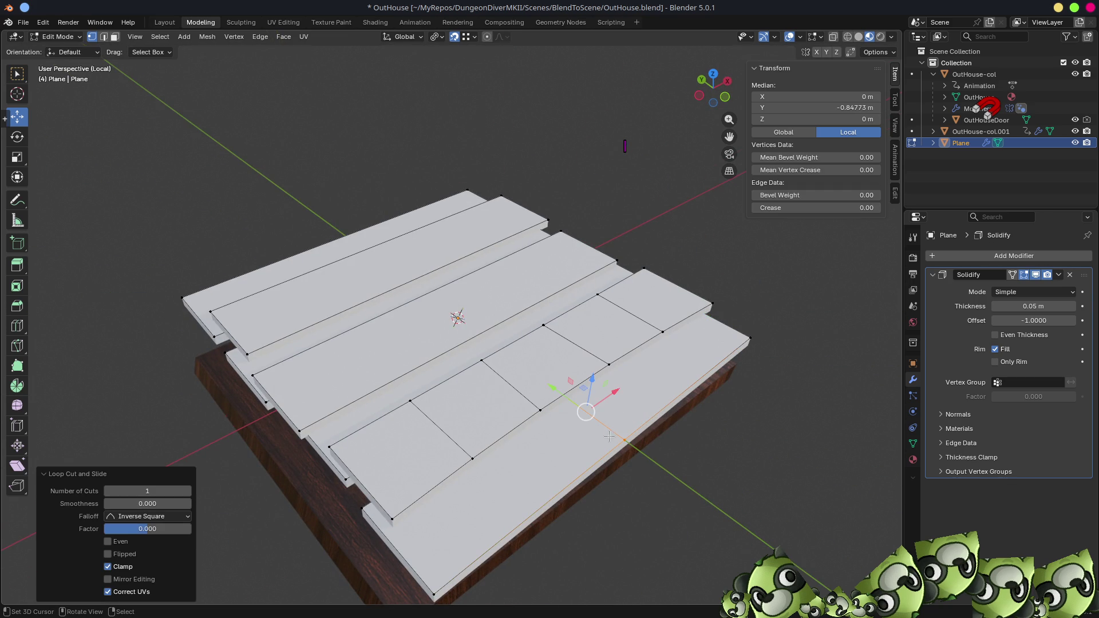
middle_click_drag(629, 441, 538, 478)
key("g")
key("g")
left_click(535, 482)
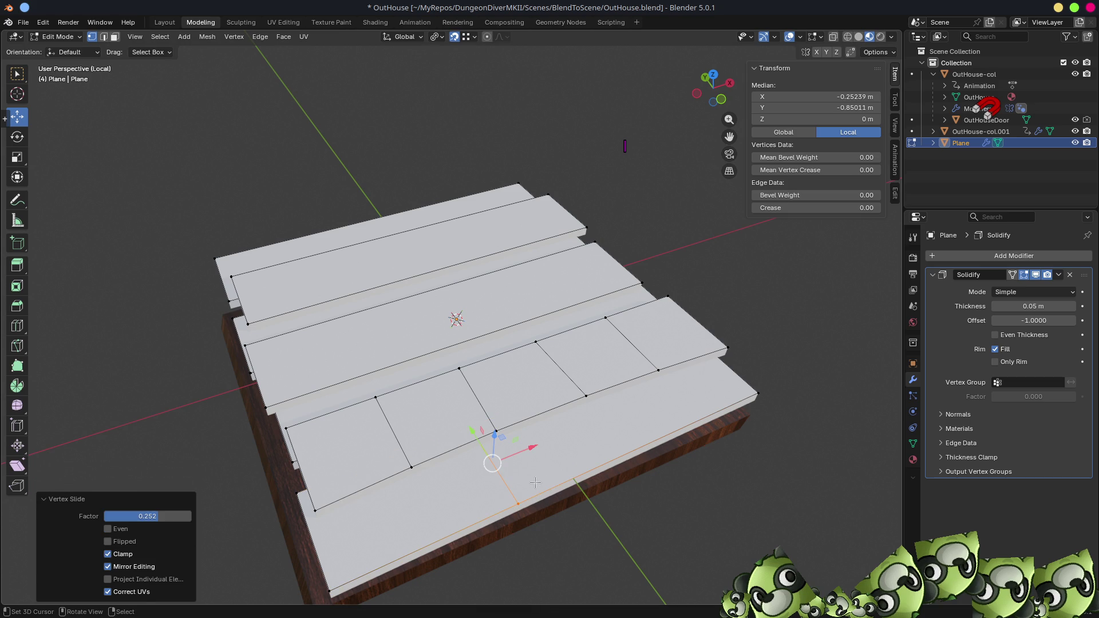
key("ctrl+b")
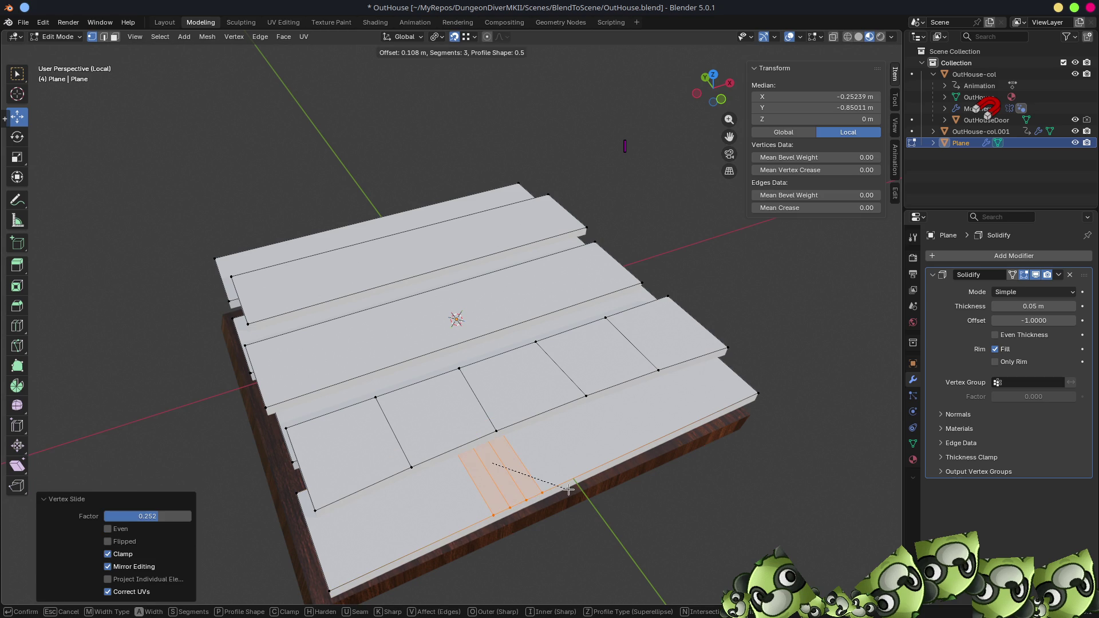
left_click(568, 490)
- Slide one narrow cut edge past its neighbours to make the strip spacing uneven
key("2")
left_click(545, 515)
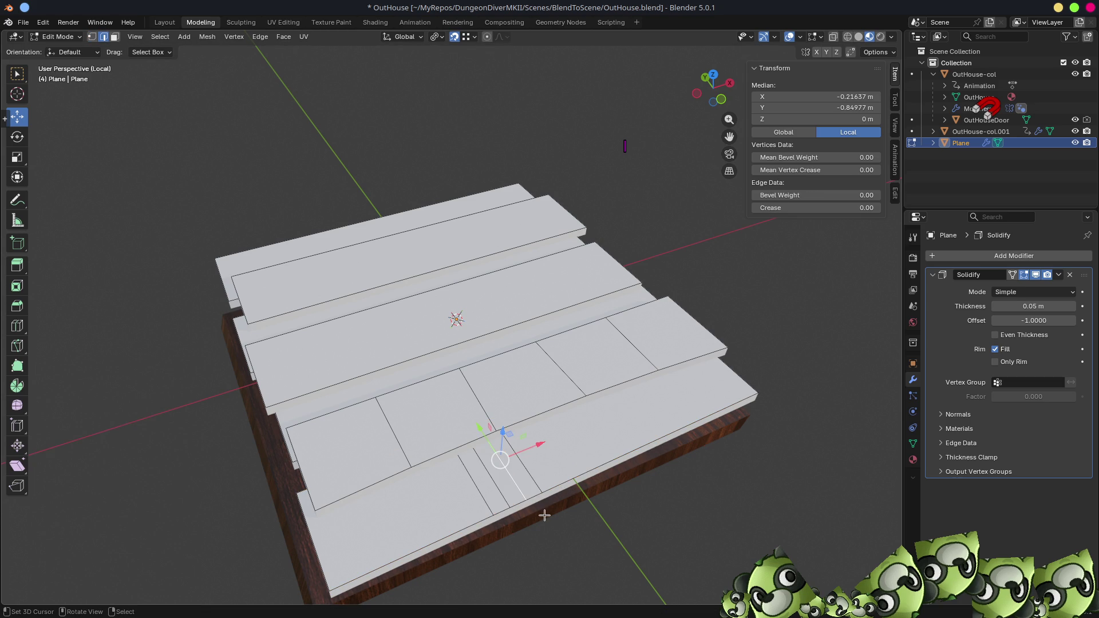
key("shift+v")
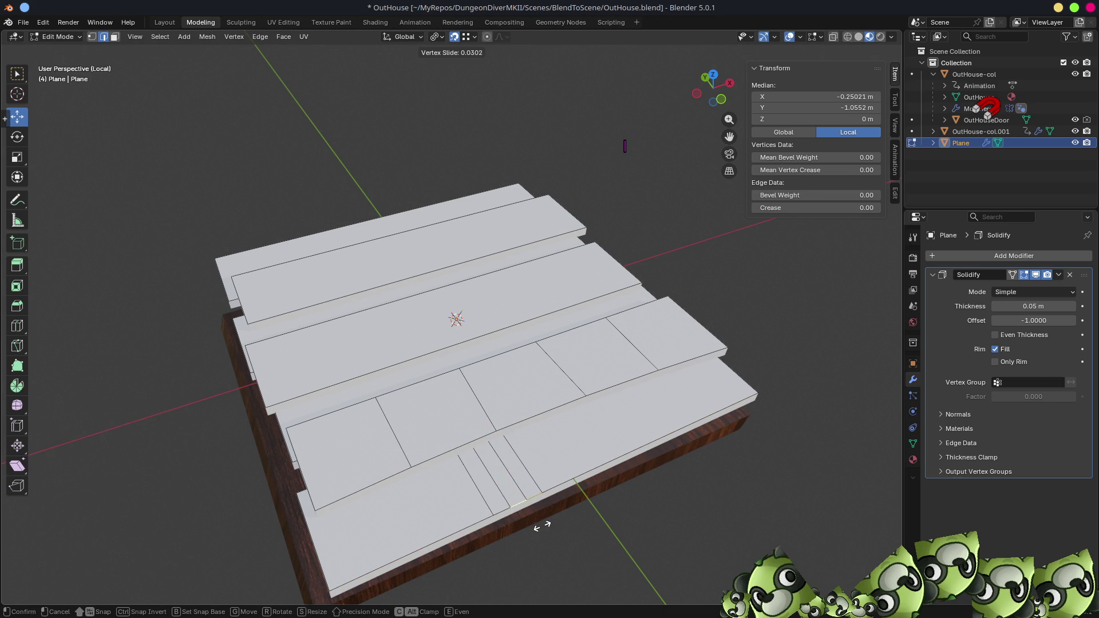
key("alt")
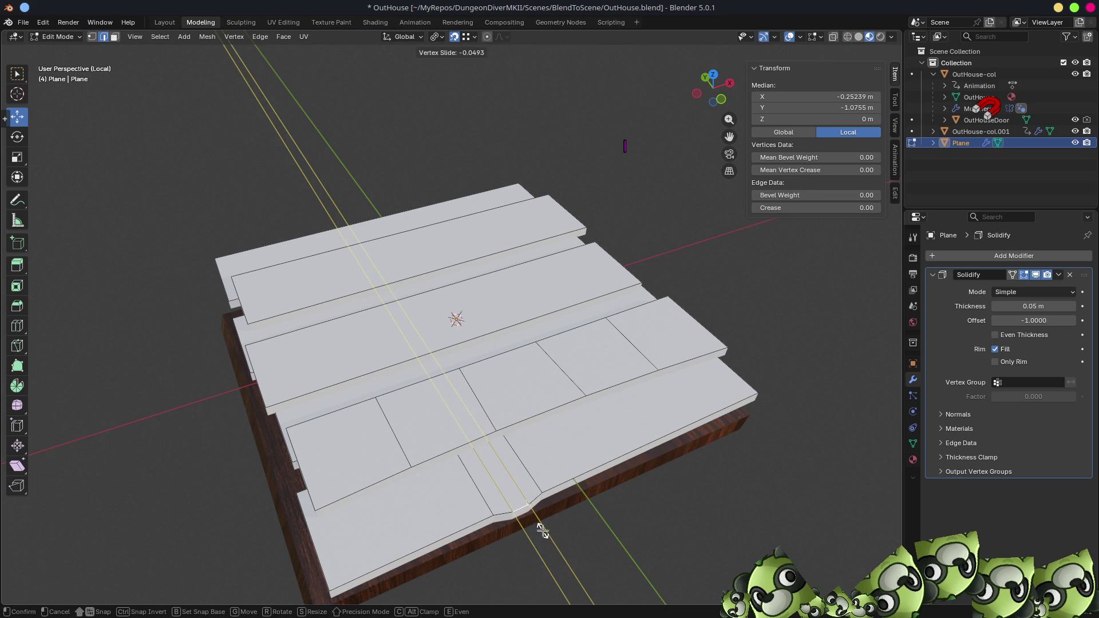
left_click(542, 531)
middle_click_drag(635, 521, 630, 476)
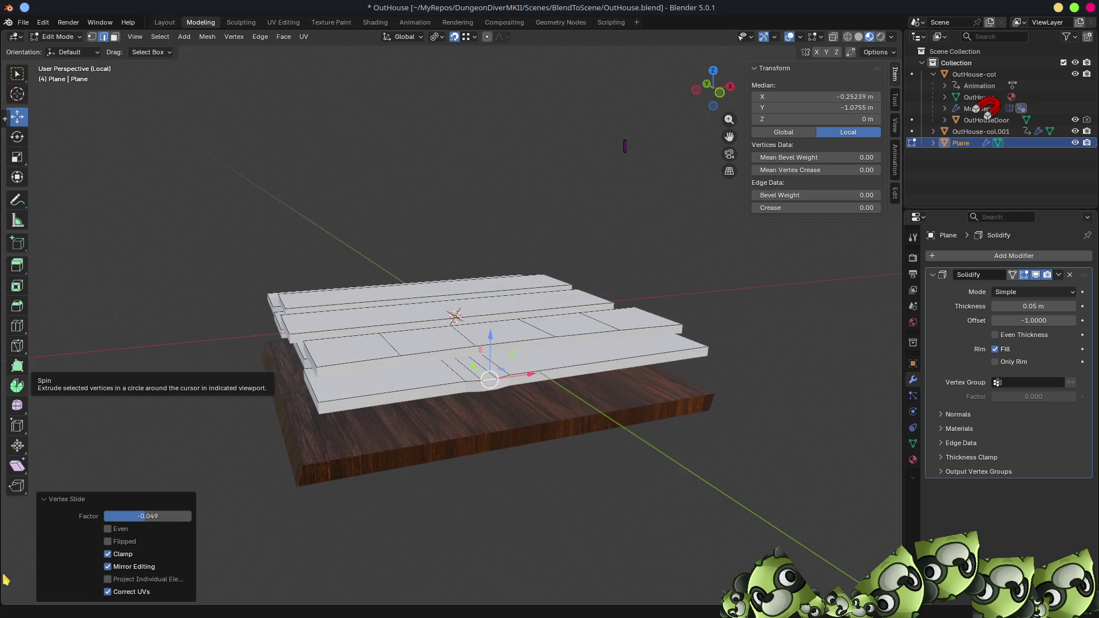
mouse_move(527, 472)
middle_mouse_down()
mouse_move(531, 375)
mouse_move(533, 388)
mouse_move(569, 397)
mouse_move(580, 436)
middle_mouse_up()
key("Tab")
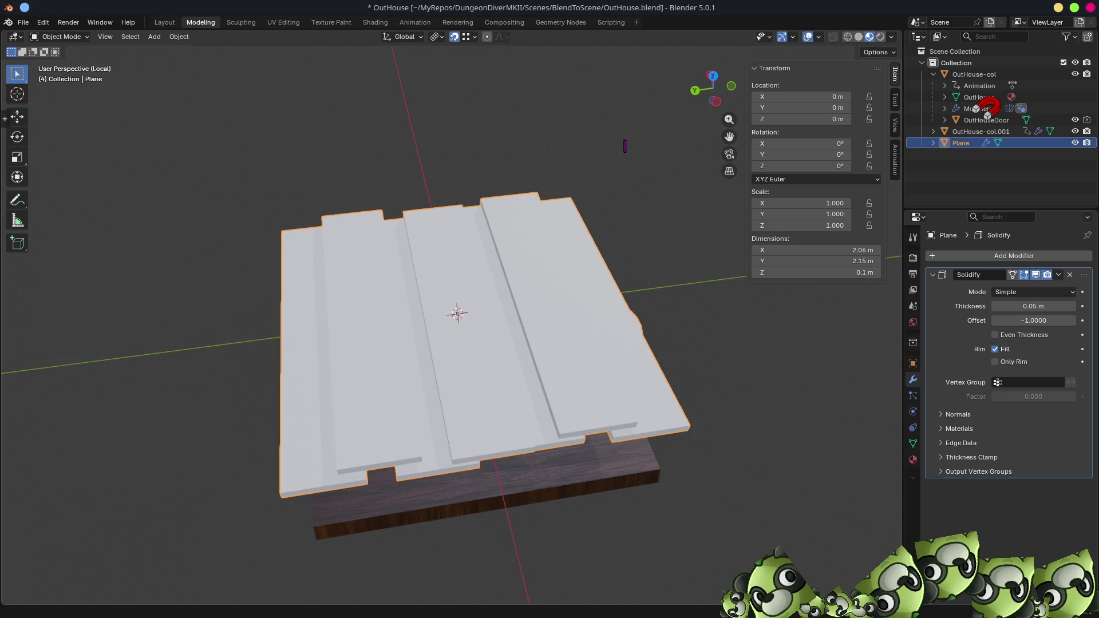
- Switch to solid shading, delete the slab beneath the planks, and reselect the platform
mouse_move(495, 382)
middle_mouse_down()
mouse_move(461, 363)
mouse_move(475, 338)
mouse_move(429, 314)
mouse_move(540, 307)
mouse_move(547, 327)
middle_mouse_up()
key("z")
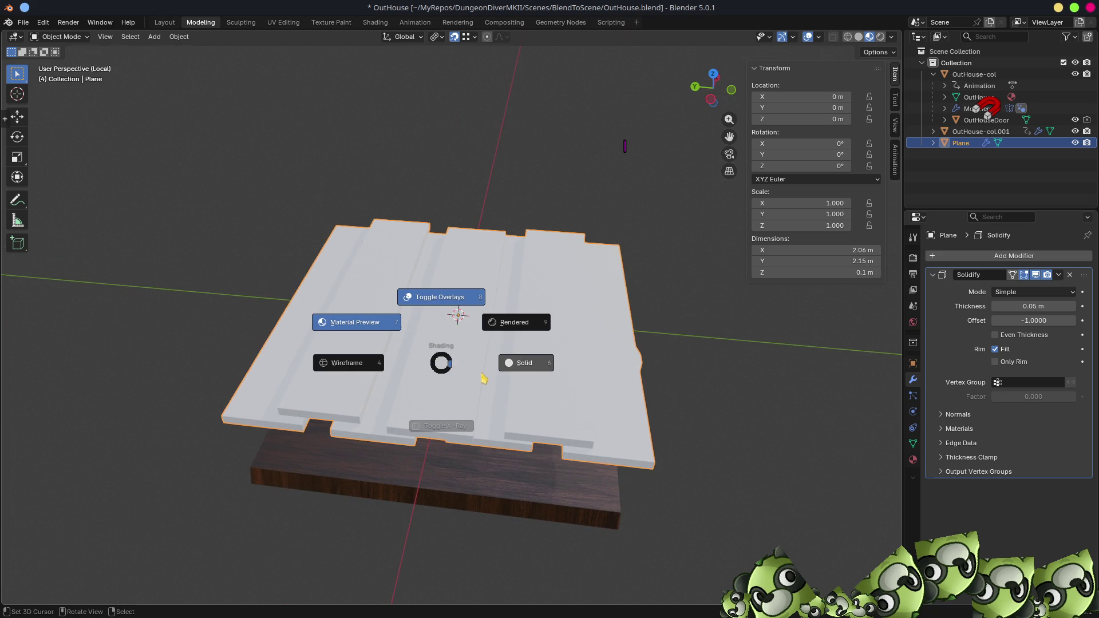
left_click(510, 367)
mouse_move(515, 380)
middle_mouse_down()
mouse_move(635, 428)
mouse_move(523, 454)
middle_mouse_up()
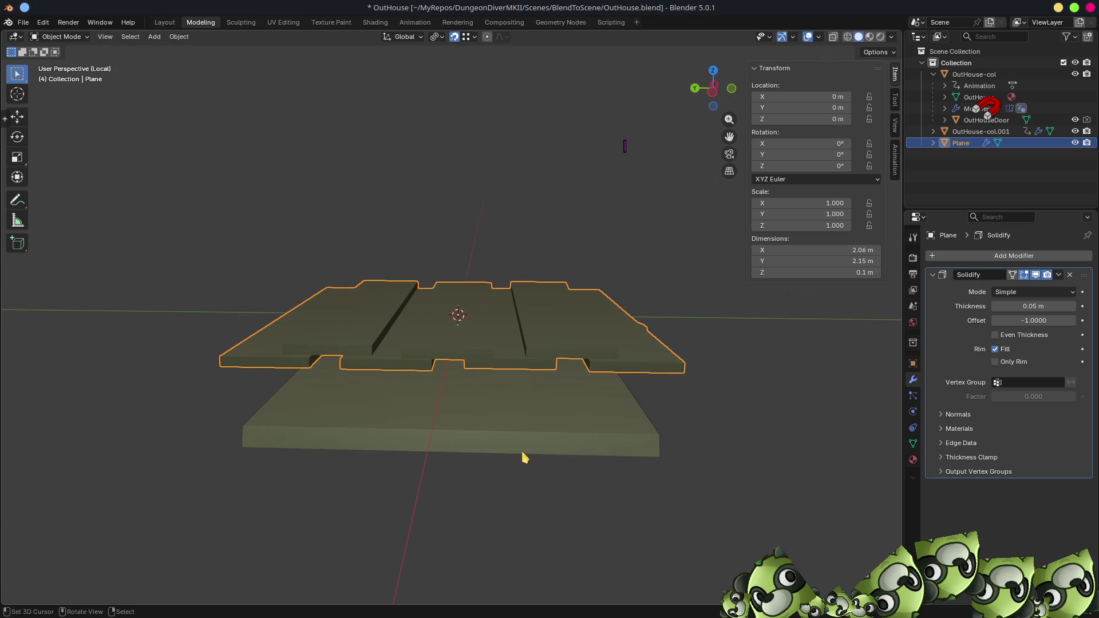
left_click(525, 422)
key("x")
left_click(523, 420)
mouse_move(555, 336)
middle_mouse_down()
mouse_move(550, 324)
mouse_move(436, 356)
mouse_move(476, 346)
mouse_move(584, 280)
middle_mouse_up()
left_click(551, 326)
- Apply a plain grey MatCap, then use Material Preview and show the platform's material settings
left_click(893, 36)
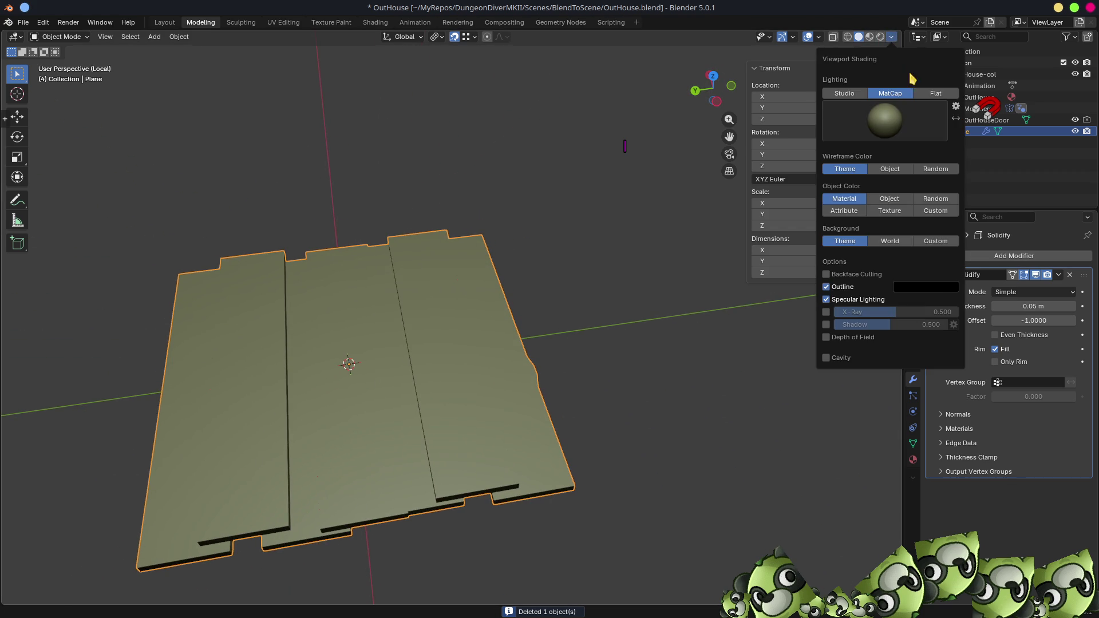
left_click(884, 120)
left_click(857, 171)
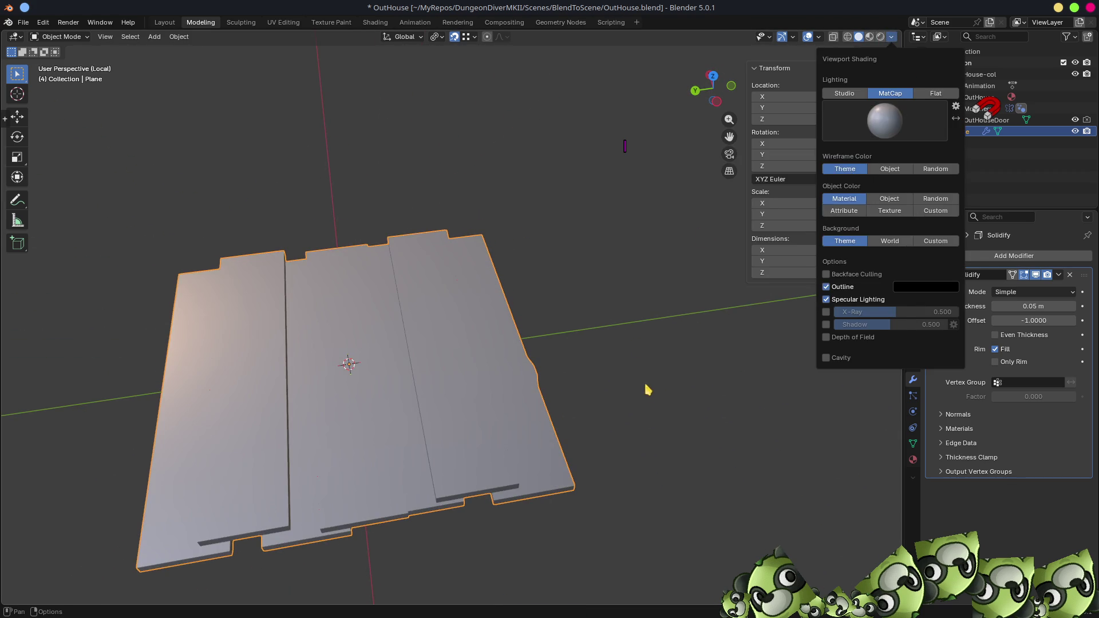
mouse_move(540, 369)
middle_mouse_down()
mouse_move(584, 380)
mouse_move(531, 358)
mouse_move(643, 337)
middle_mouse_up()
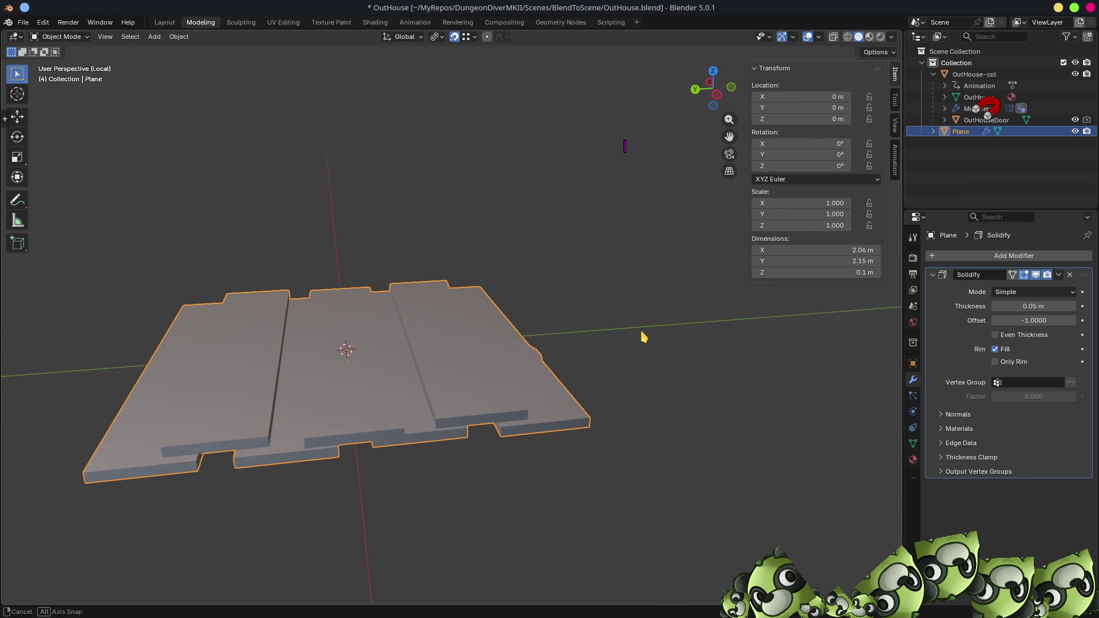
key("z")
left_click(394, 396)
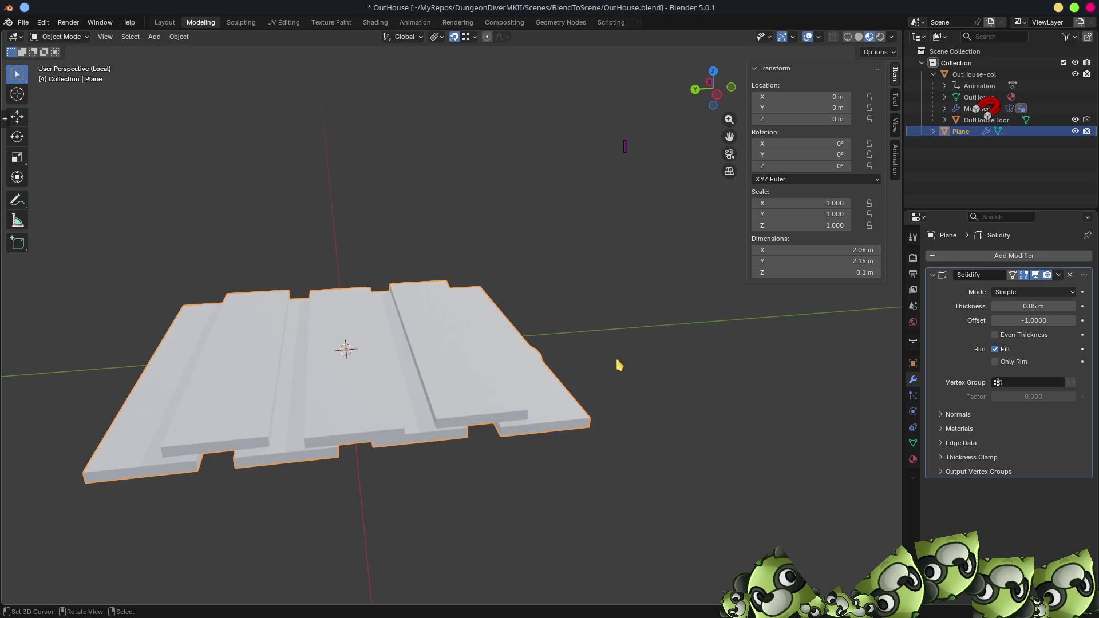
left_click(913, 460)
- Apply the bWoodTilable02 material to the plank platform
left_click(934, 306)
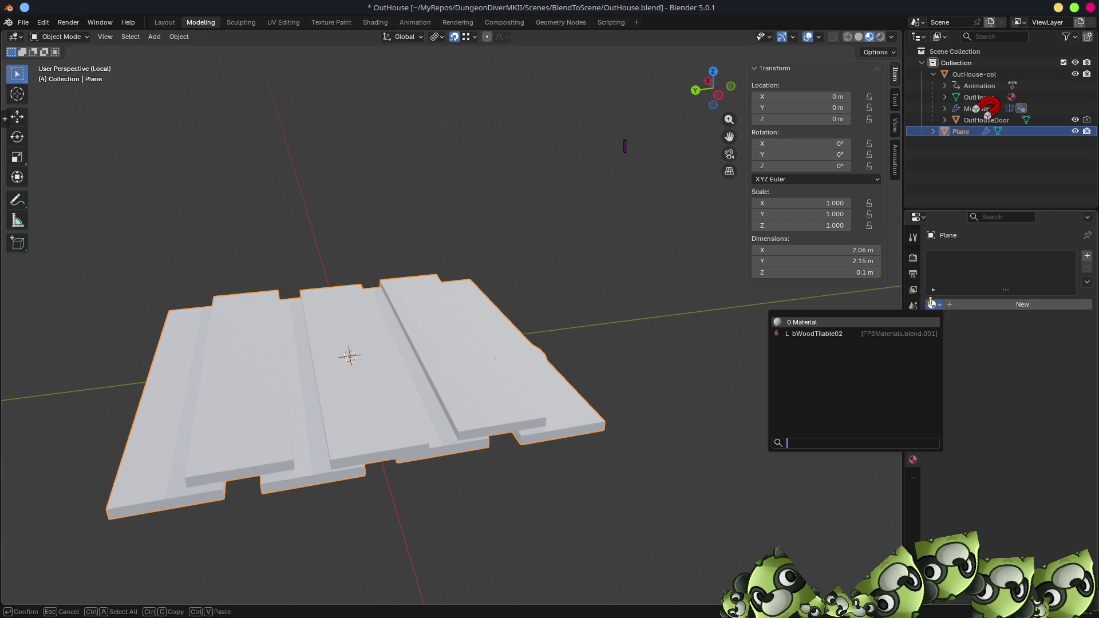
left_click(823, 336)
mouse_move(552, 311)
middle_mouse_down()
mouse_move(528, 368)
mouse_move(576, 358)
mouse_move(587, 375)
mouse_move(521, 385)
mouse_move(626, 361)
mouse_move(626, 341)
mouse_move(502, 360)
mouse_move(609, 351)
mouse_move(566, 341)
mouse_move(525, 354)
mouse_move(522, 380)
middle_mouse_up()
- In Edit Mode, shift a plank edge along Y, then nudge one corner vertex 0.009241 m along Y
key("Tab")
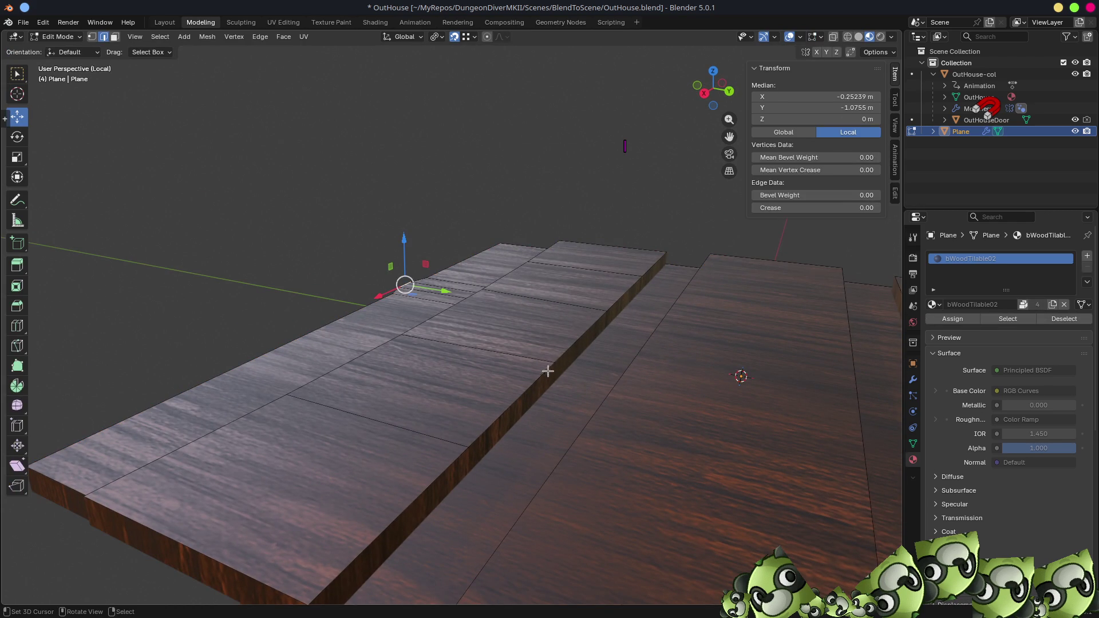
left_click(568, 350)
middle_click_drag(568, 351, 573, 377)
mouse_move(553, 401)
middle_mouse_down()
mouse_move(590, 367)
mouse_move(579, 344)
middle_mouse_up()
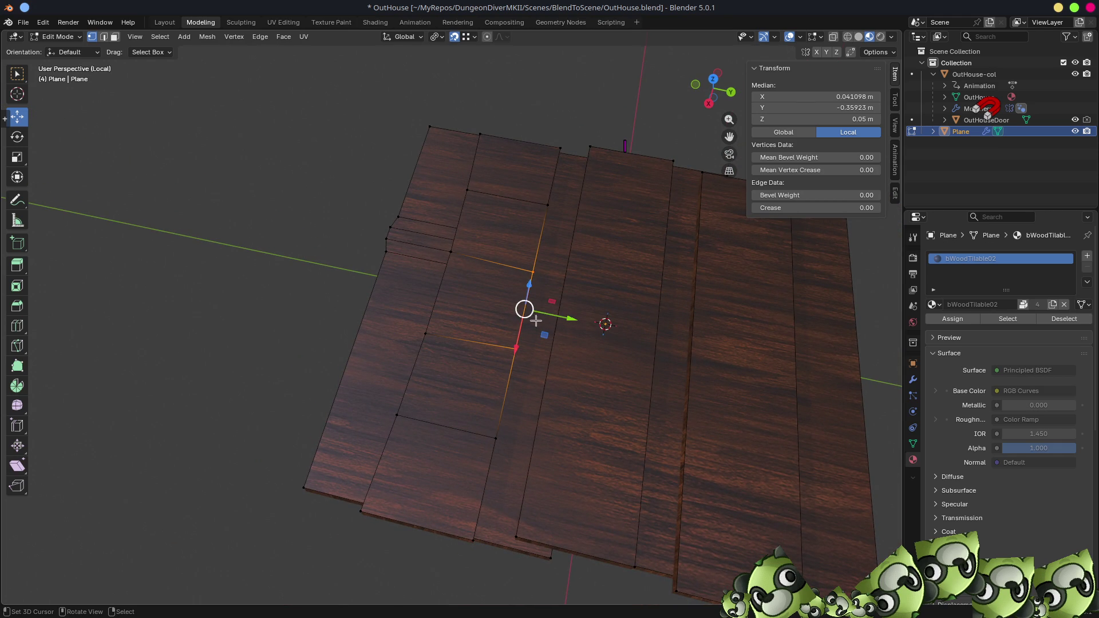
left_click_drag(571, 319, 576, 319)
left_click(549, 205)
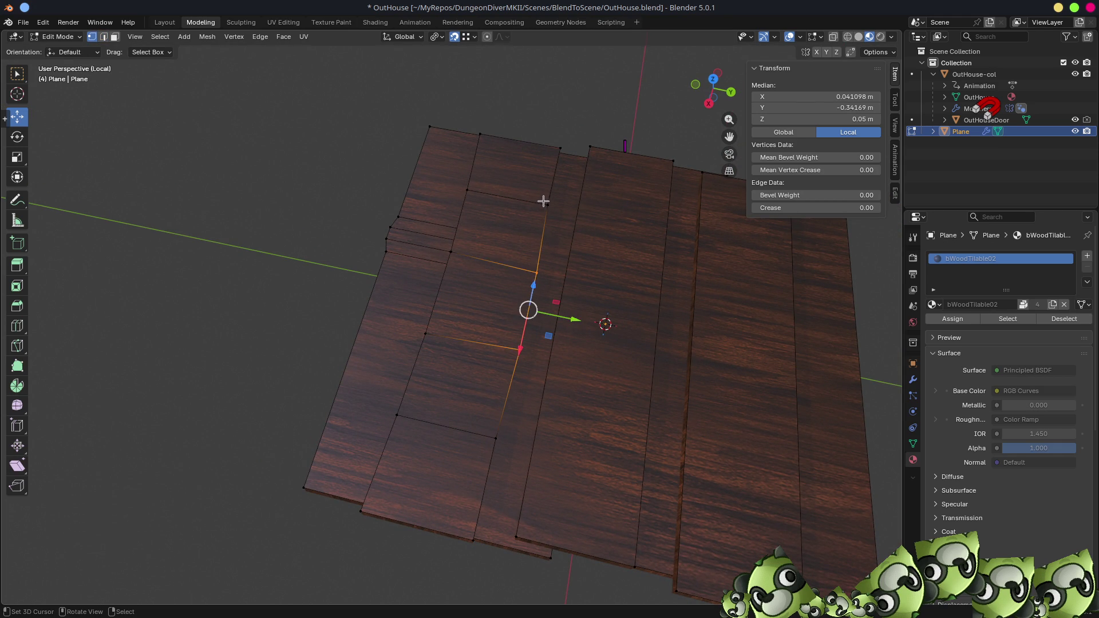
left_click_drag(589, 213, 592, 272)
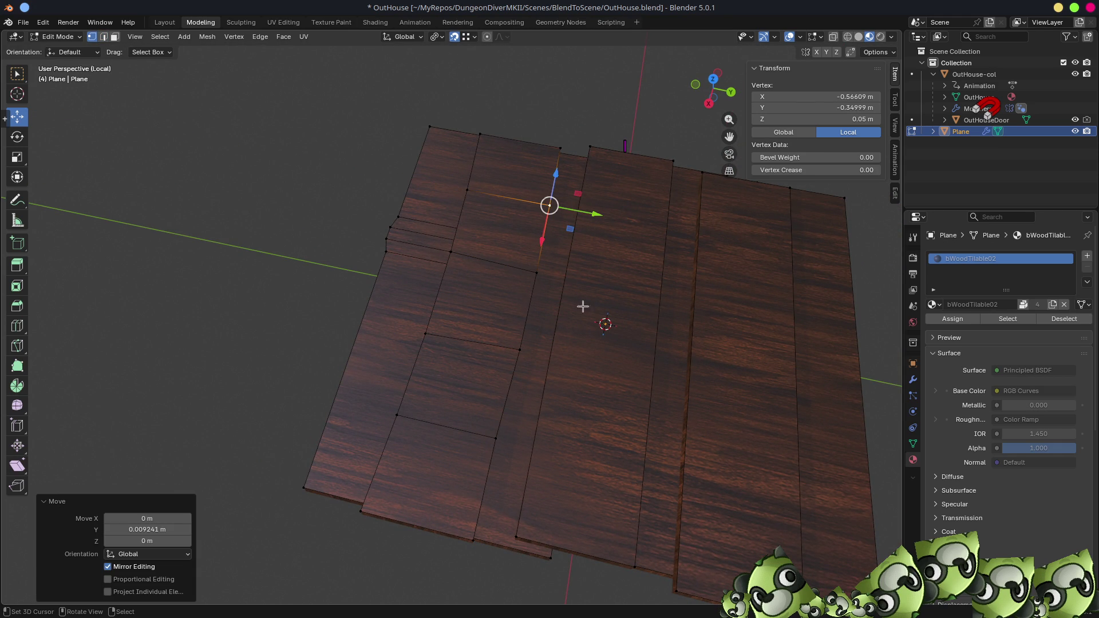
mouse_move(578, 401)
middle_mouse_down()
mouse_move(523, 373)
mouse_move(382, 358)
mouse_move(383, 304)
mouse_move(386, 394)
mouse_move(449, 397)
mouse_move(433, 410)
mouse_move(416, 389)
middle_mouse_up()
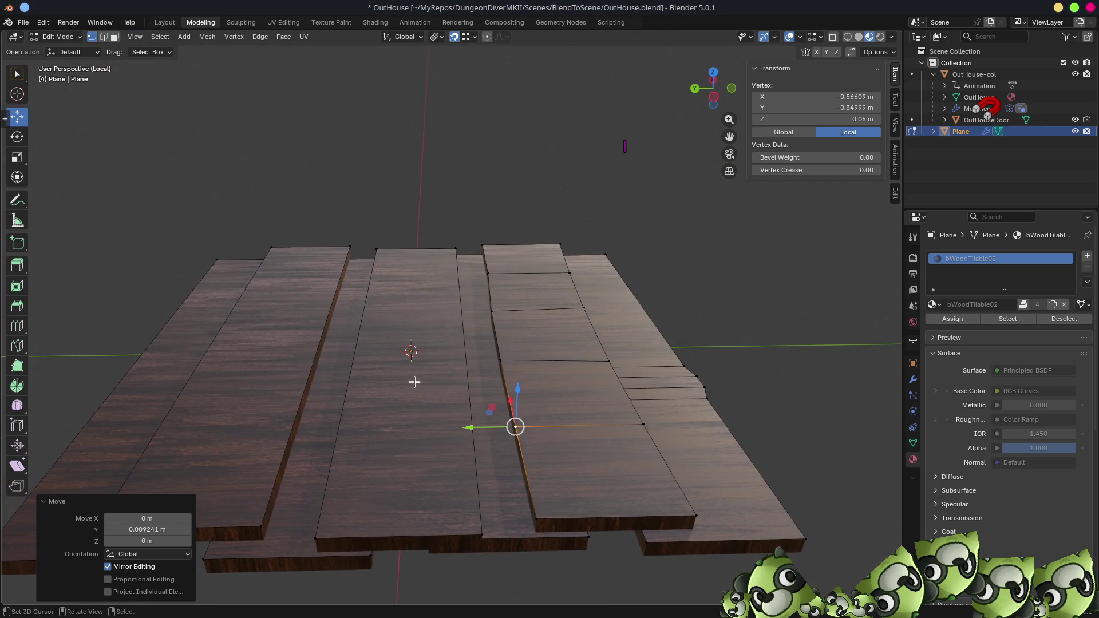
- Rotate the middle plank's top face -1.19° and the left plank 1.09° about Z
key("2")
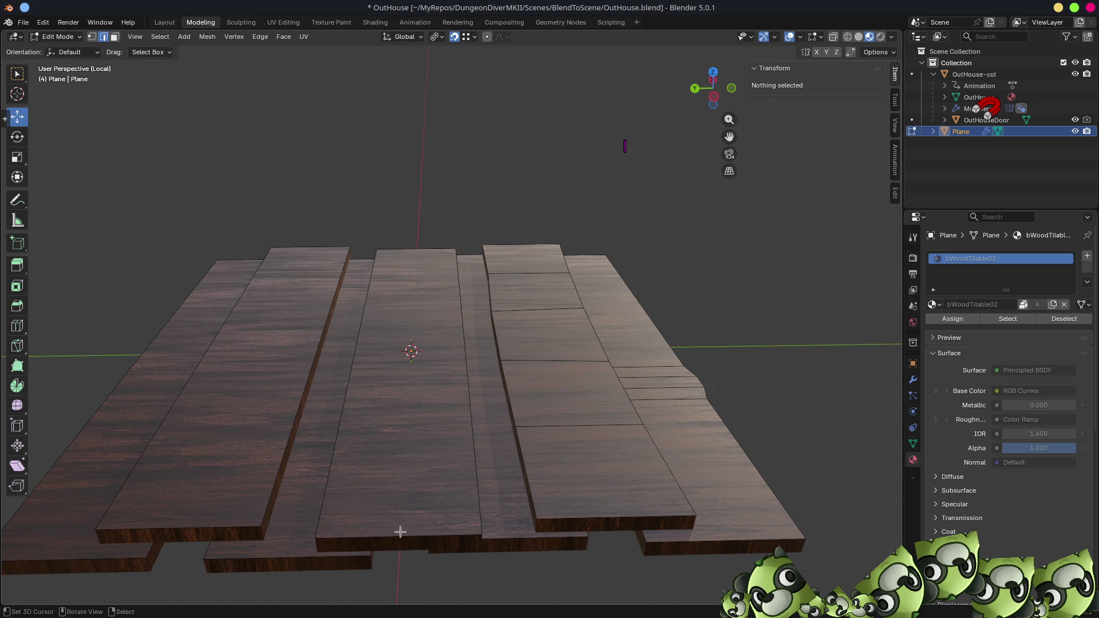
left_click(401, 533)
key("3")
left_click(424, 378)
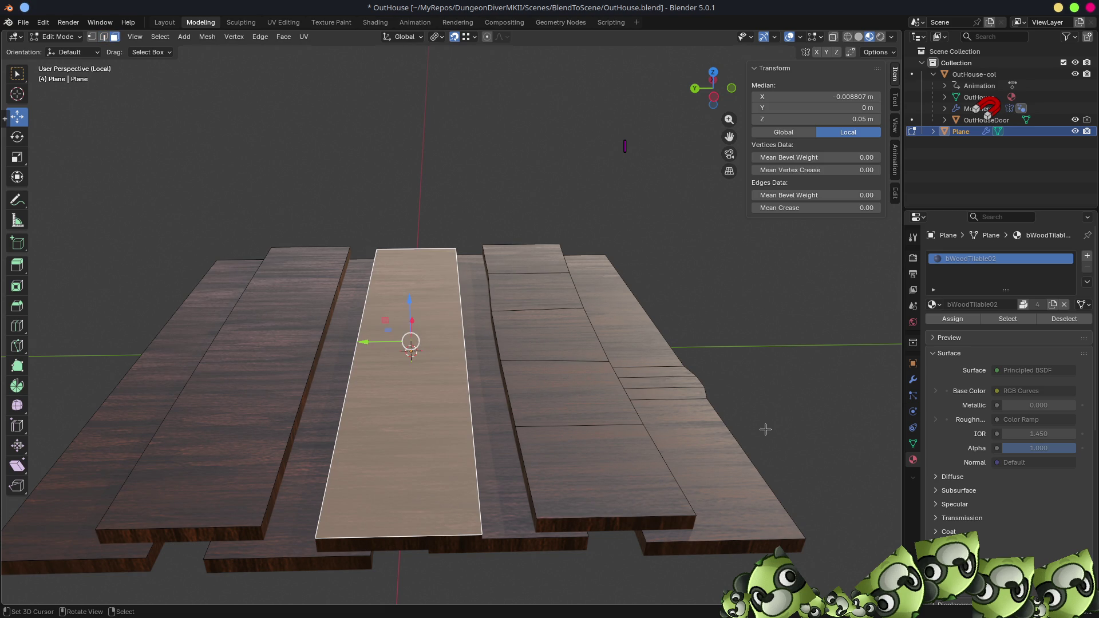
key("r")
left_click(430, 396)
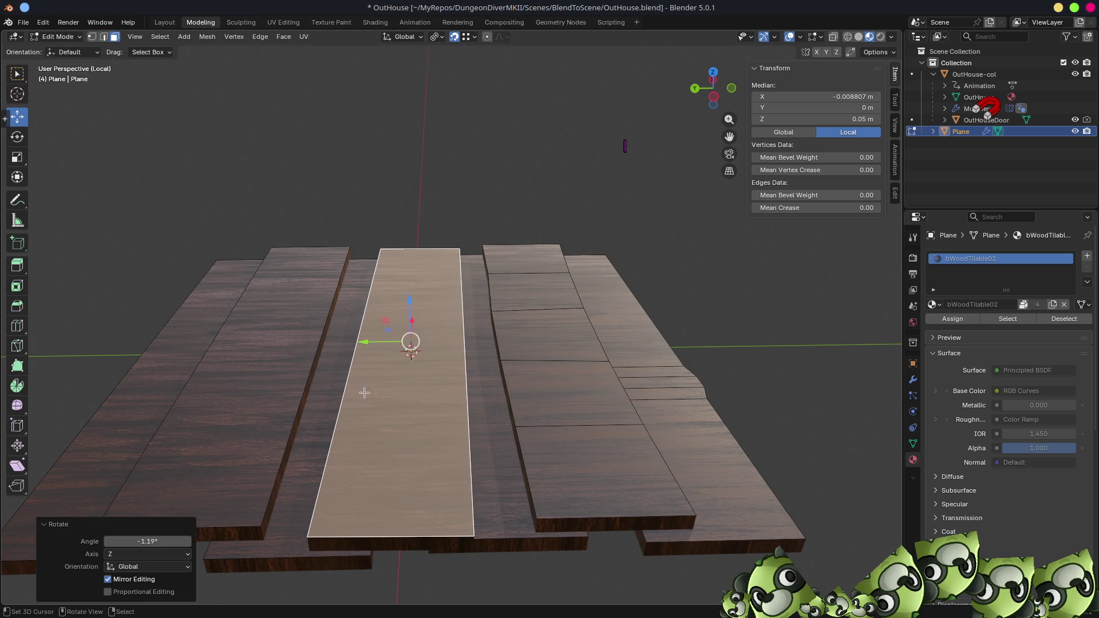
left_click(275, 341)
key("r")
key("z")
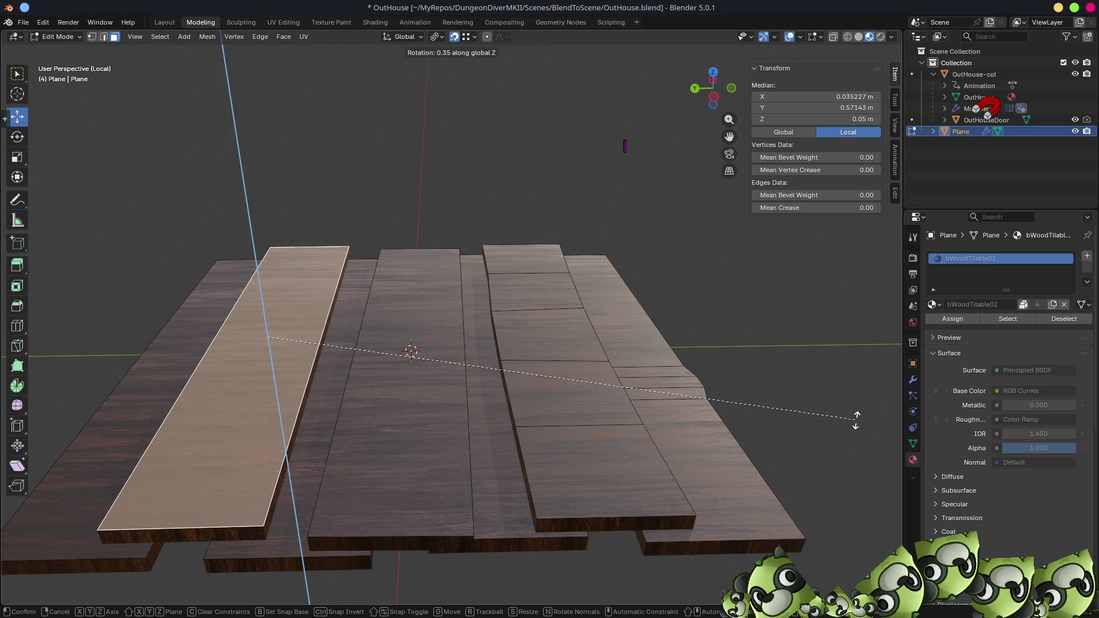
left_click(854, 413)
- Rotate the two narrow strips (one by 0.464°) and the far-left plank -0.693° about Z
left_click(479, 410)
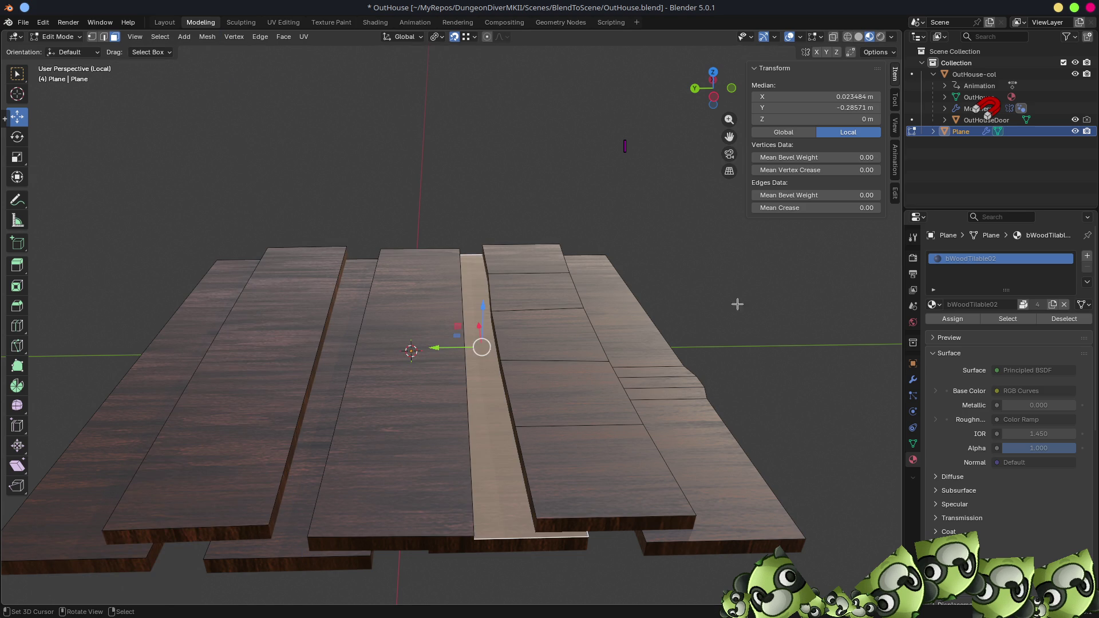
key("r")
key("z")
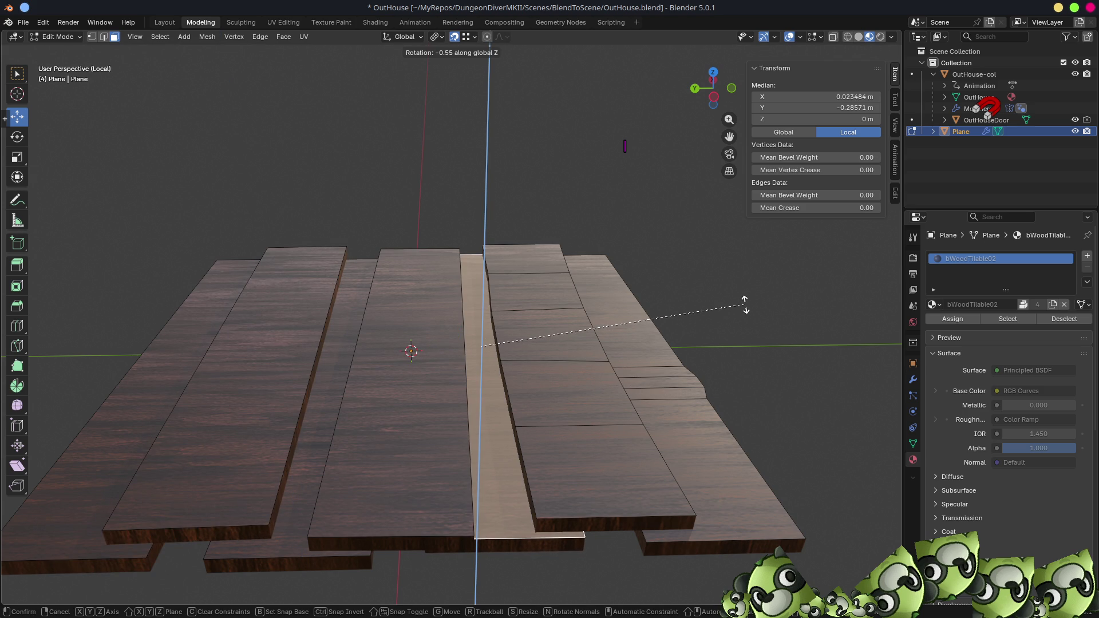
left_click(744, 304)
left_click(343, 358)
key("r")
key("z")
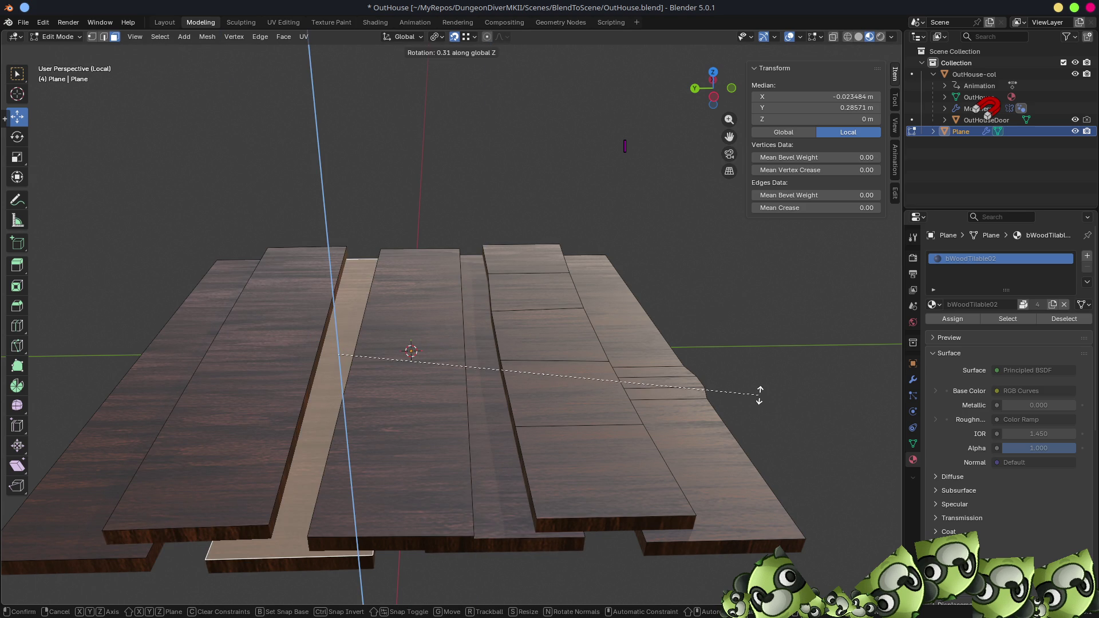
left_click(760, 395)
left_click(161, 385)
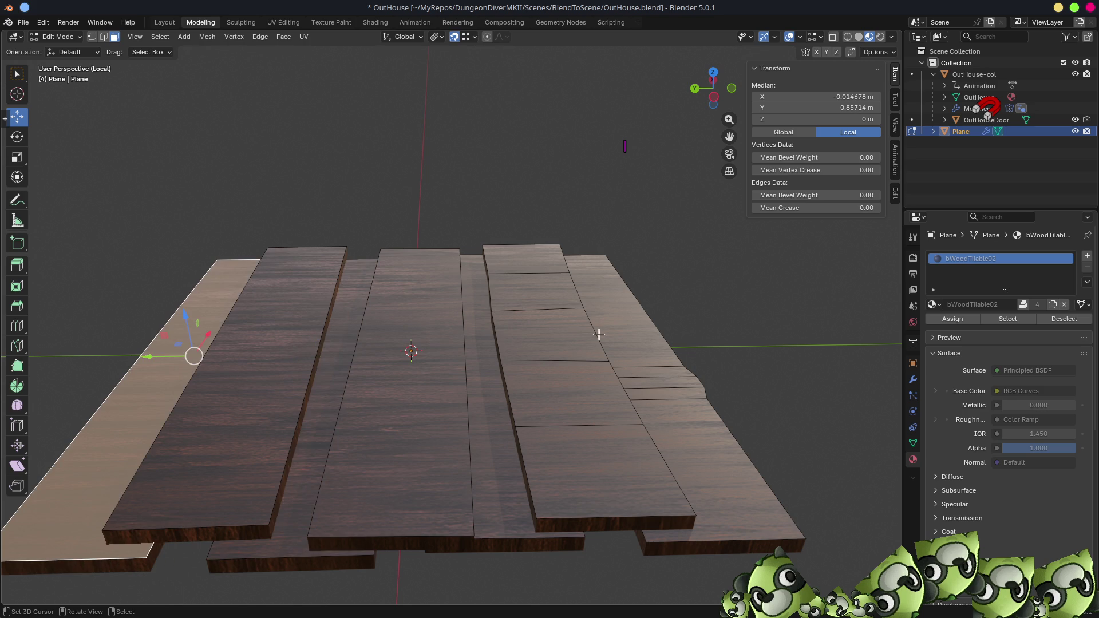
key("r")
key("z")
left_click(601, 334)
mouse_move(601, 334)
middle_mouse_down()
mouse_move(533, 349)
mouse_move(523, 339)
middle_mouse_up()
- Loop-cut the bottom plank, bevel the cut into three segments and slide it left
scroll(523, 338, "up", 2)
key("ctrl+r")
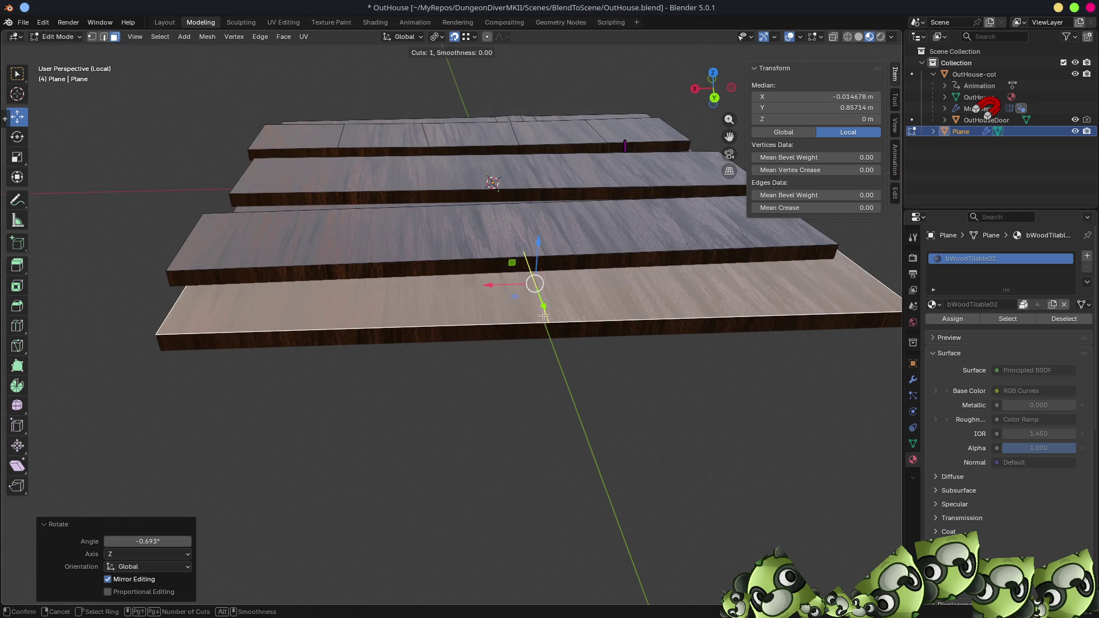
left_click(542, 316)
right_click(541, 317)
key("ctrl+b")
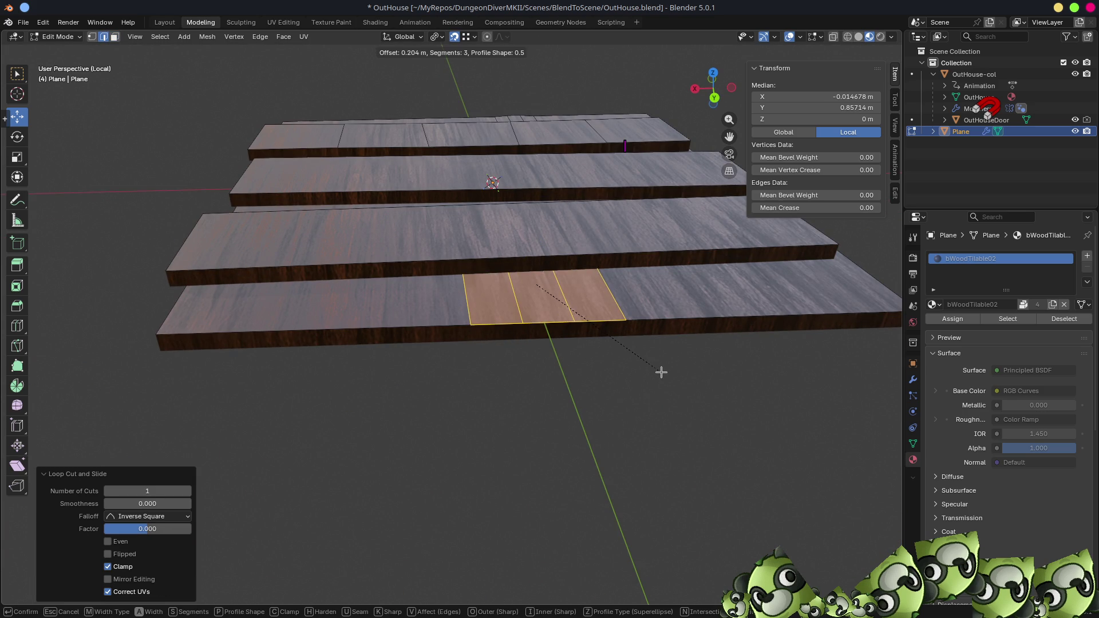
left_click(765, 386)
mouse_move(538, 353)
middle_mouse_down()
mouse_move(590, 355)
mouse_move(557, 373)
mouse_move(489, 344)
middle_mouse_up()
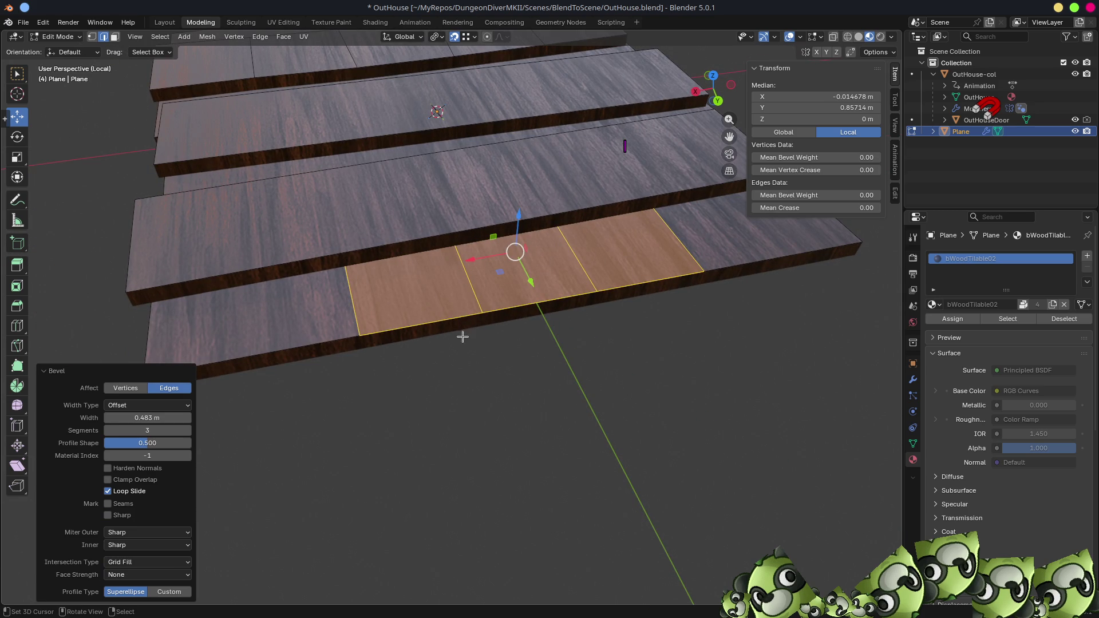
key("shift+v")
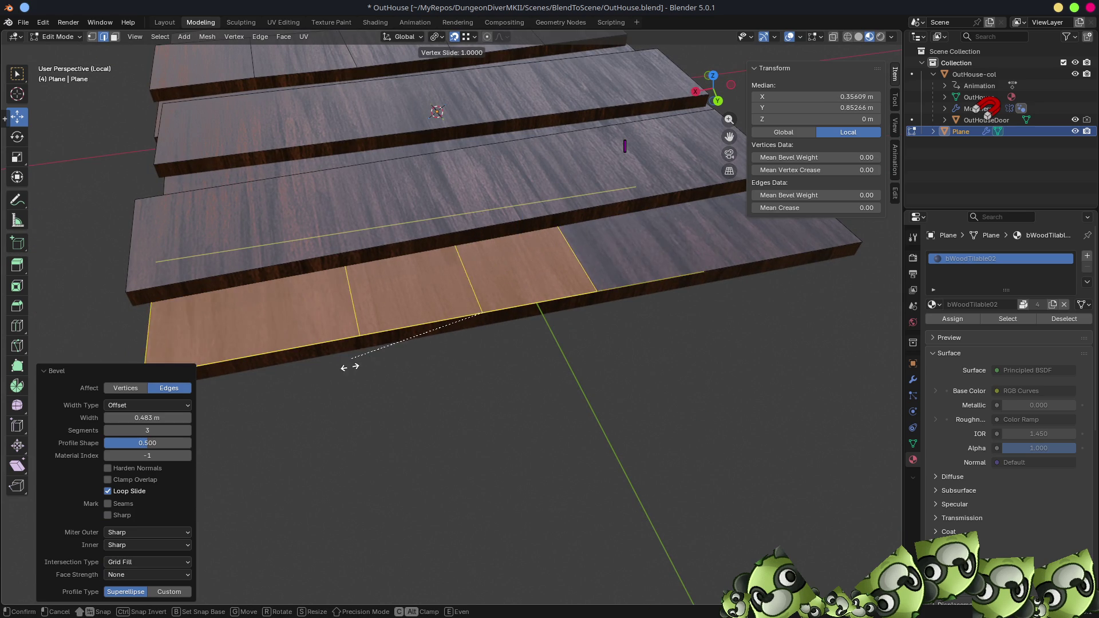
left_click(456, 317)
- Nudge one front edge of the bottom plank -0.014197 m along Y
left_click(481, 311)
left_click_drag(498, 346, 497, 342)
mouse_move(521, 367)
middle_mouse_down()
mouse_move(633, 324)
mouse_move(619, 325)
mouse_move(584, 280)
mouse_move(527, 288)
mouse_move(504, 275)
mouse_move(484, 312)
mouse_move(535, 304)
mouse_move(399, 326)
mouse_move(475, 334)
mouse_move(395, 322)
mouse_move(475, 333)
mouse_move(451, 320)
mouse_move(489, 304)
mouse_move(479, 272)
mouse_move(459, 304)
mouse_move(407, 312)
mouse_move(433, 302)
mouse_move(437, 219)
mouse_move(454, 349)
mouse_move(510, 344)
mouse_move(492, 351)
middle_mouse_up()
mouse_move(503, 395)
middle_mouse_down()
mouse_move(506, 415)
mouse_move(515, 413)
mouse_move(628, 349)
mouse_move(654, 365)
mouse_move(668, 414)
mouse_move(687, 407)
middle_mouse_up()
- Slide a long plank edge to a new position along the plank
scroll(467, 363, "up", 3)
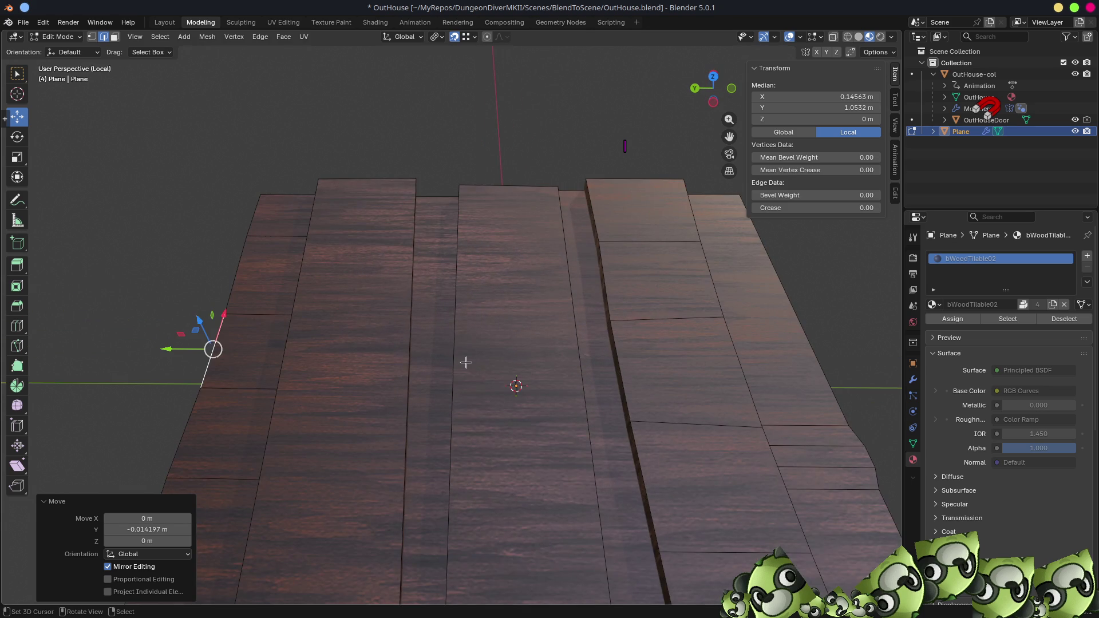
scroll(464, 318, "down", 2)
mouse_move(465, 317)
middle_mouse_down()
mouse_move(498, 314)
mouse_move(517, 334)
mouse_move(513, 352)
mouse_move(469, 349)
middle_mouse_up()
left_click(519, 353)
key("g")
key("g")
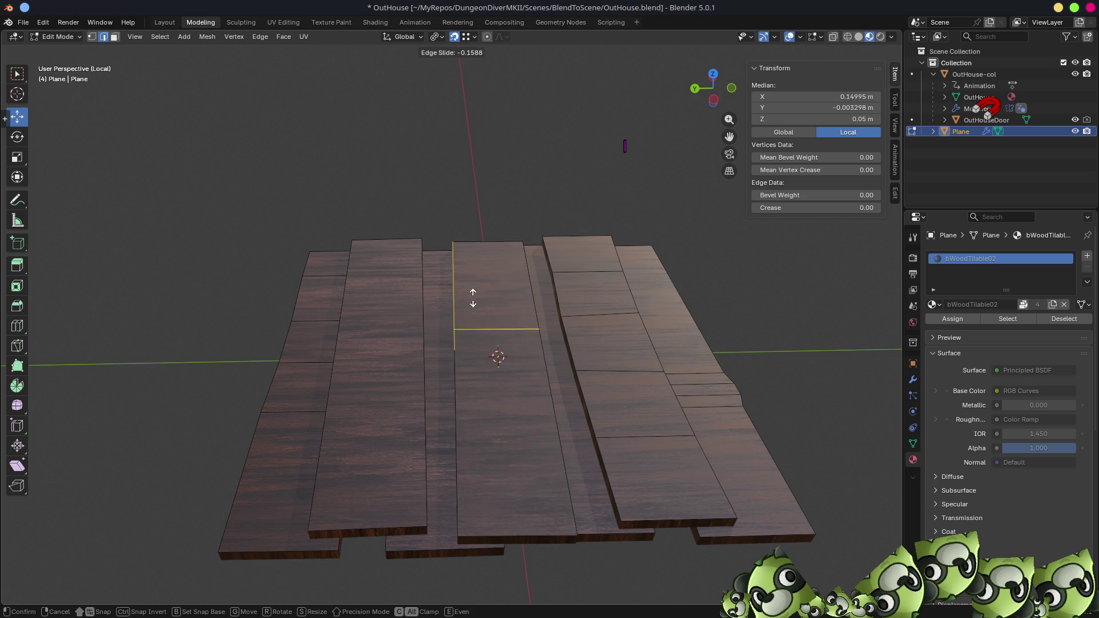
left_click(483, 270)
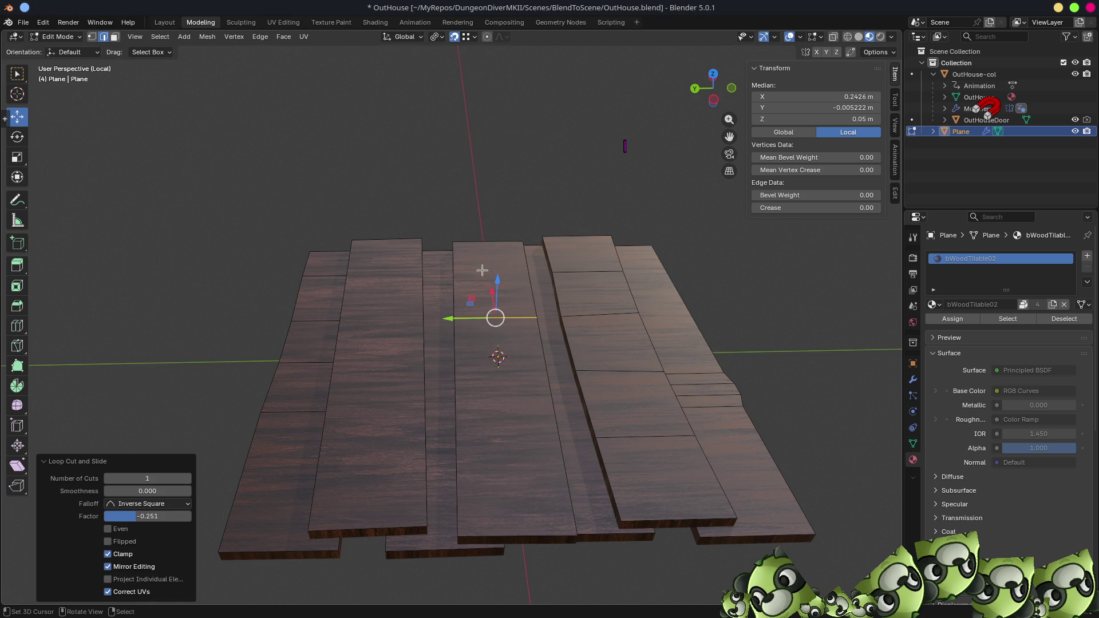
- Scale two crosswise cut edges, one to 0.955, and shift one slightly along Y
left_click(477, 240)
key("s")
left_click(721, 326)
left_click(496, 318)
key("s")
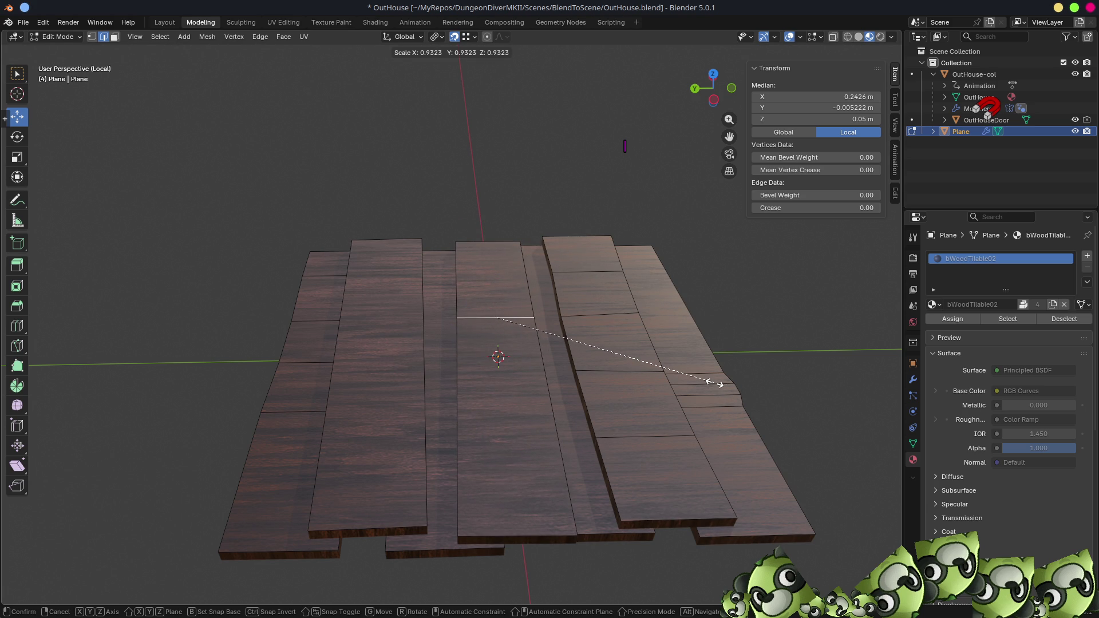
left_click(718, 380)
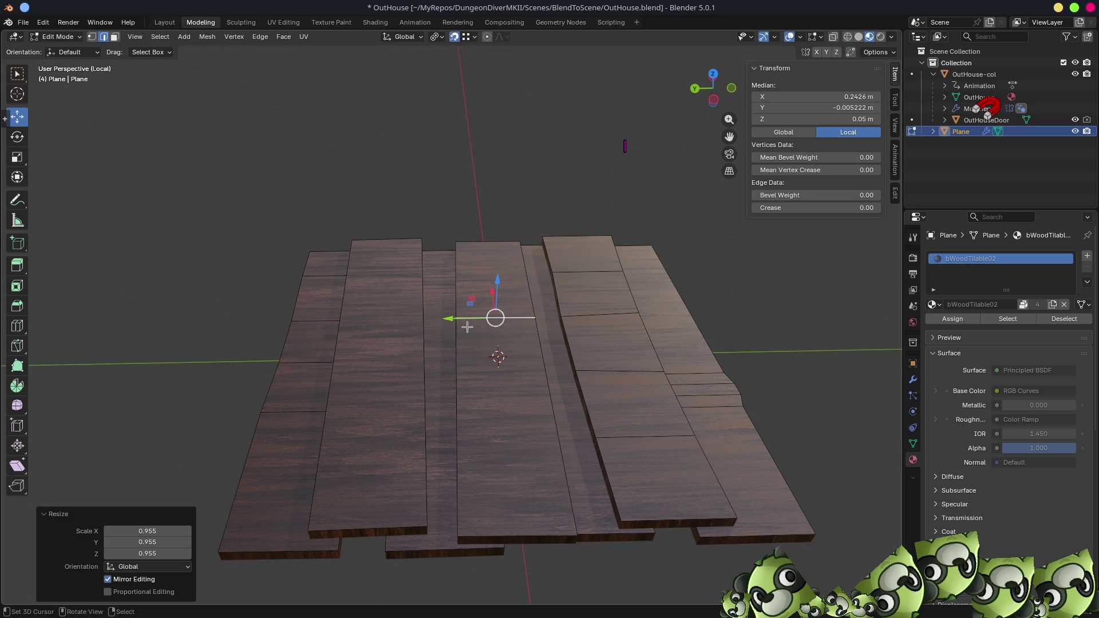
left_click_drag(449, 318, 452, 323)
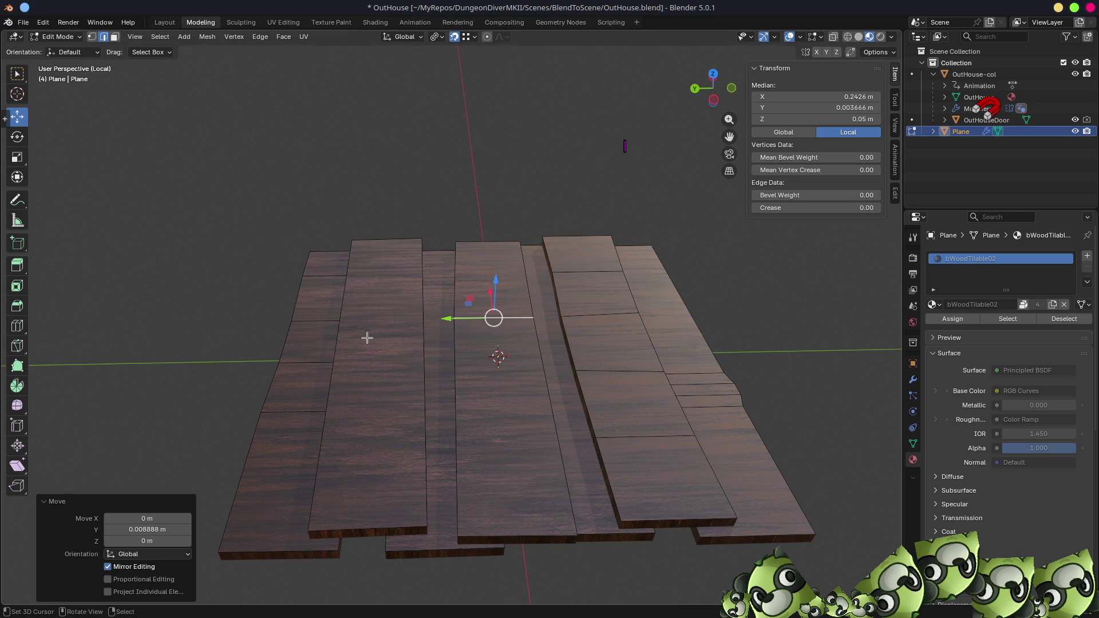
- Add a loop cut across the left plank and move it 0.021677 m along Y
key("ctrl+r")
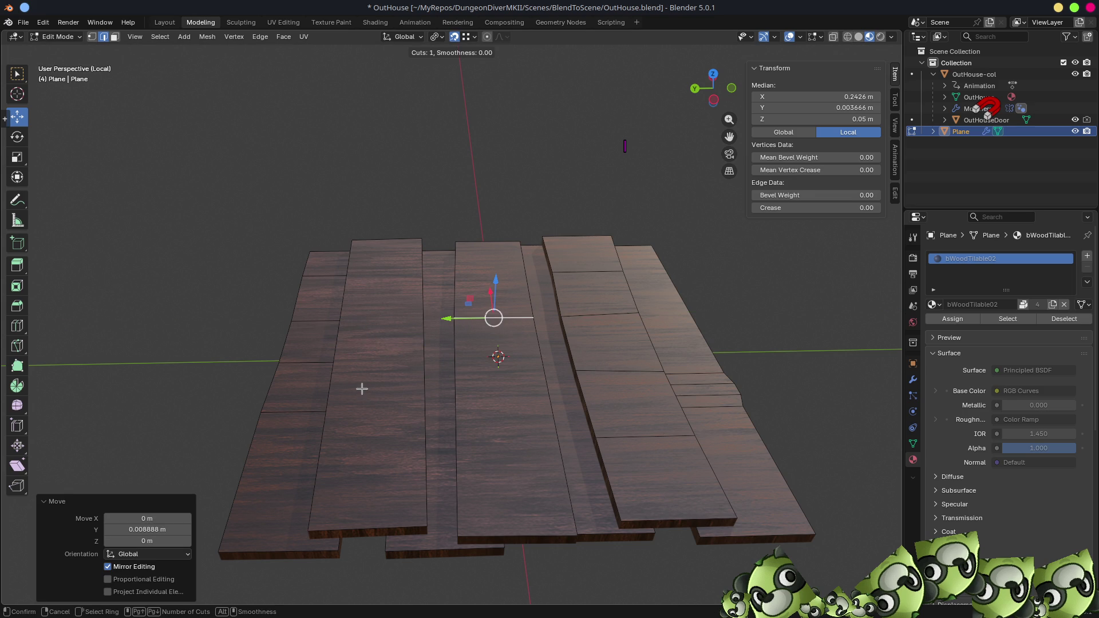
left_click(356, 337)
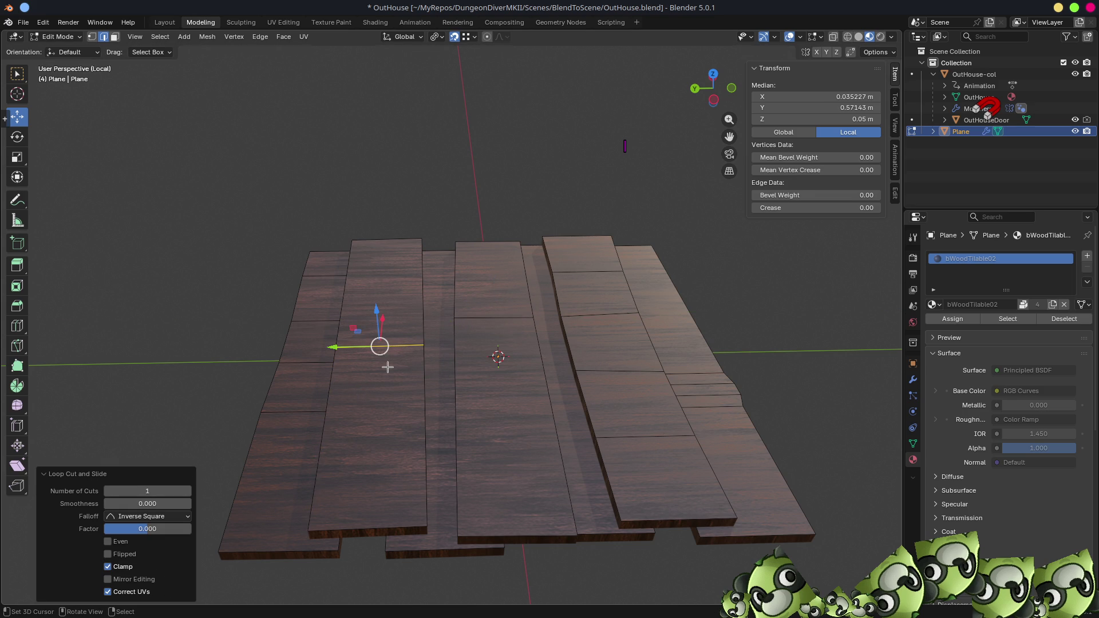
left_click(387, 440)
left_click_drag(326, 409, 326, 412)
- Slide another plank edge slightly higher and shift it a little along Y
left_click(370, 308)
key("g")
key("g")
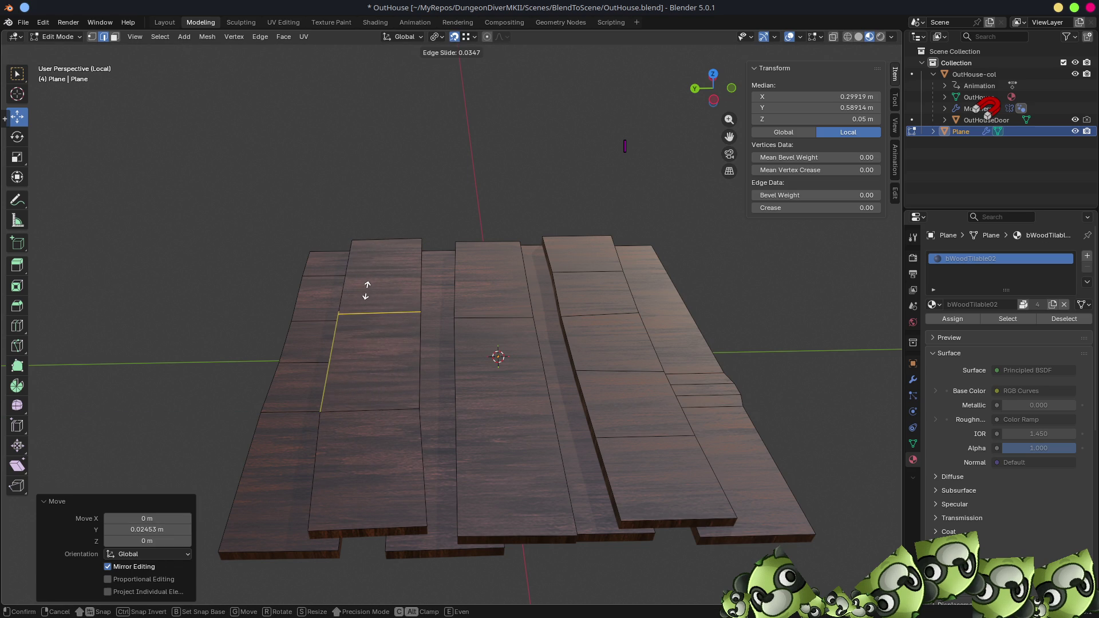
left_click(365, 275)
left_click_drag(335, 296, 332, 294)
mouse_move(332, 294)
middle_mouse_down()
mouse_move(504, 393)
mouse_move(651, 363)
mouse_move(665, 389)
middle_mouse_up()
scroll(665, 389, "up", 5)
mouse_move(582, 385)
middle_mouse_down()
mouse_move(533, 395)
mouse_move(492, 473)
mouse_move(424, 431)
mouse_move(459, 422)
mouse_move(464, 401)
mouse_move(500, 409)
mouse_move(499, 433)
middle_mouse_up()
- Slide the selected edge along the plank and add two loop cuts across it
key("g")
key("g")
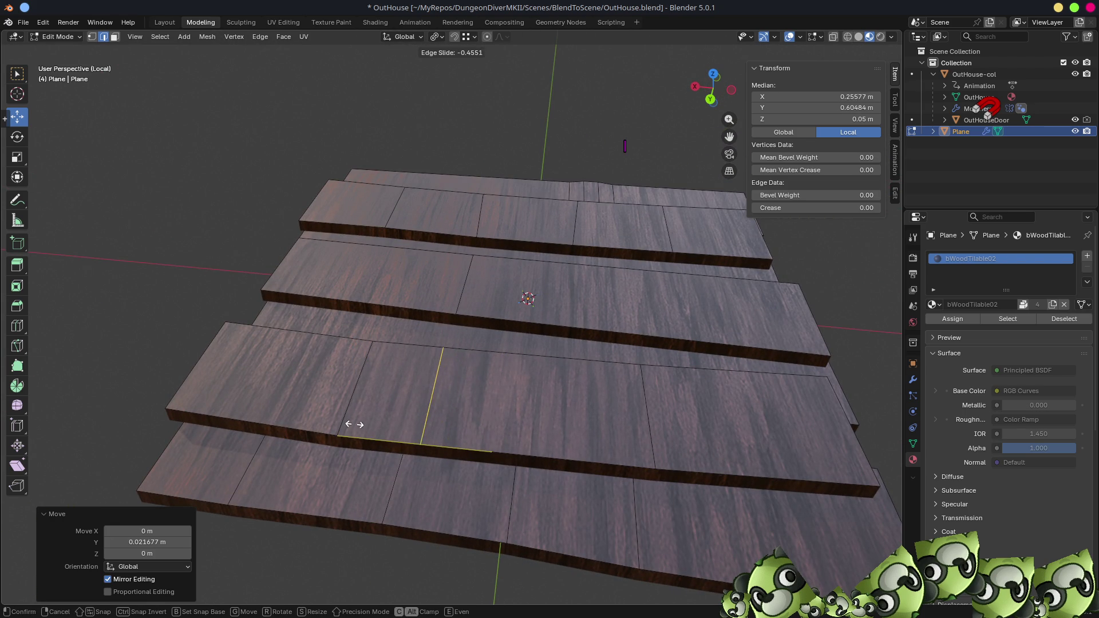
left_click(373, 427)
key("ctrl+r")
left_click(376, 426)
right_click(376, 426)
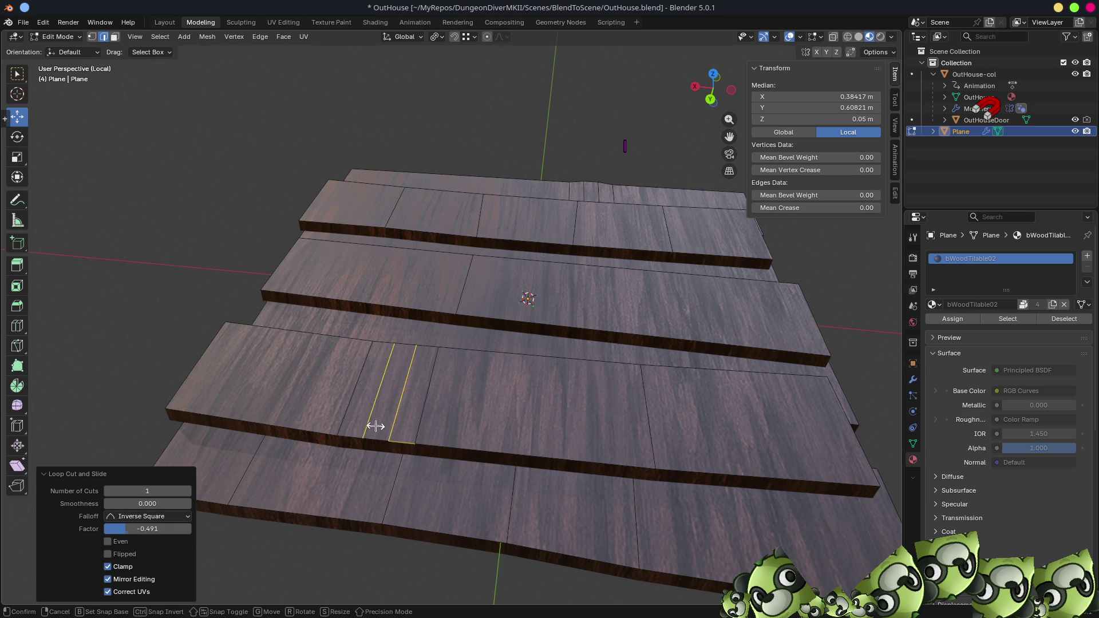
- Slide a single vertex along its plank edge
left_click(378, 434)
key("shift+v")
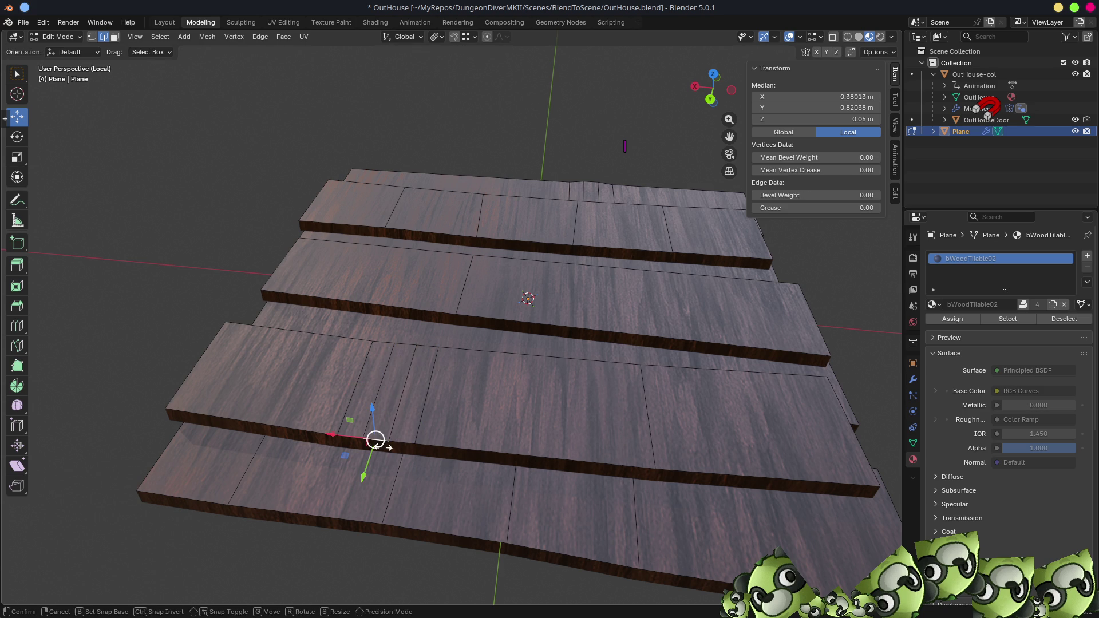
left_click(385, 455)
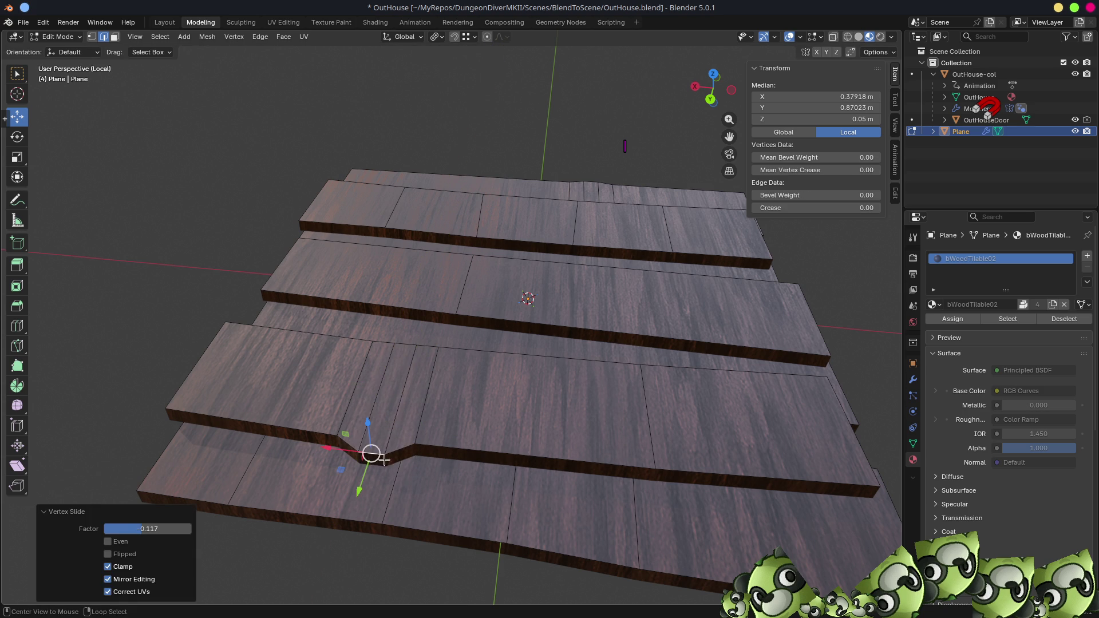
middle_click_drag(389, 447, 446, 405)
- Move an edge across the lower board 0.024376 m along X
left_click(447, 404, "shift")
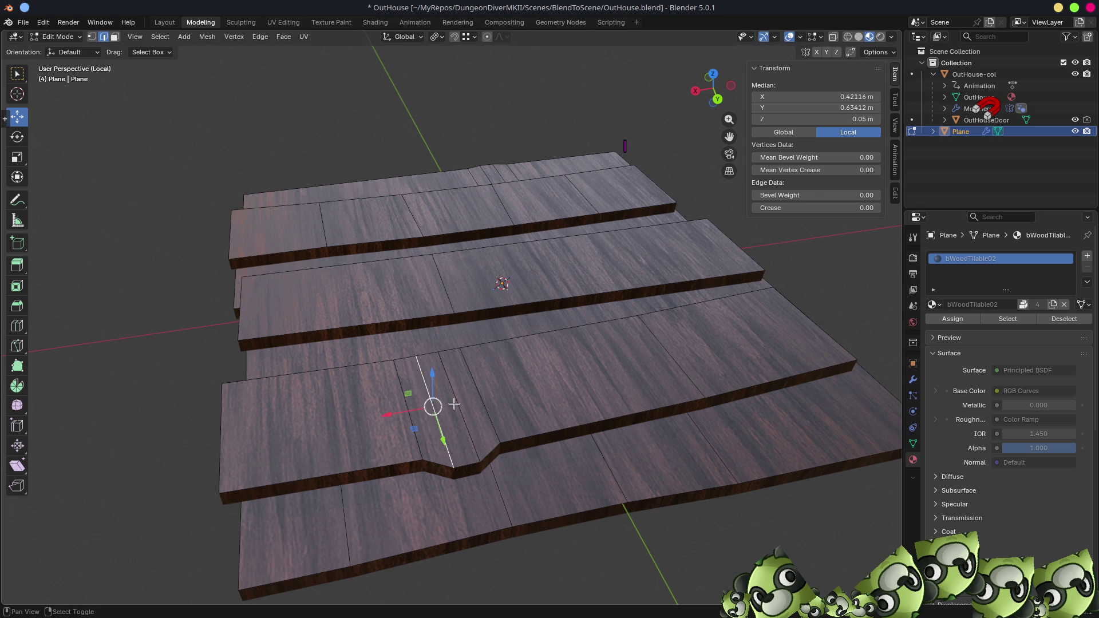
key("g")
key("x")
left_click(393, 418)
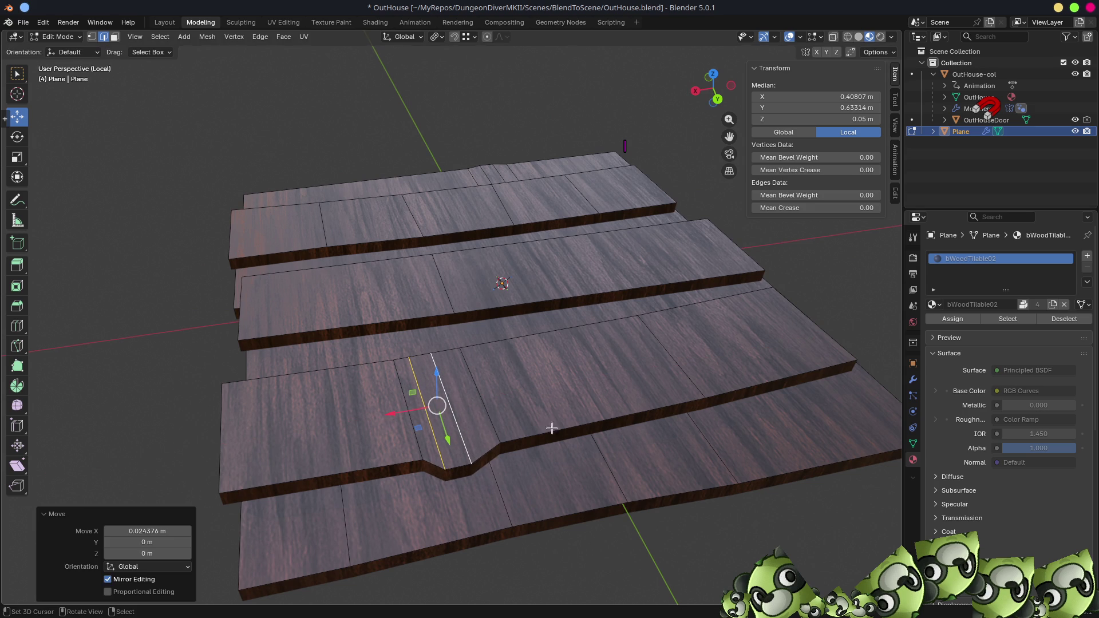
mouse_move(526, 442)
middle_mouse_down()
mouse_move(518, 404)
mouse_move(659, 426)
mouse_move(574, 364)
middle_mouse_up()
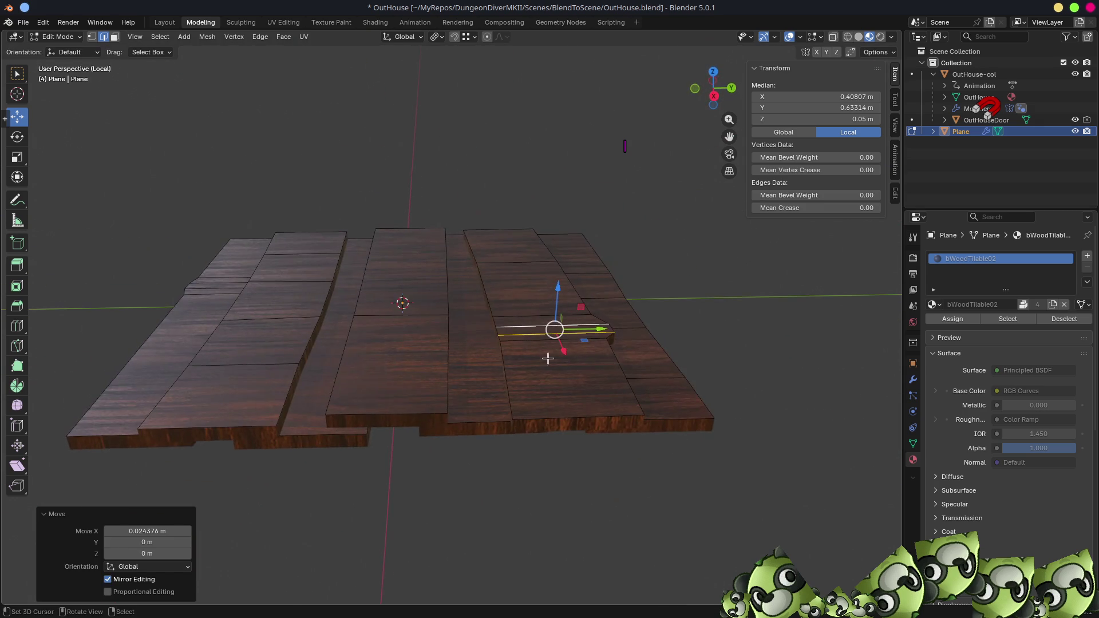
- Hide the three raised plank strips and view the remaining boards from the top
left_click(440, 288)
mouse_move(439, 288)
middle_mouse_down()
mouse_move(488, 395)
mouse_move(484, 345)
mouse_move(503, 437)
mouse_move(431, 437)
middle_mouse_up()
key("3")
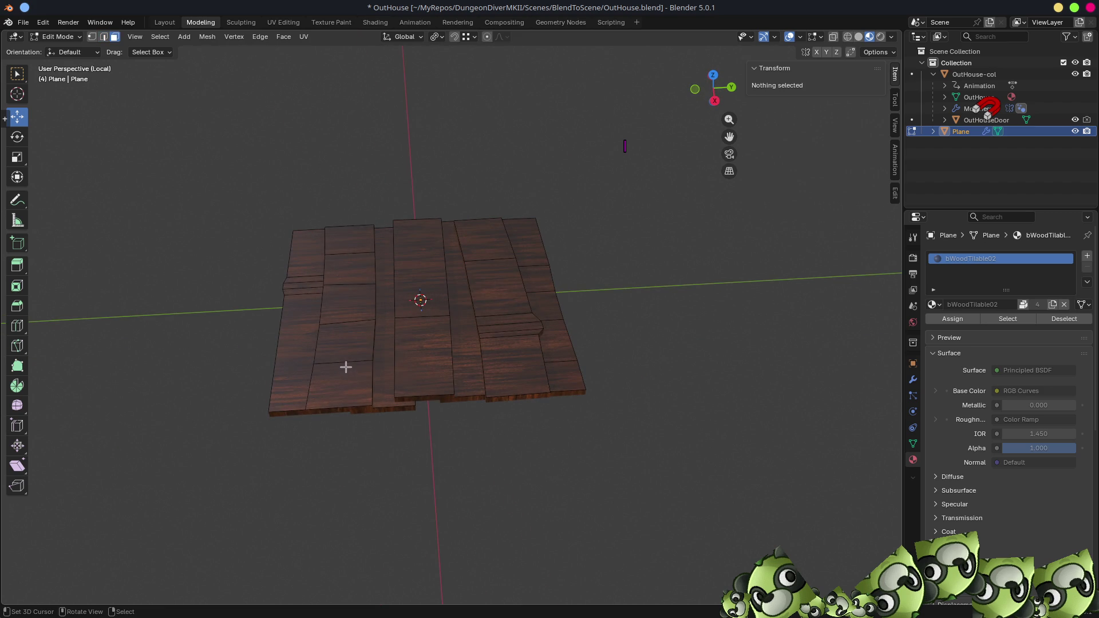
left_click(346, 361, "alt")
left_click(423, 314, "alt+shift")
left_click(503, 314, "alt+shift")
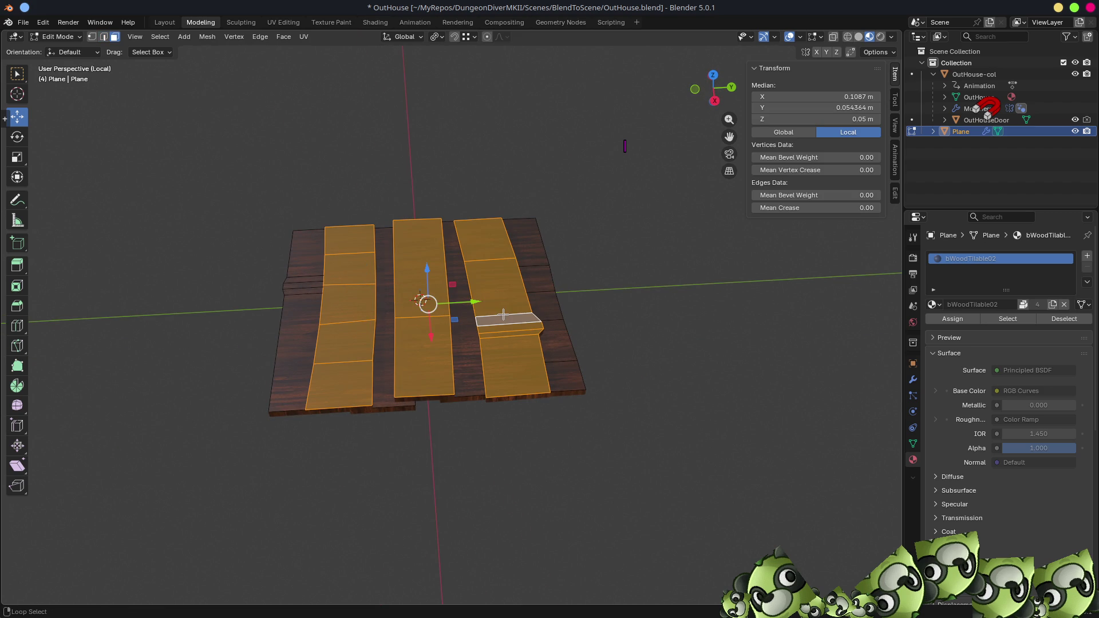
key("h")
mouse_move(501, 314)
middle_mouse_down()
mouse_move(489, 314)
mouse_move(512, 353)
middle_mouse_up()
key("KP_7")
- Nudge the first cut vertex on the top plank slightly down
scroll(466, 314, "up", 2)
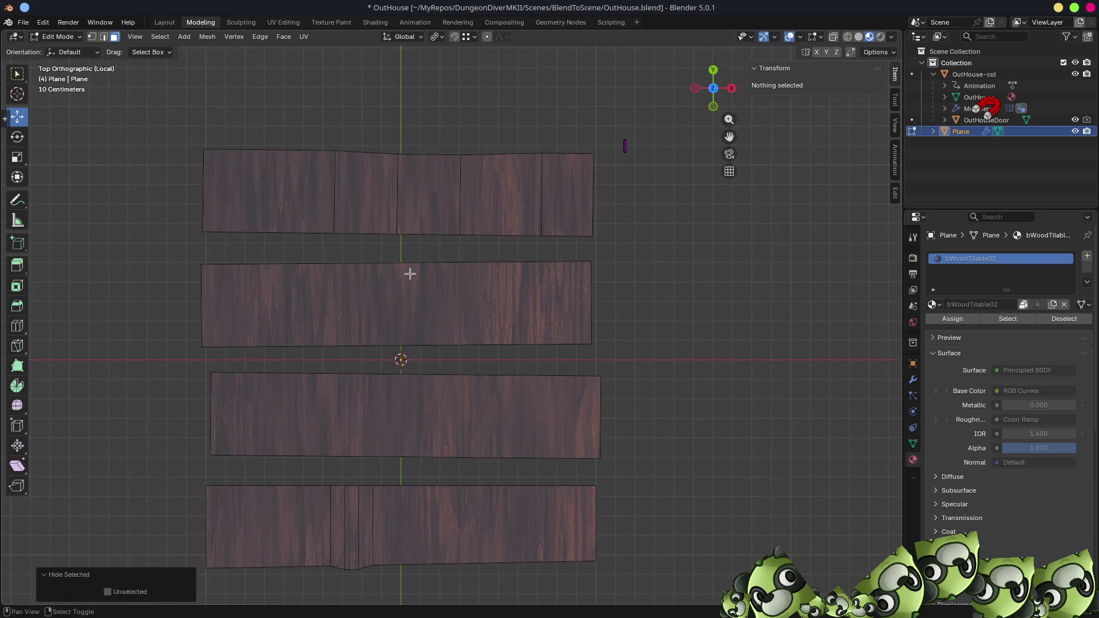
middle_click_drag(410, 273, 476, 269, "shift")
scroll(476, 269, "up", 3)
key("2")
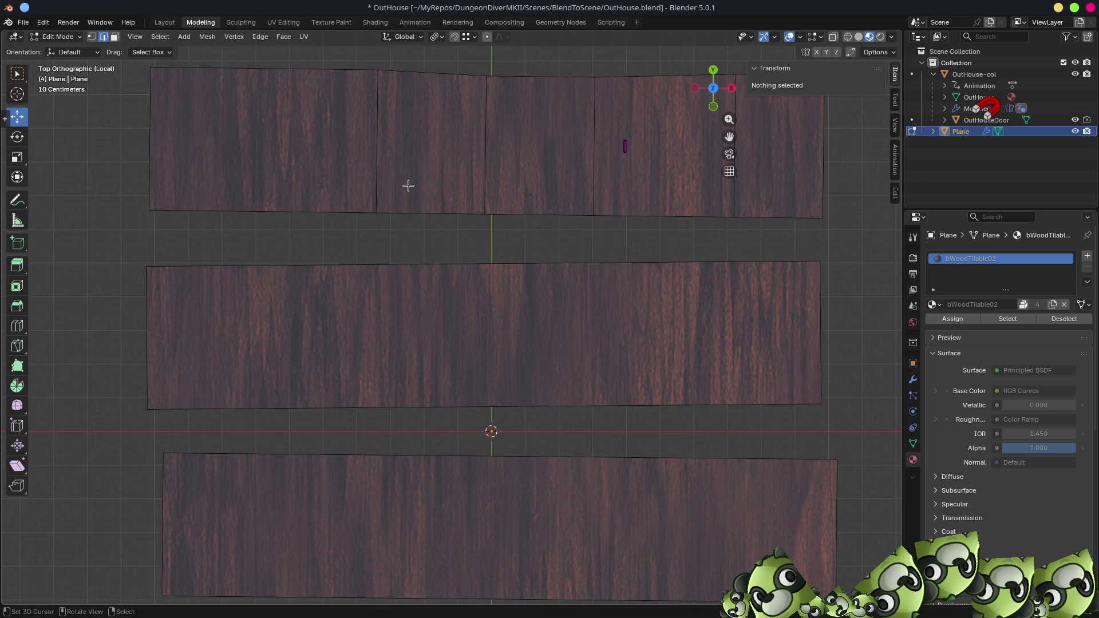
key("1")
left_click(376, 77)
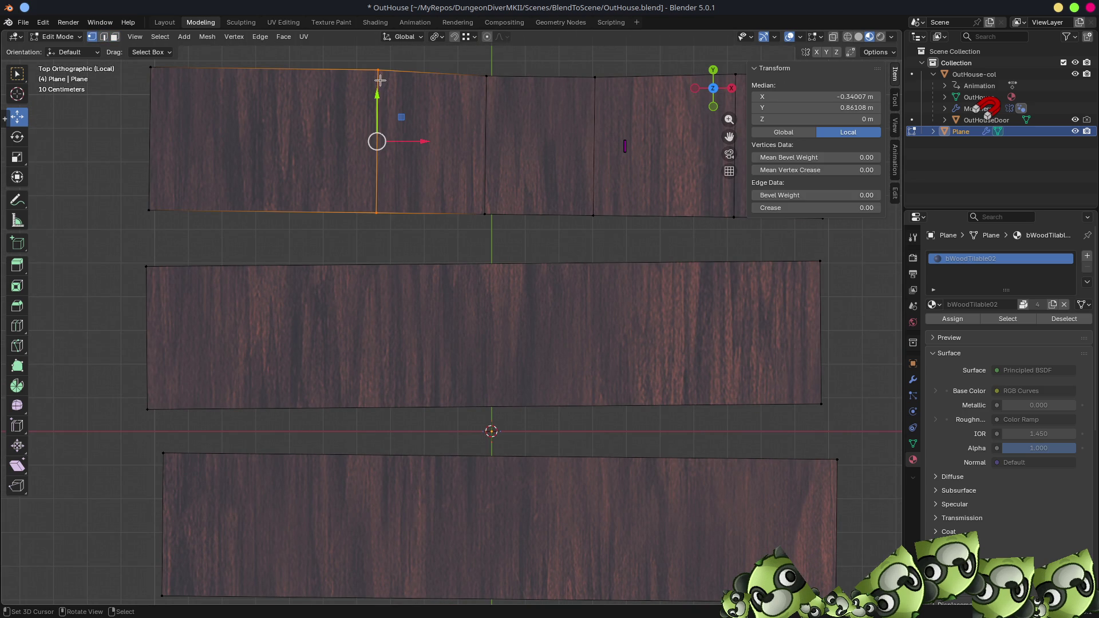
left_click_drag(377, 96, 378, 100)
scroll(491, 197, "down", 2)
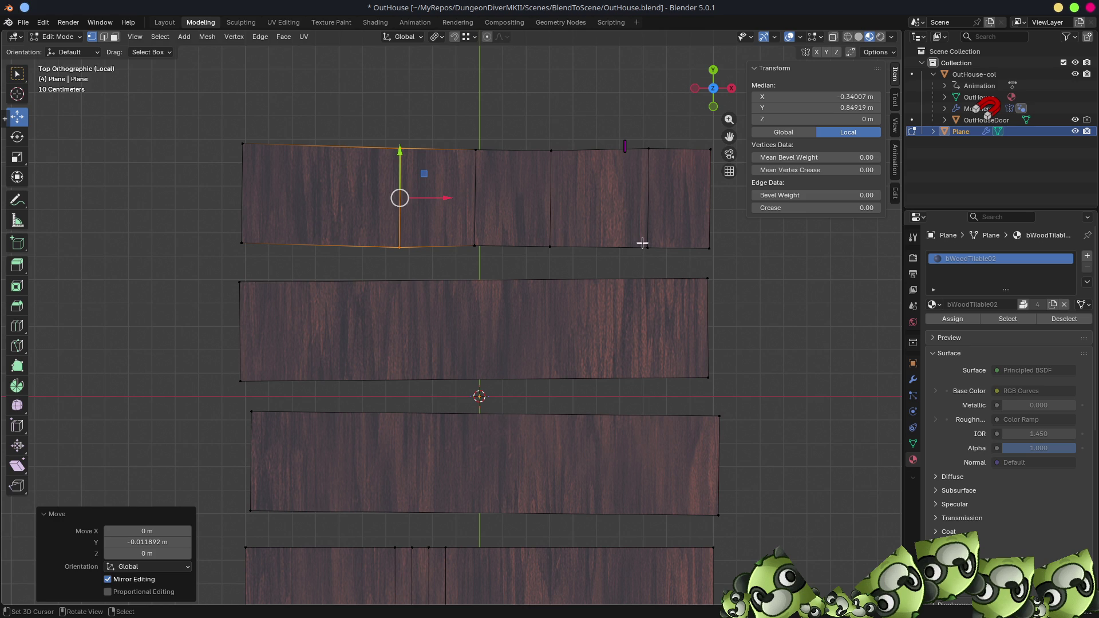
- Skew the top plank's right end edge by rotating it about 4 degrees
key("2")
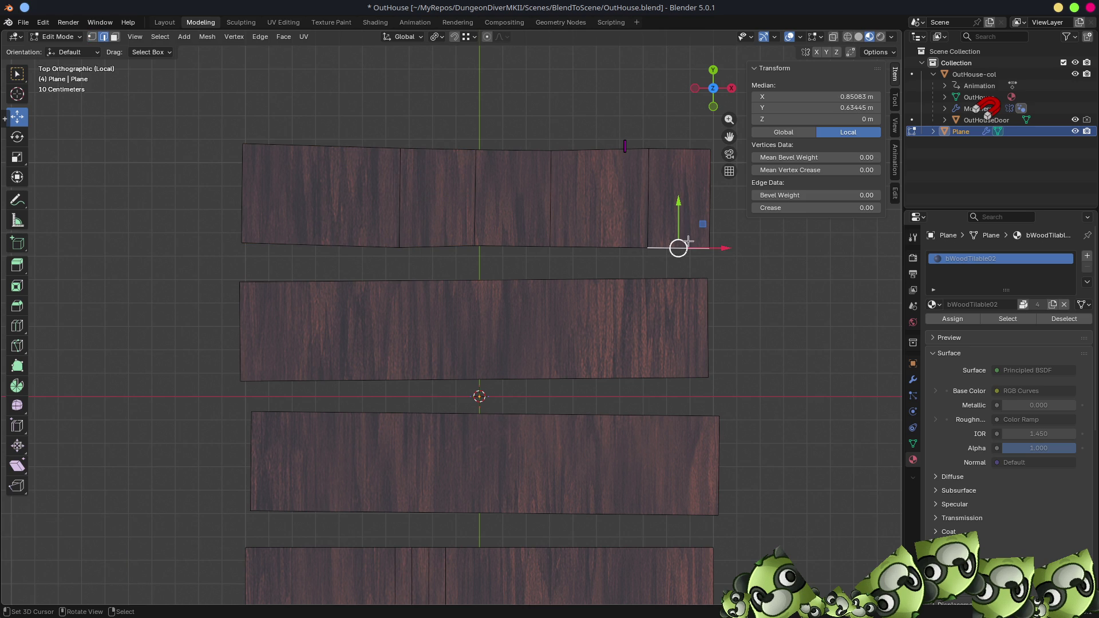
left_click_drag(684, 202, 682, 196)
key("r")
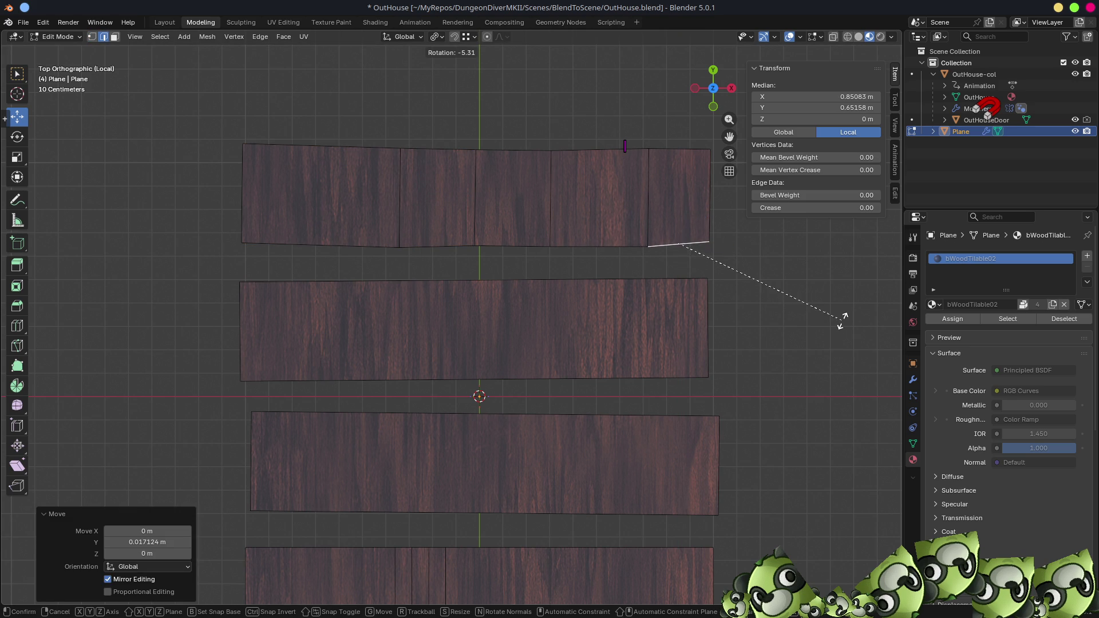
left_click(843, 323)
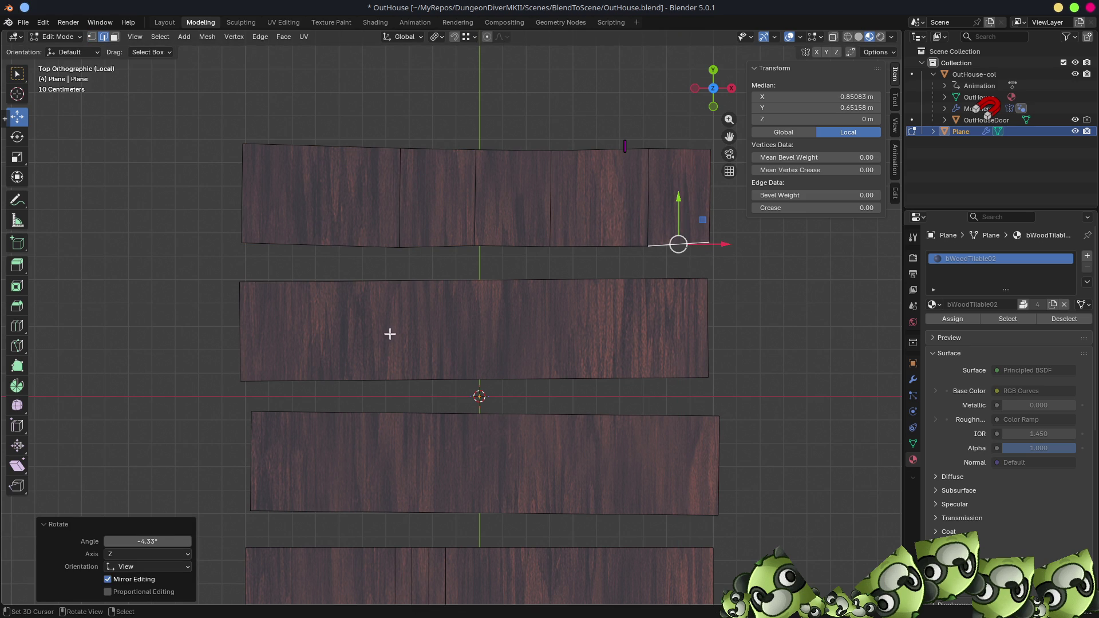
- Cut the second plank with four loop cuts and shift one piece 0.012231 m along Y
key("ctrl+r")
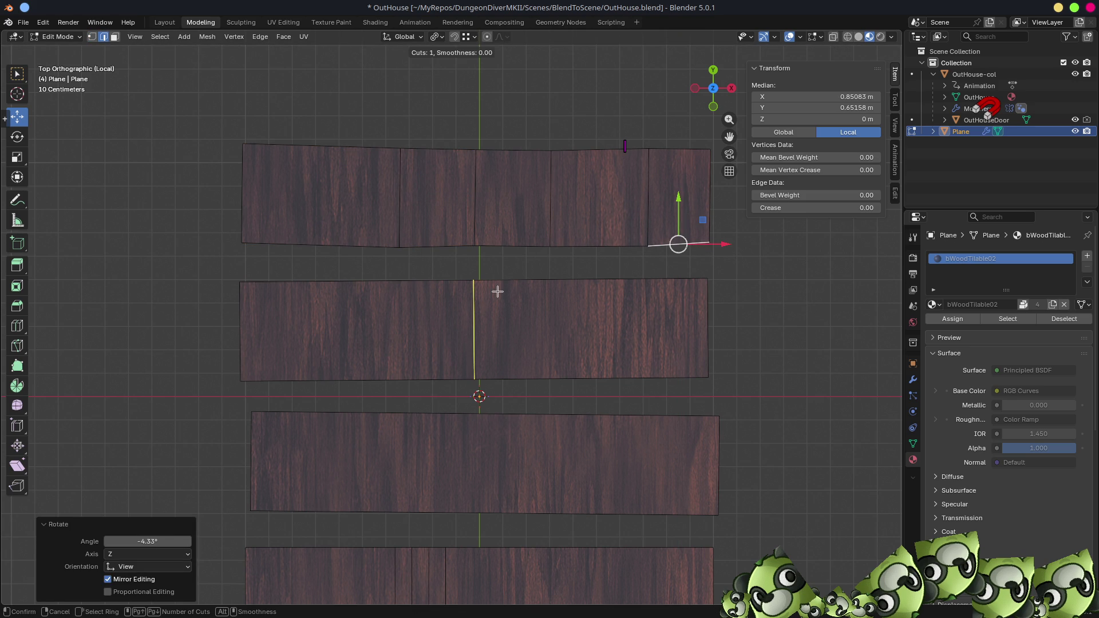
scroll(498, 293, "up", 1)
scroll(498, 293, "down", 1)
scroll(498, 292, "up", 1)
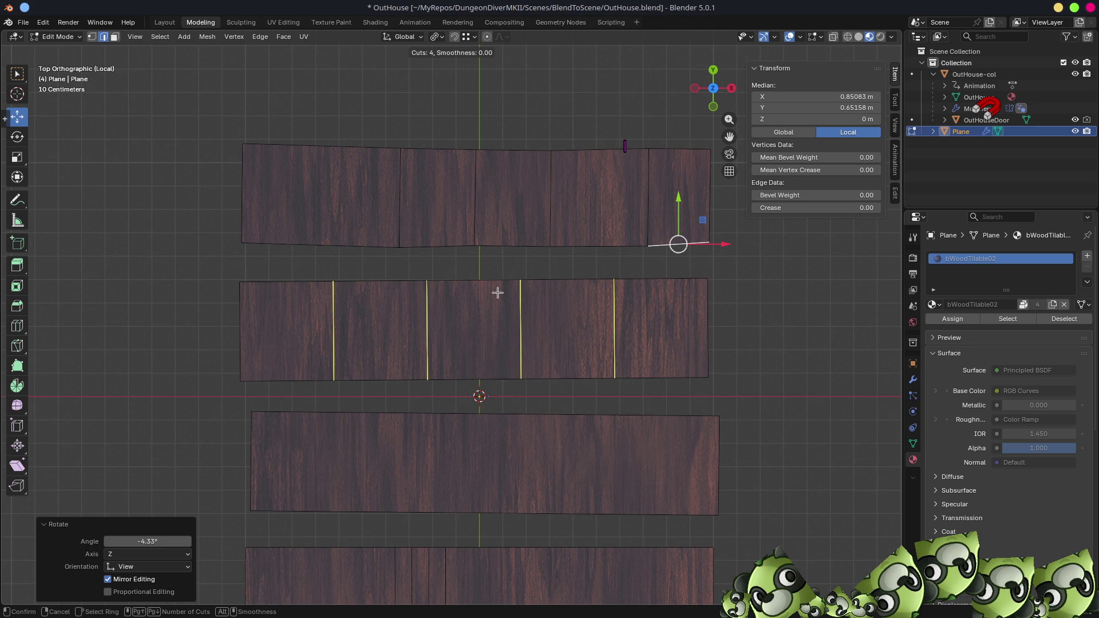
left_click(497, 292)
right_click(498, 293)
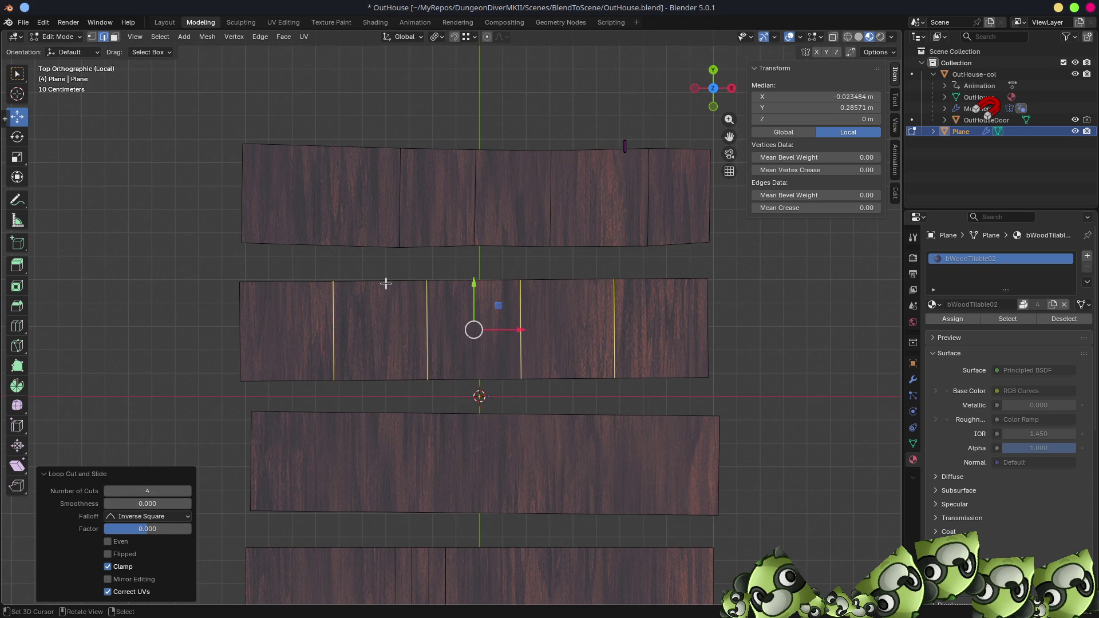
key("3")
left_click(403, 314)
mouse_move(384, 287)
left_mouse_down()
mouse_move(544, 319)
mouse_move(573, 305)
mouse_move(566, 280)
left_mouse_up()
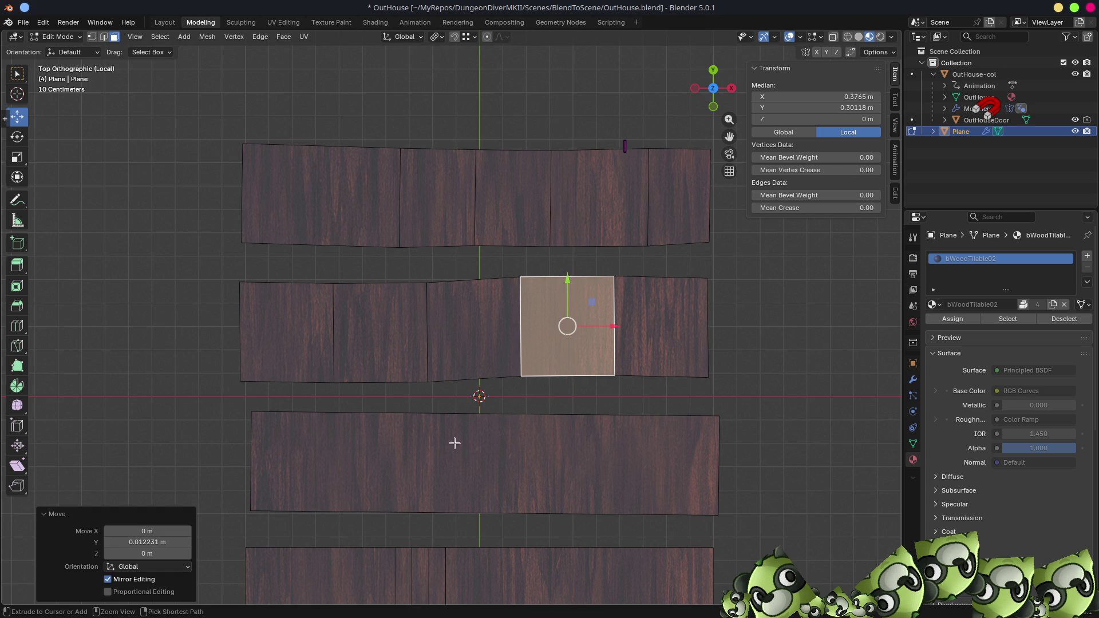
- Add three evenly spaced loop cuts across the third plank
key("ctrl+r")
scroll(478, 413, "up", 1)
scroll(478, 412, "up", 2)
scroll(478, 413, "down", 2)
left_click(478, 412)
right_click(433, 414)
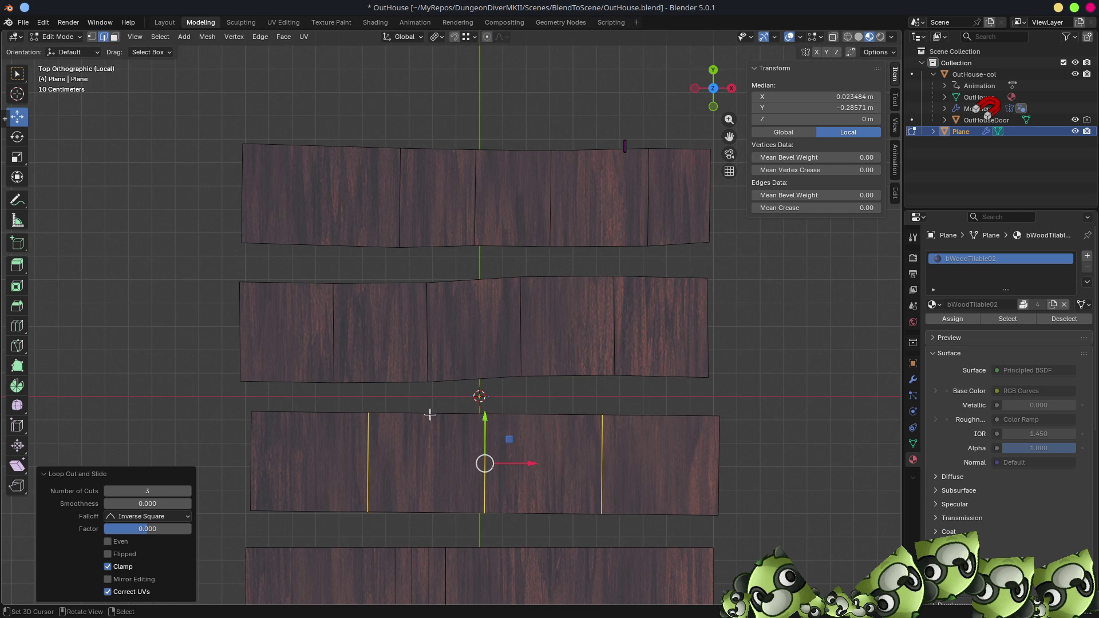
- Offset an edge on the third plank and tilt its right piece's top edge about 4 degrees
left_click(430, 414)
left_click_drag(427, 371, 428, 373)
left_click(661, 416)
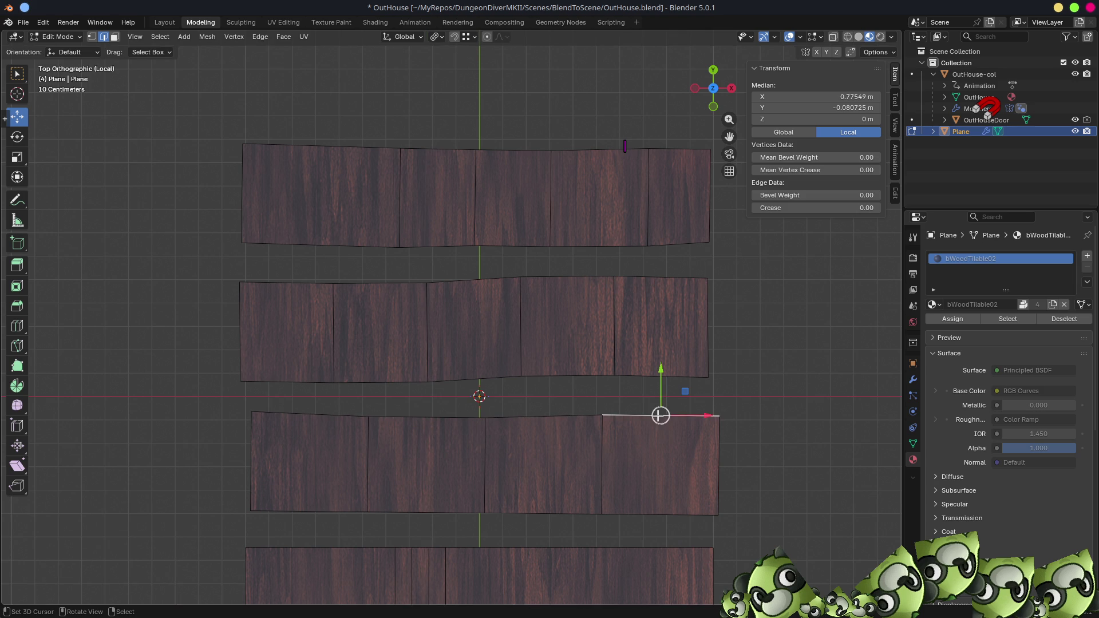
key("r")
left_click(767, 436)
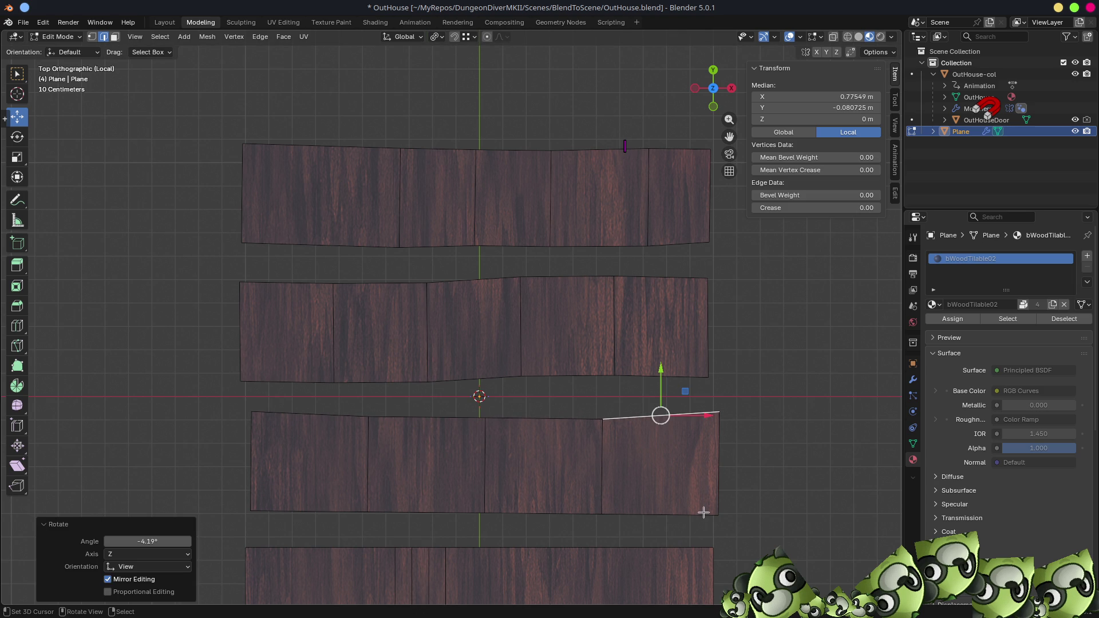
- Tilt the right piece's bottom edge 7.5° and the second piece's bottom edge 3.1°, lowering it slightly
left_click(677, 508)
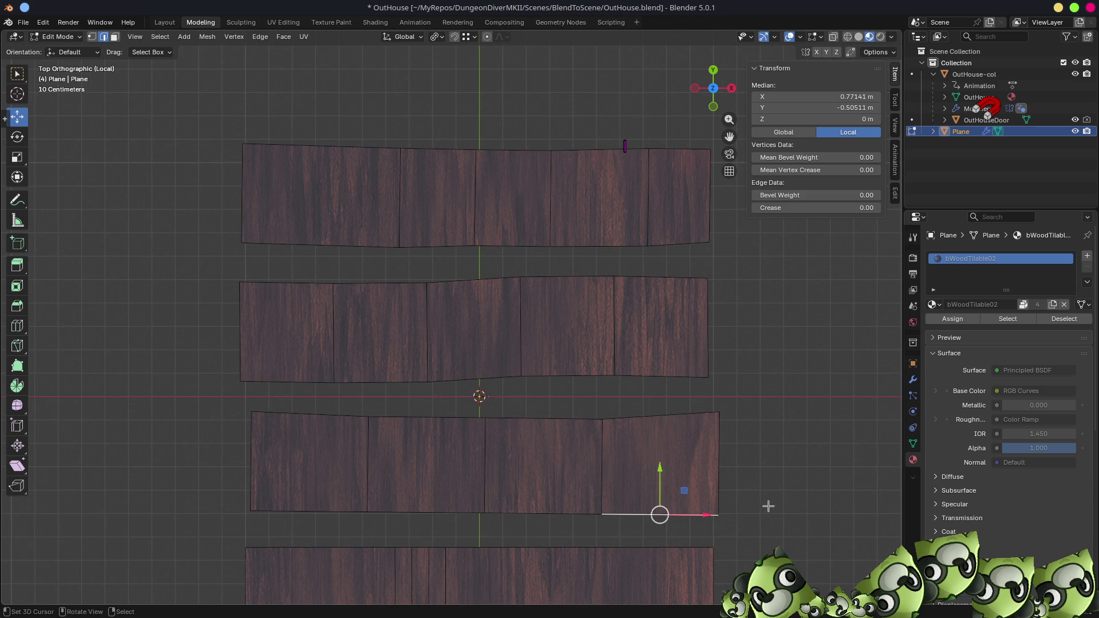
key("r")
left_click(827, 485)
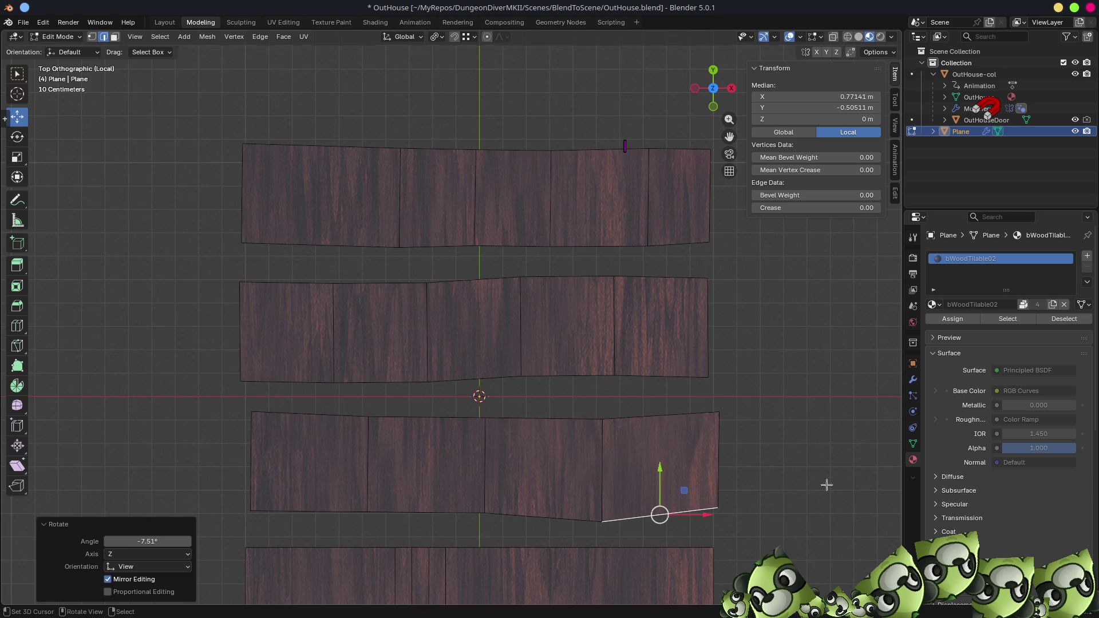
left_click(445, 508)
key("r")
left_click(760, 474)
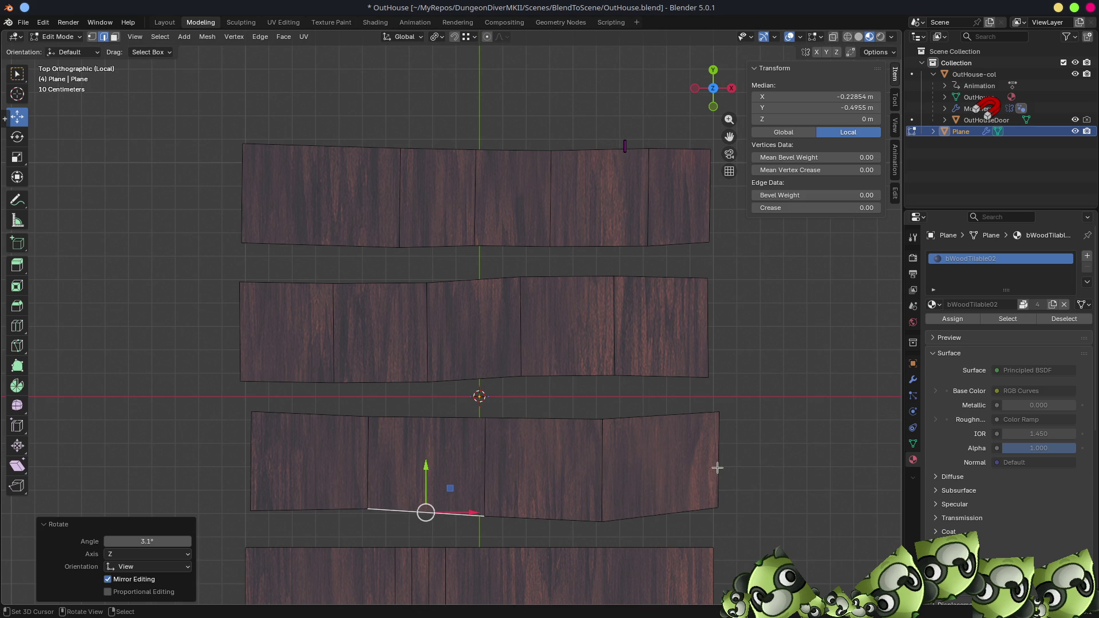
left_click_drag(426, 467, 425, 473)
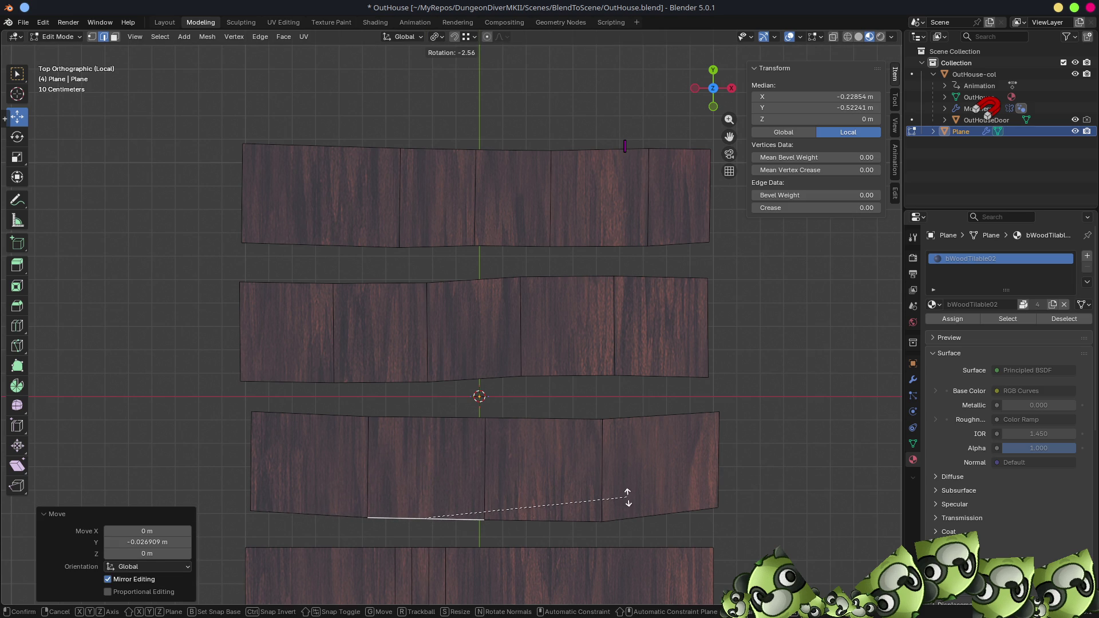
- Nudge the third plank's bottom-left corner vertex slightly downward
key("1")
left_click(252, 513)
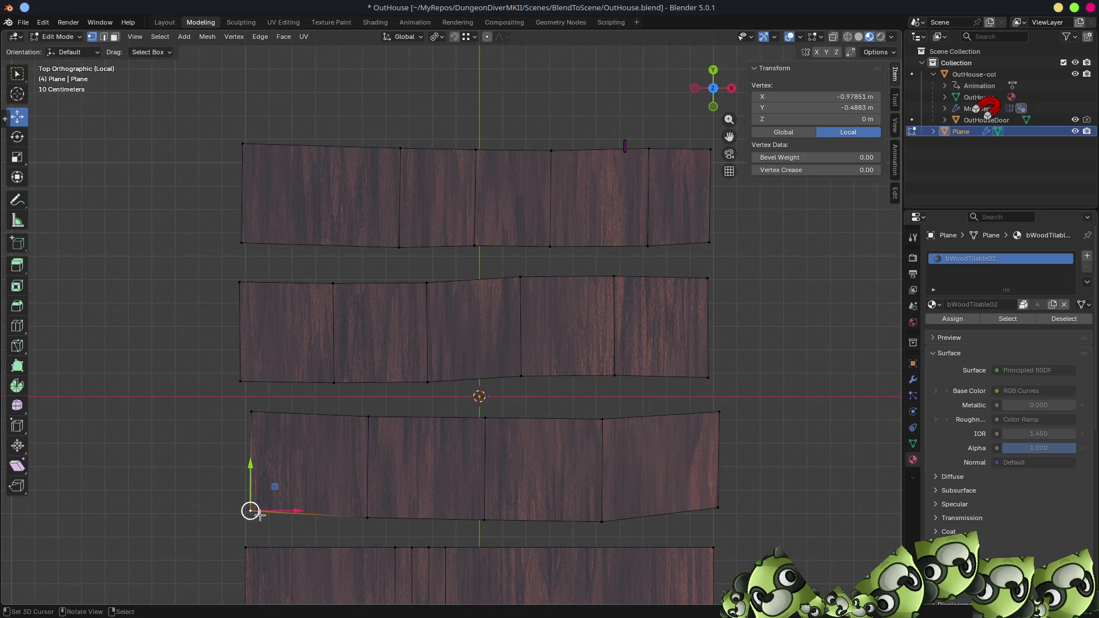
left_click_drag(247, 469, 253, 474)
- Vertex-slide the fourth plank's top-left and bottom-left corners to cut its left end at a slant
scroll(486, 482, "down", 1)
middle_click_drag(485, 482, 501, 351, "shift")
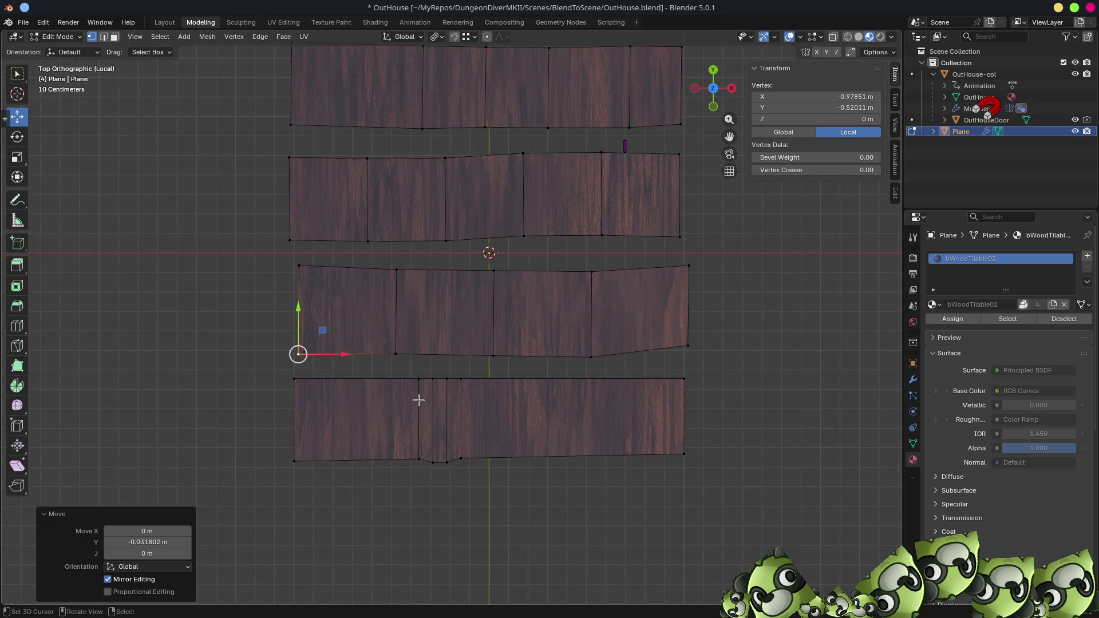
scroll(420, 397, "up", 2)
key("2")
key("alt+a")
left_click(433, 411)
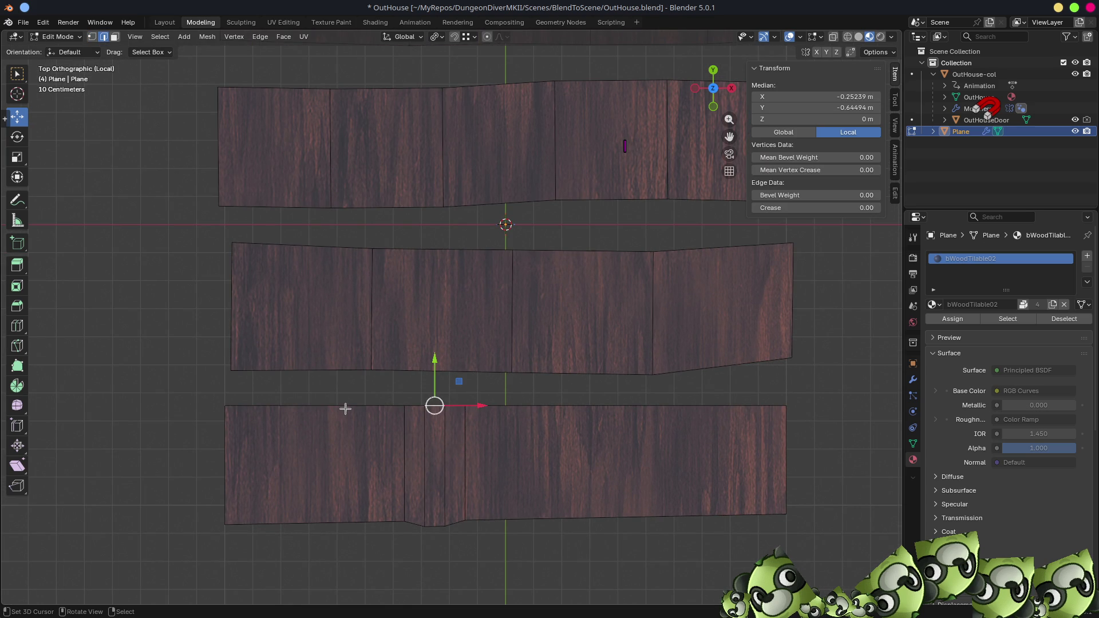
left_click(225, 407)
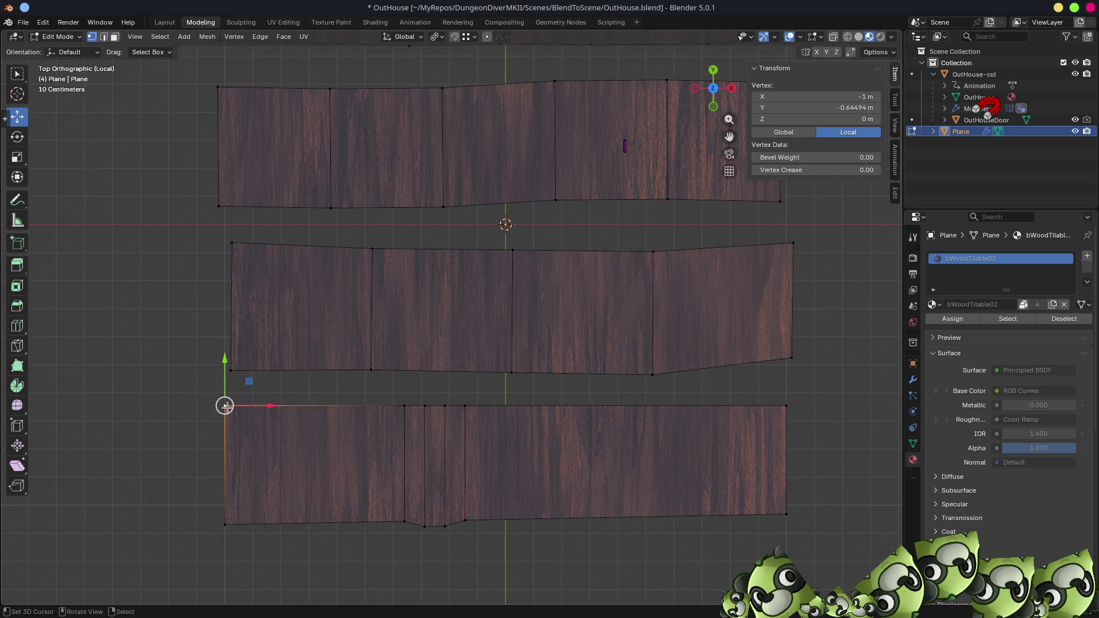
key("shift+v")
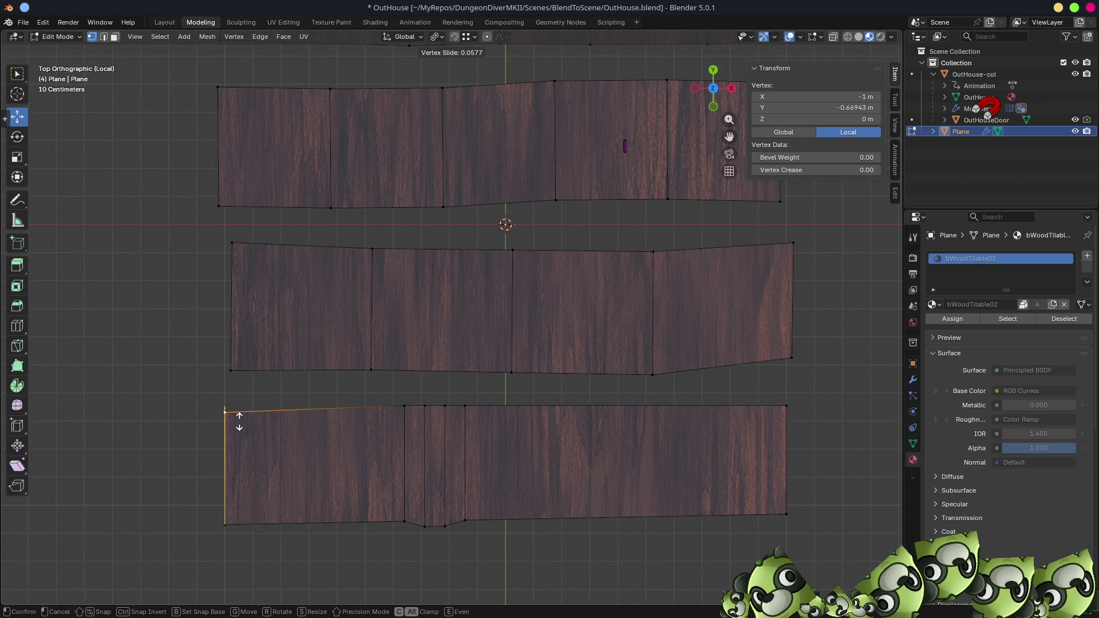
left_click(240, 408)
left_click(223, 519)
key("shift+v")
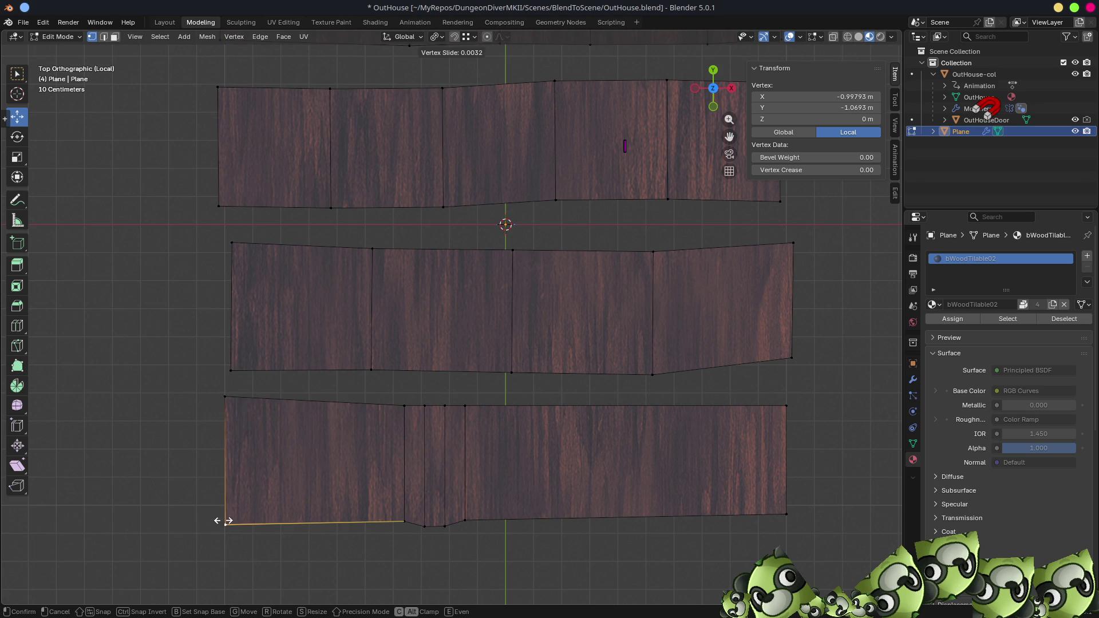
left_click(218, 521)
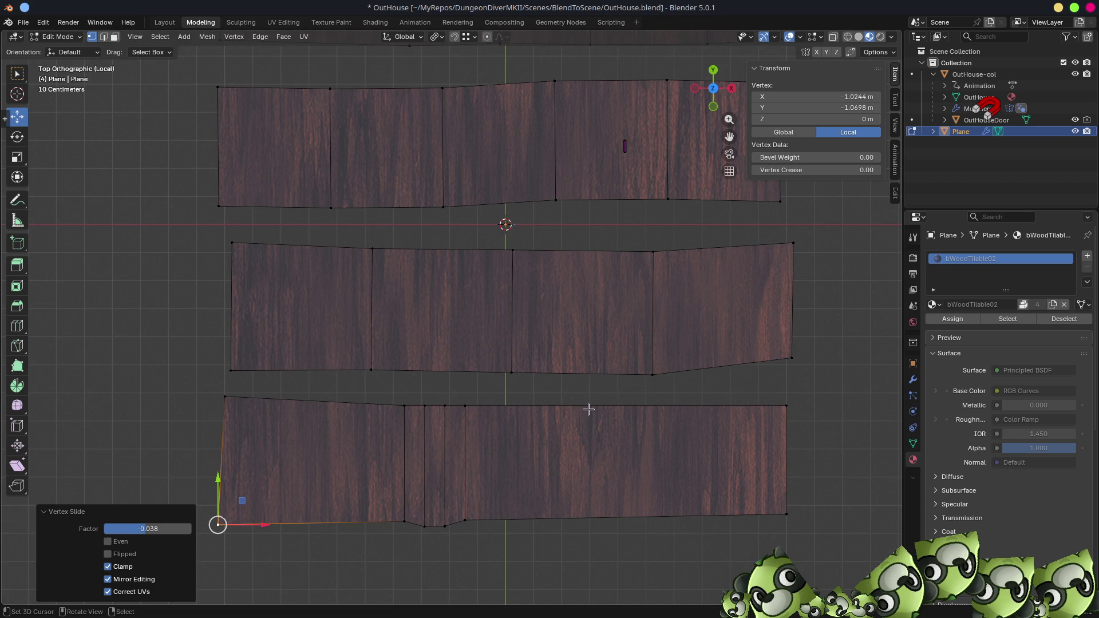
- Add a centred loop cut across the bottom plank strip and shift it 0.016309 m along Y
key("2")
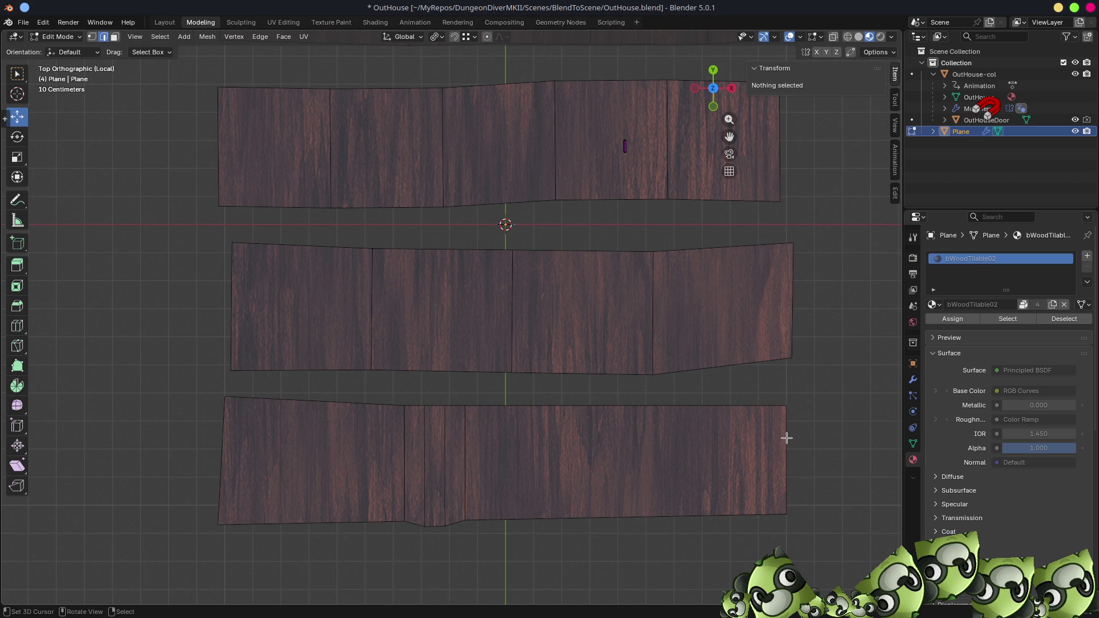
key("ctrl+r")
left_click(624, 427)
right_click(628, 431)
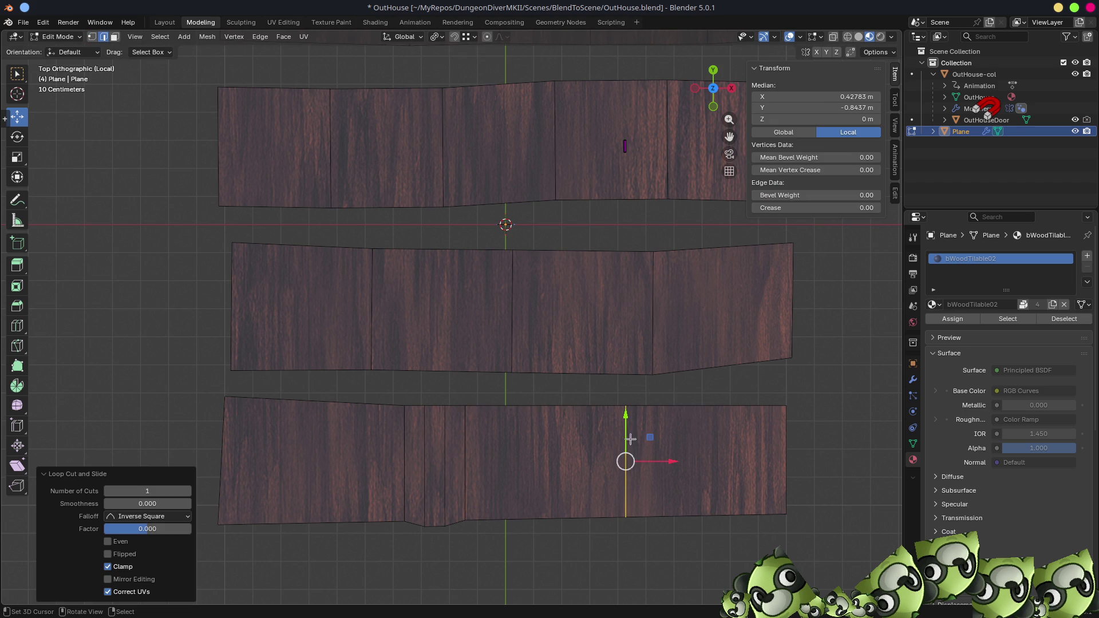
left_click_drag(628, 432, 625, 428)
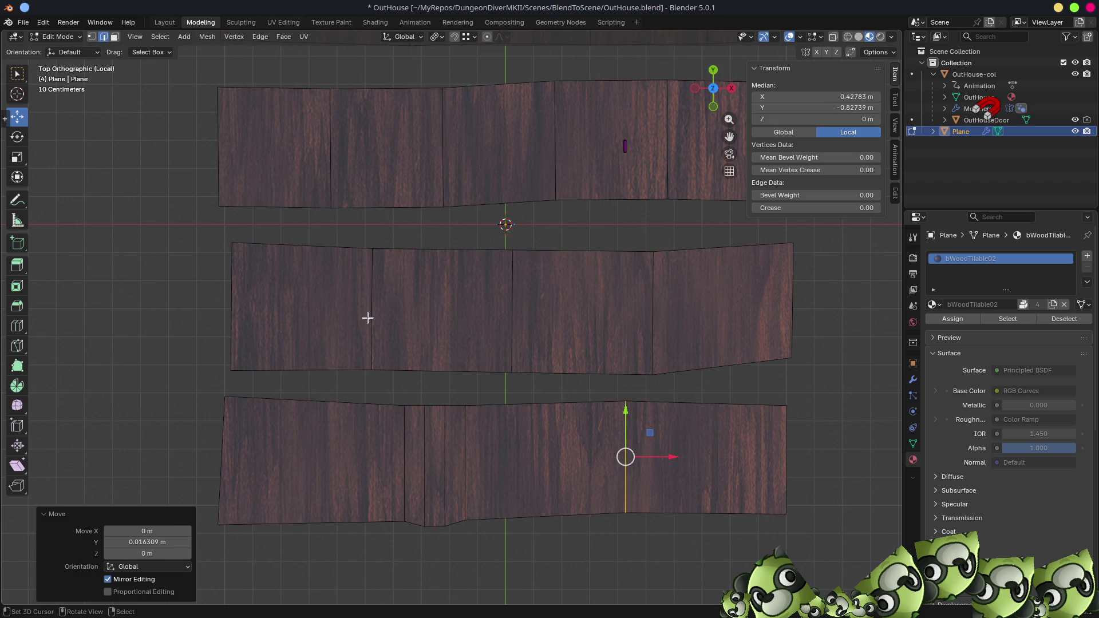
scroll(370, 316, "down", 3)
scroll(491, 379, "down", 1)
mouse_move(492, 378)
middle_mouse_down()
mouse_move(603, 300)
mouse_move(613, 331)
middle_mouse_up()
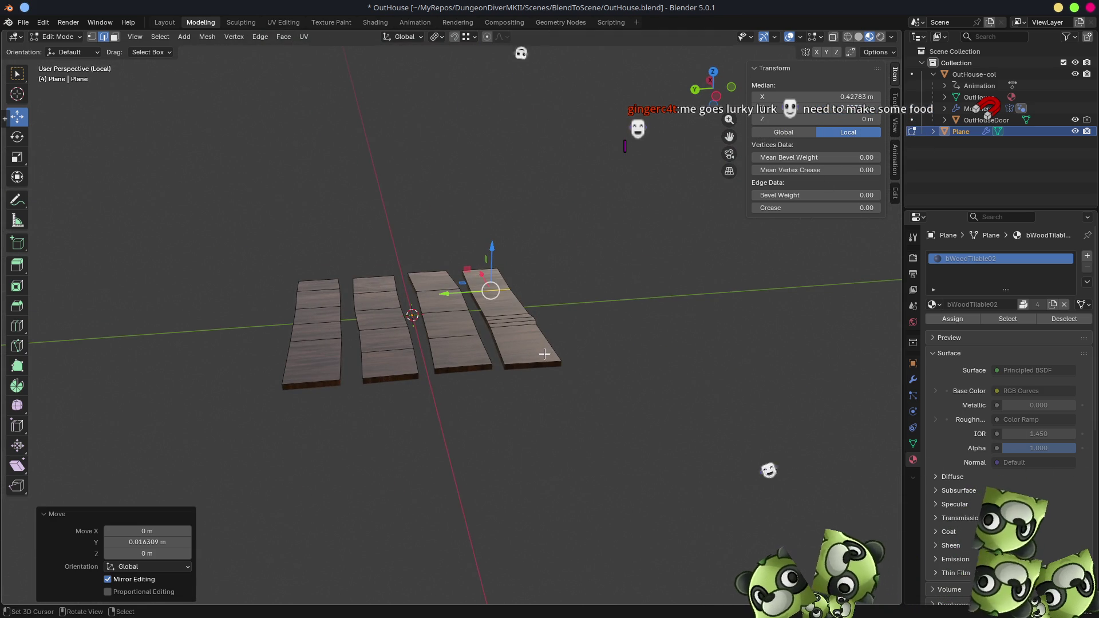
- Unhide the hidden plank faces and select the entire plank floor mesh
key("alt+h")
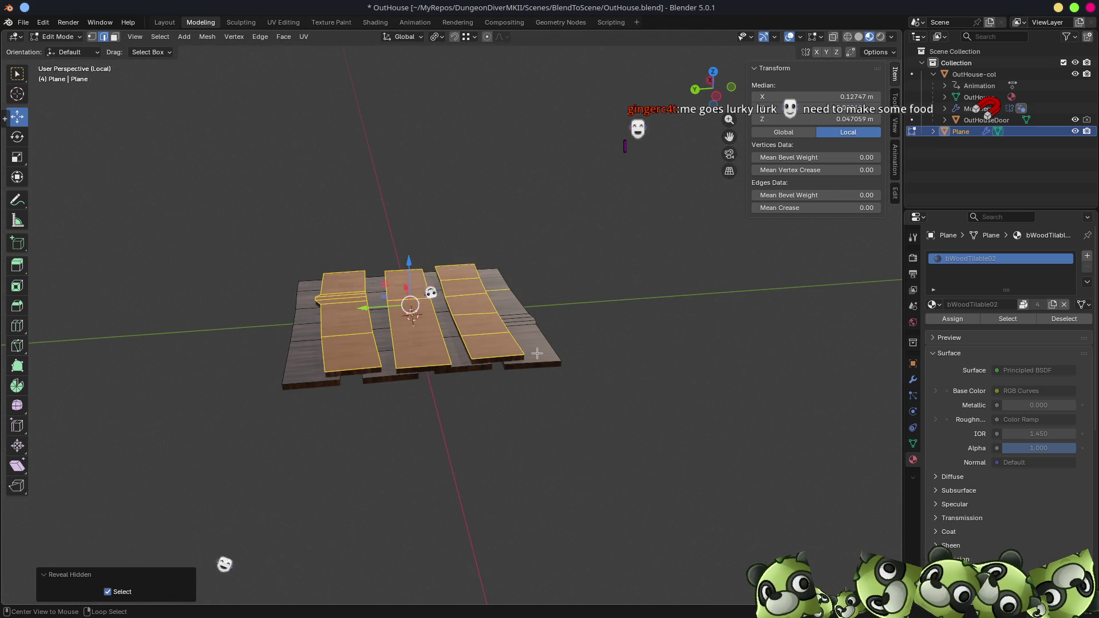
mouse_move(616, 351)
middle_mouse_down()
mouse_move(631, 351)
mouse_move(557, 323)
mouse_move(632, 300)
mouse_move(705, 346)
mouse_move(630, 401)
mouse_move(560, 412)
mouse_move(450, 351)
middle_mouse_up()
scroll(558, 322, "up", 3)
key("Tab")
key("Tab")
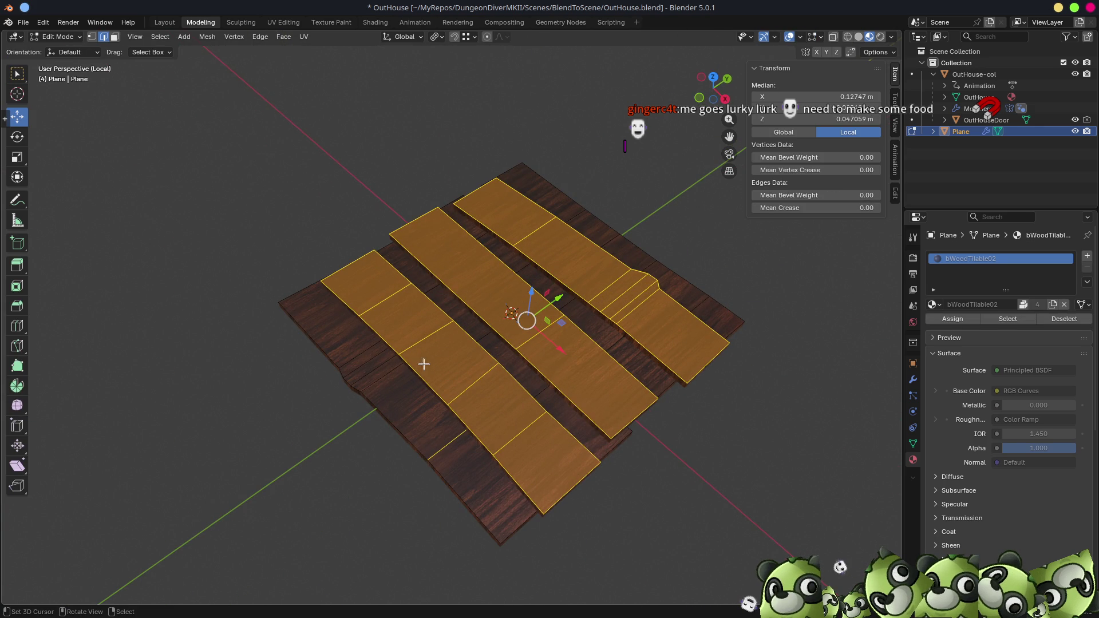
key("a")
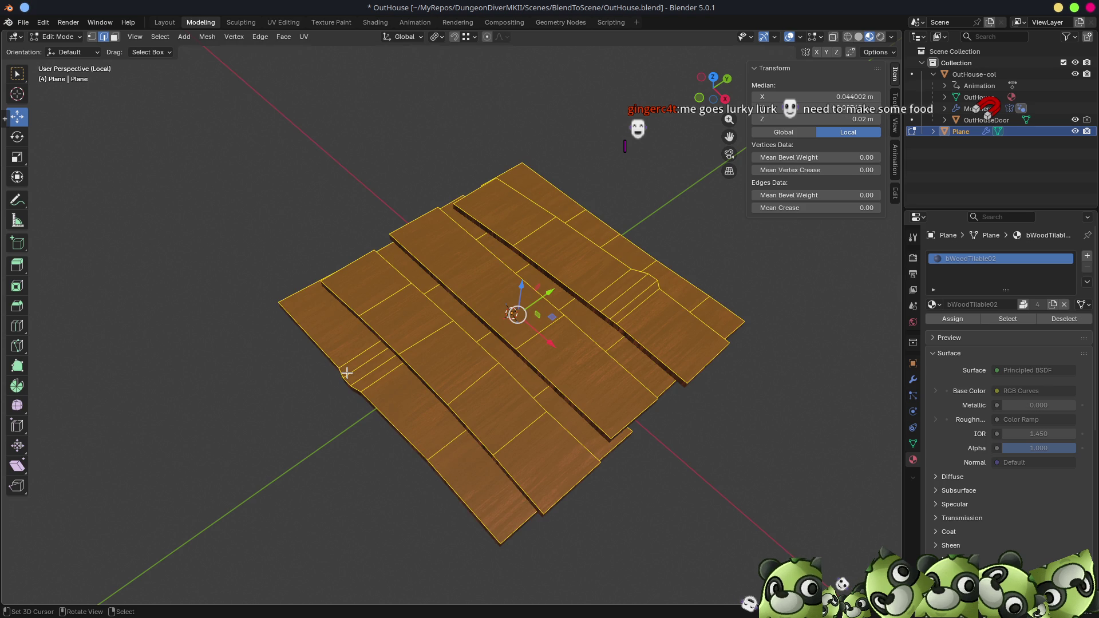
- Select the planks' boundary loop and mark those edges as UV seams
left_click(160, 36)
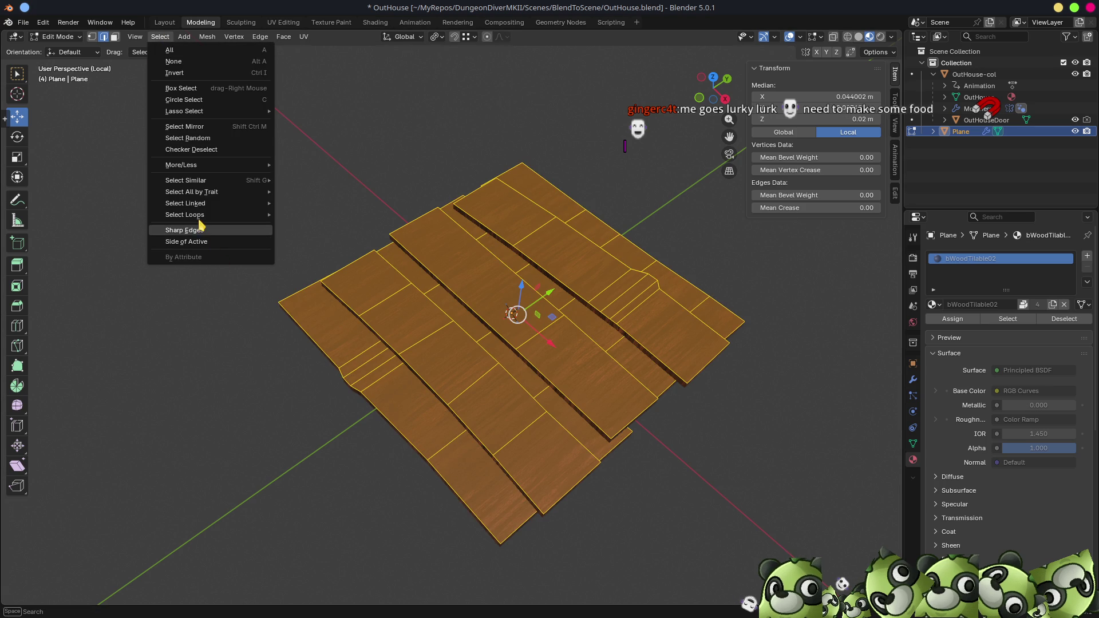
mouse_move(202, 217)
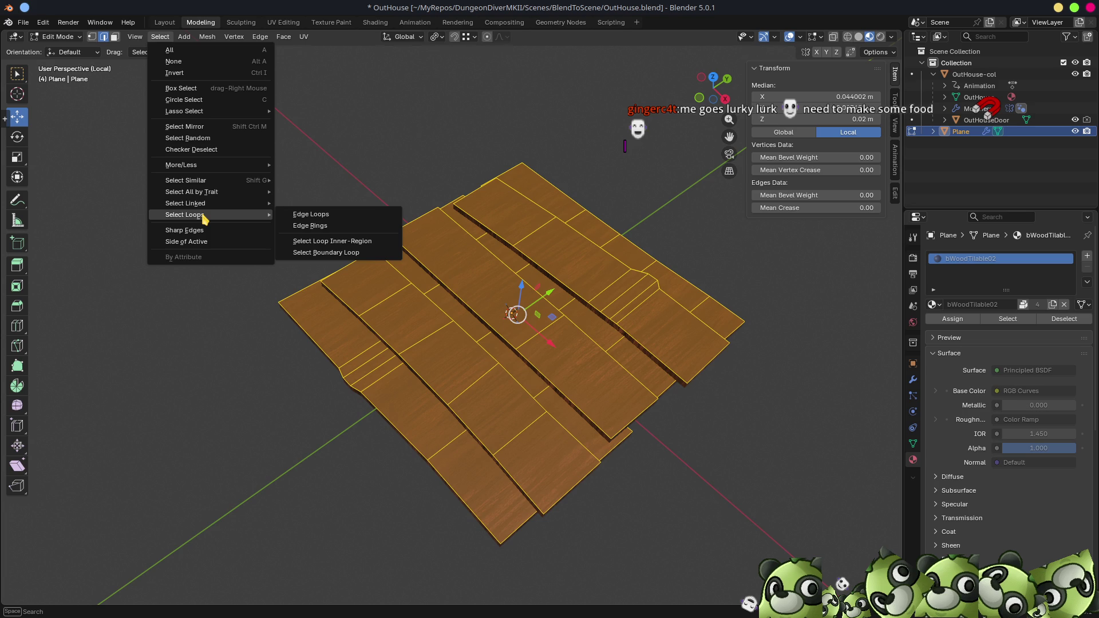
left_click(310, 256)
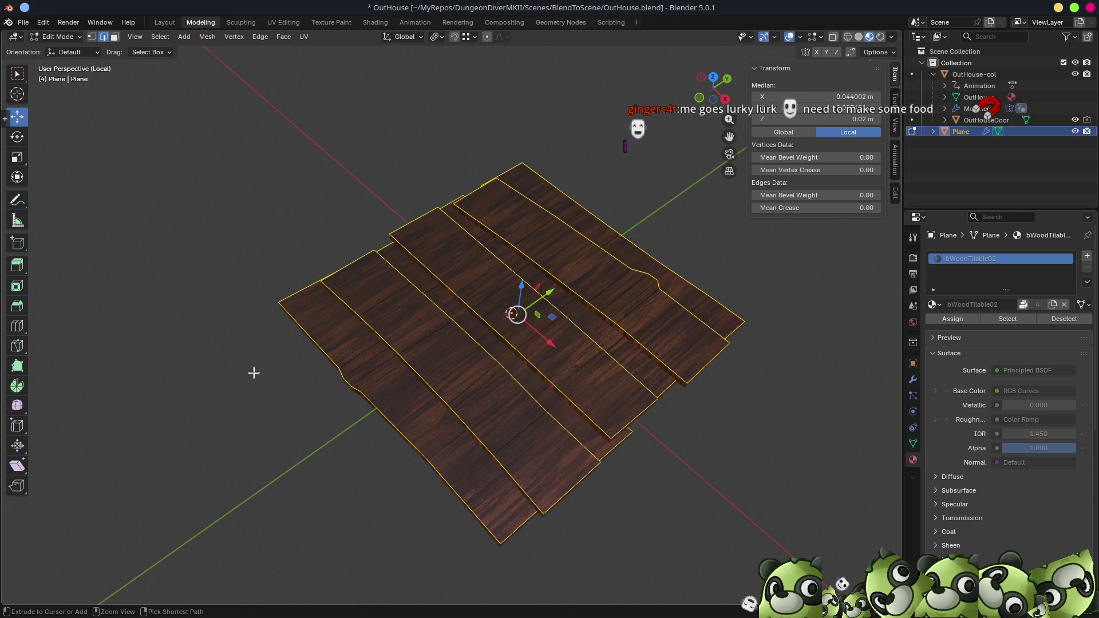
key("ctrl+e")
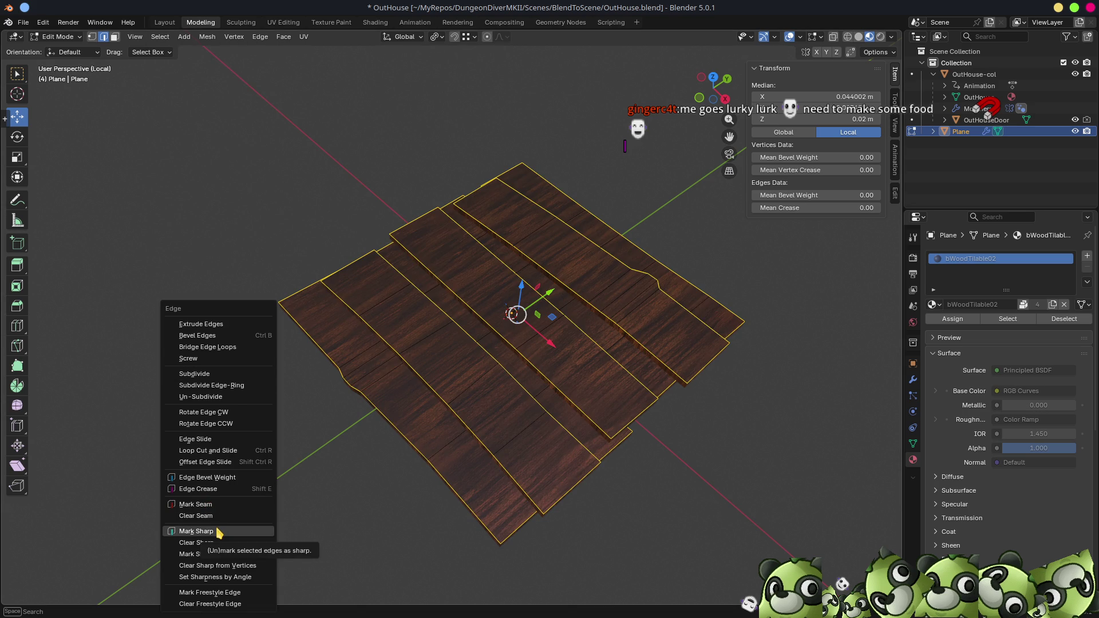
left_click(219, 505)
- Switch to the UV Editing workspace to view the plank UV layout
mouse_move(375, 498)
middle_mouse_down()
mouse_move(596, 481)
mouse_move(567, 447)
mouse_move(531, 334)
middle_mouse_up()
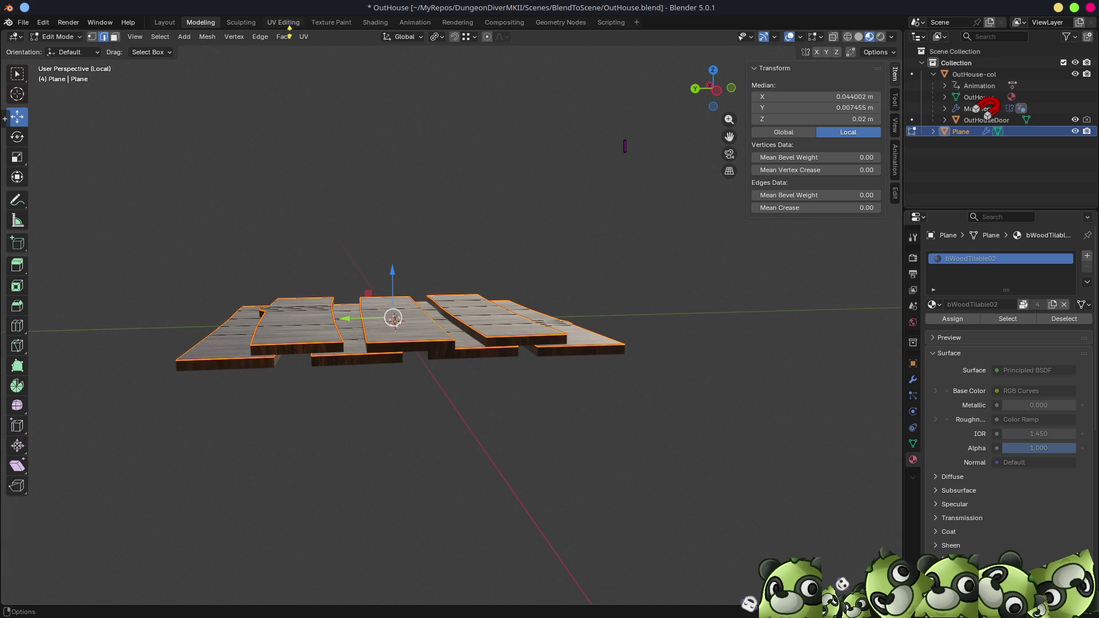
left_click(283, 22)
scroll(326, 391, "down", 5)
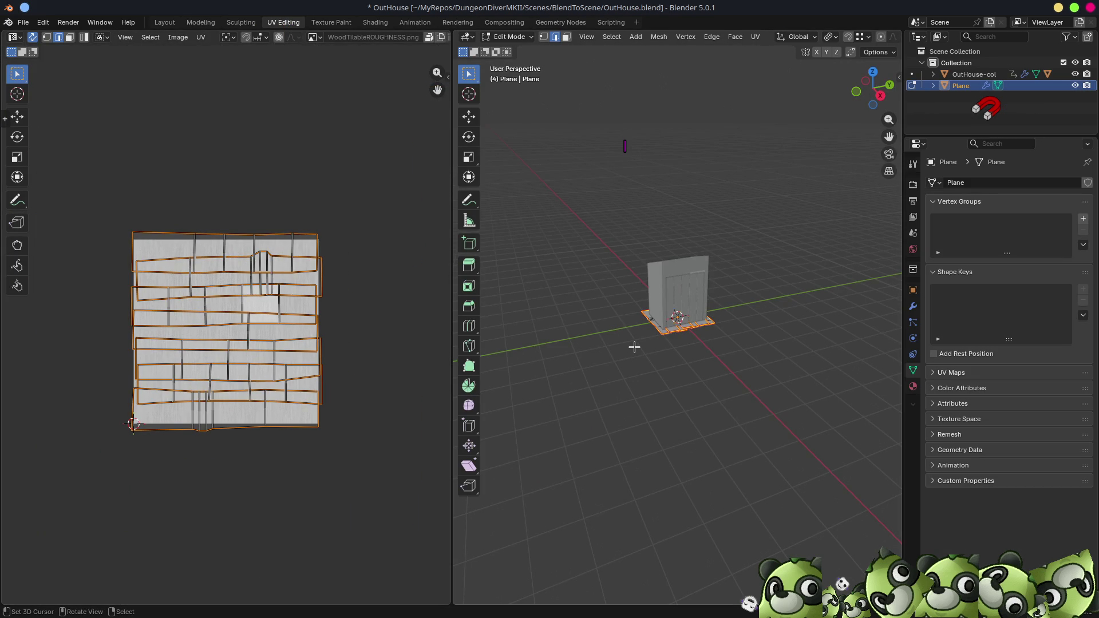
- Isolate the planks in local view and unwrap all faces with Minimum Stretch
key("KP_Divide")
key("a")
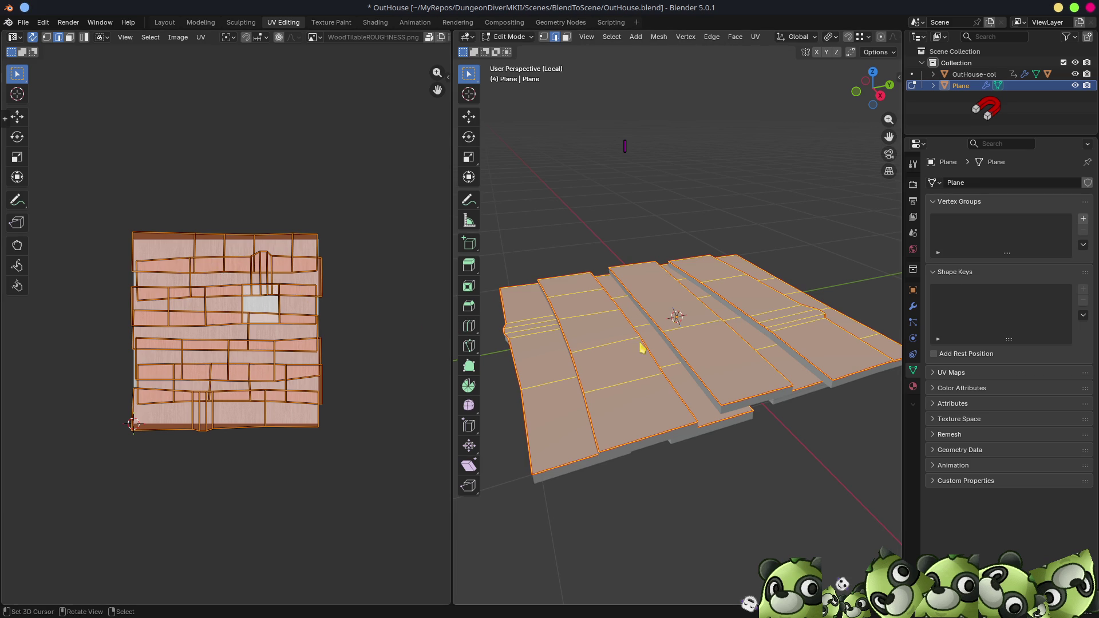
key("u")
left_click(634, 367)
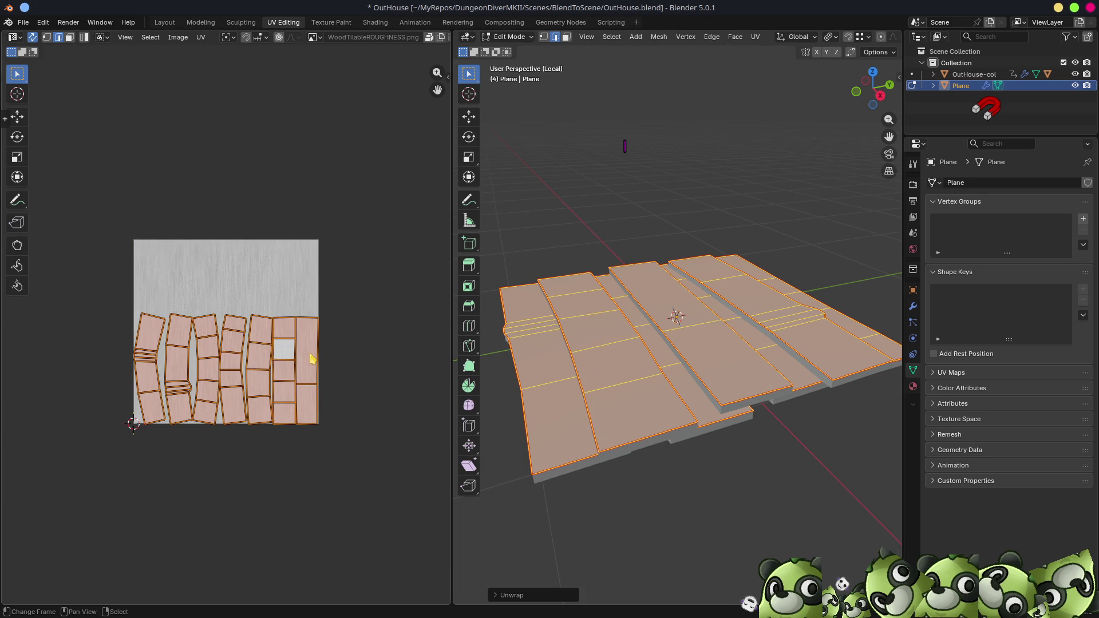
scroll(301, 399, "down", 1)
scroll(332, 397, "up", 3)
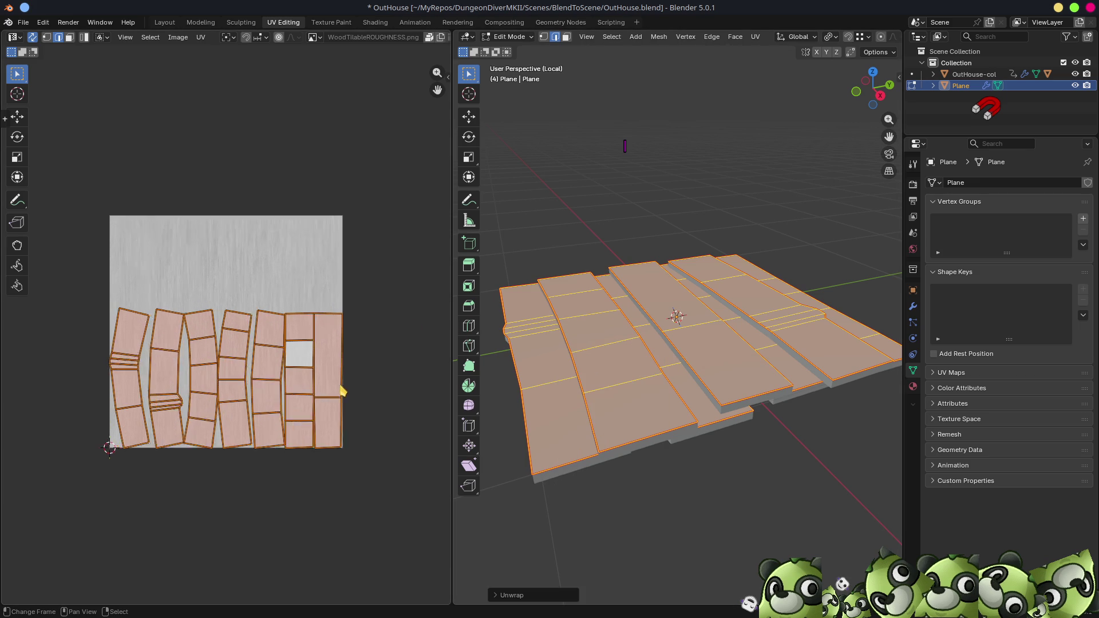
mouse_move(658, 366)
middle_mouse_down()
mouse_move(847, 484)
mouse_move(813, 464)
middle_mouse_up()
- Set the viewport shading to Material Preview to see the wood texture on the planks
key("z")
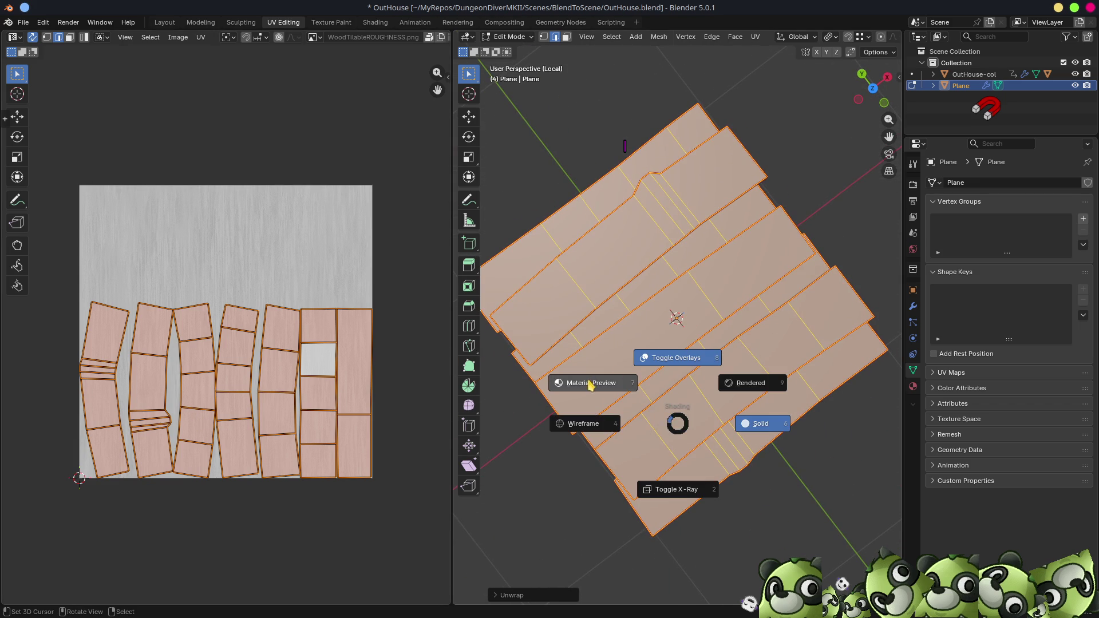
key("2")
key("z")
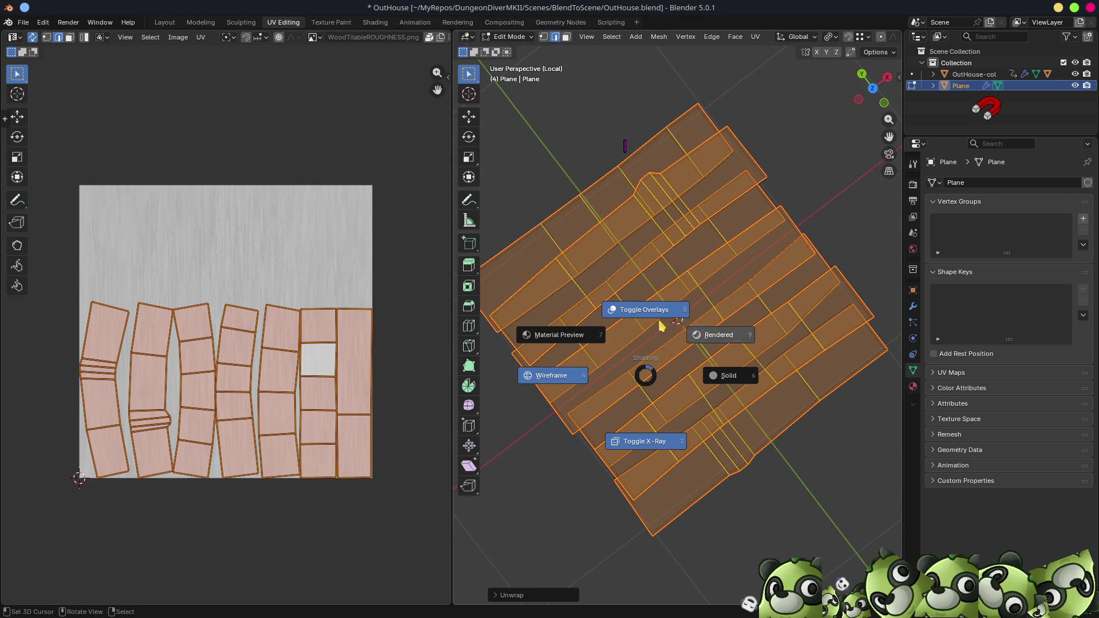
left_click(648, 320)
key("z")
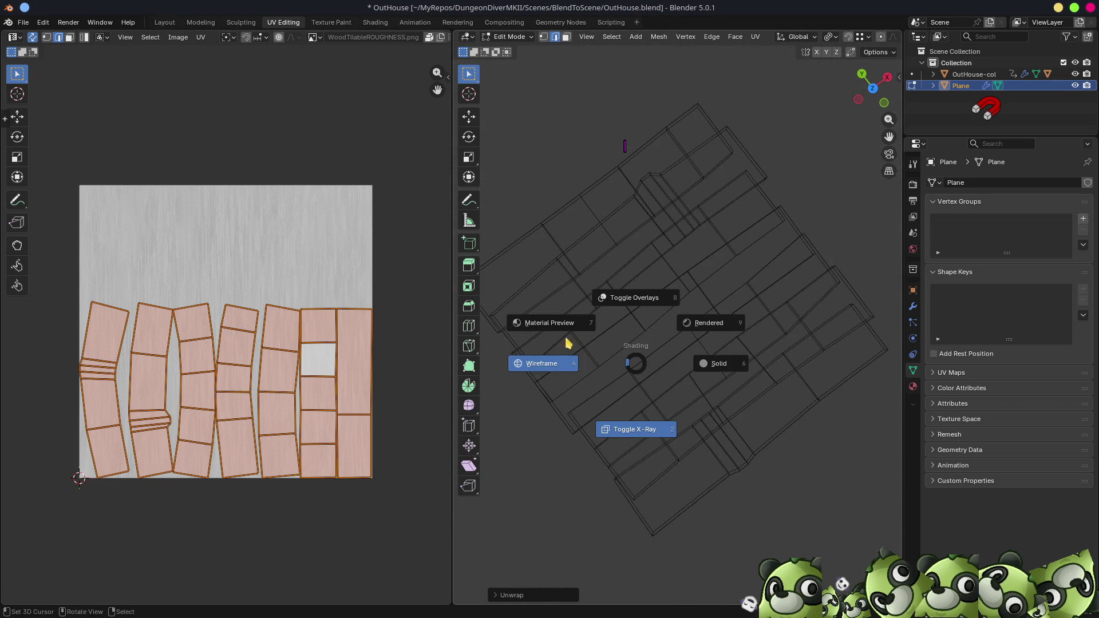
left_click(560, 325)
middle_click_drag(567, 328, 767, 355)
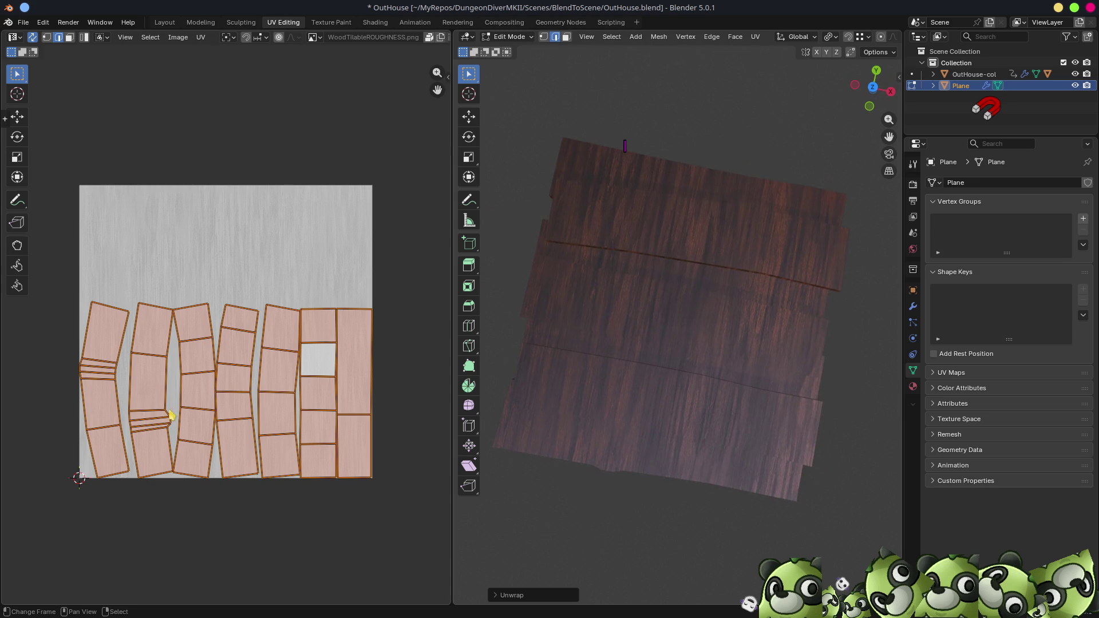
scroll(238, 380, "down", 2)
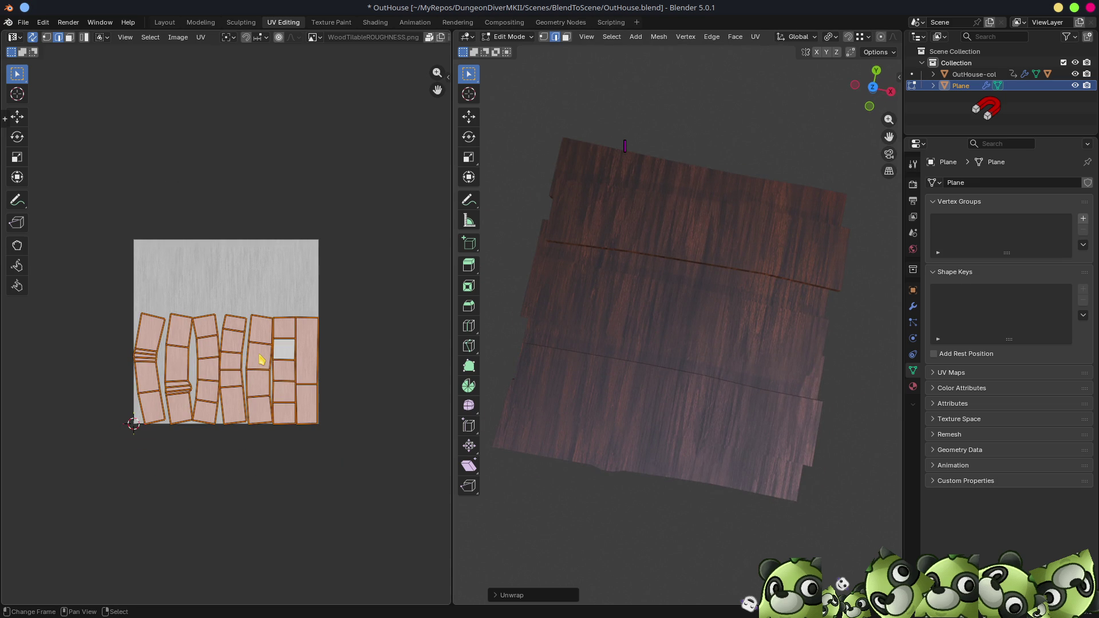
- Rotate the plank UV islands 90° and show the material settings
type("r90")
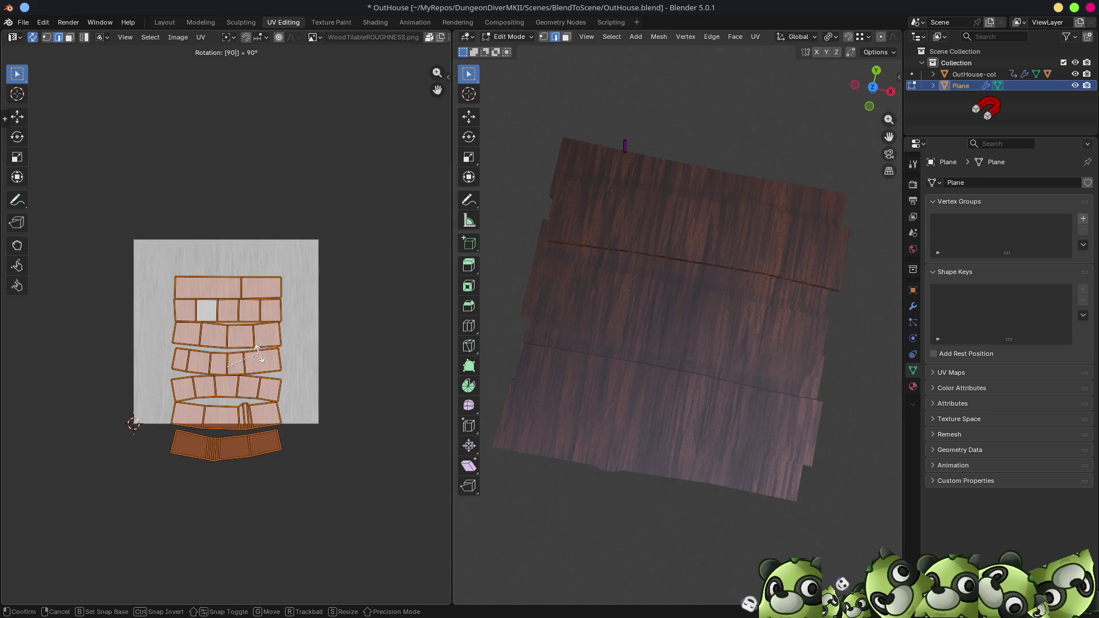
key("Return")
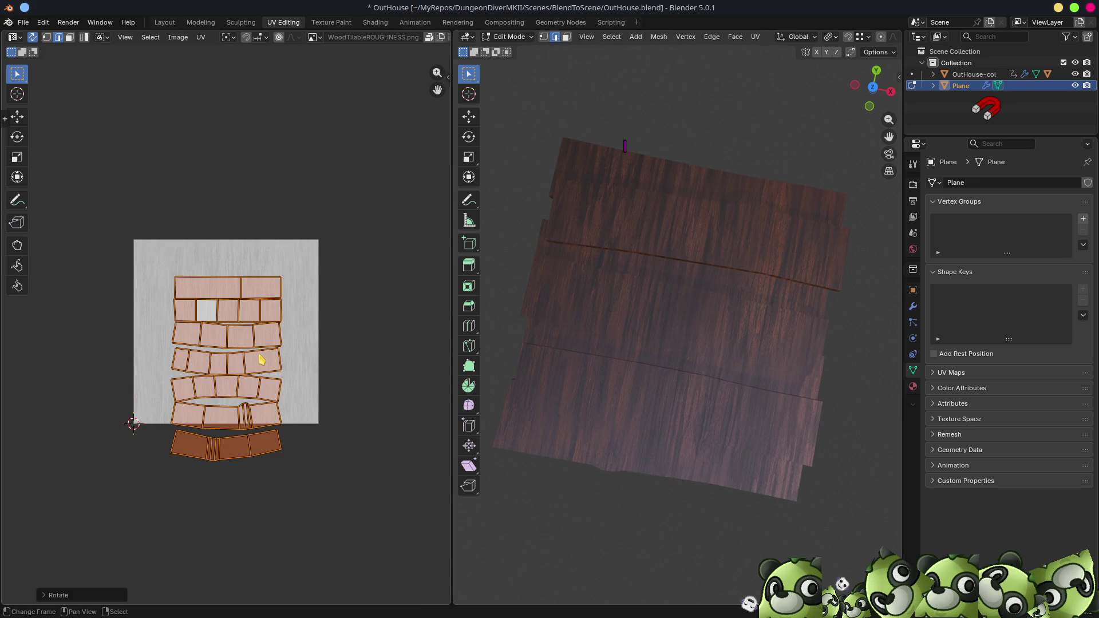
left_click(913, 387)
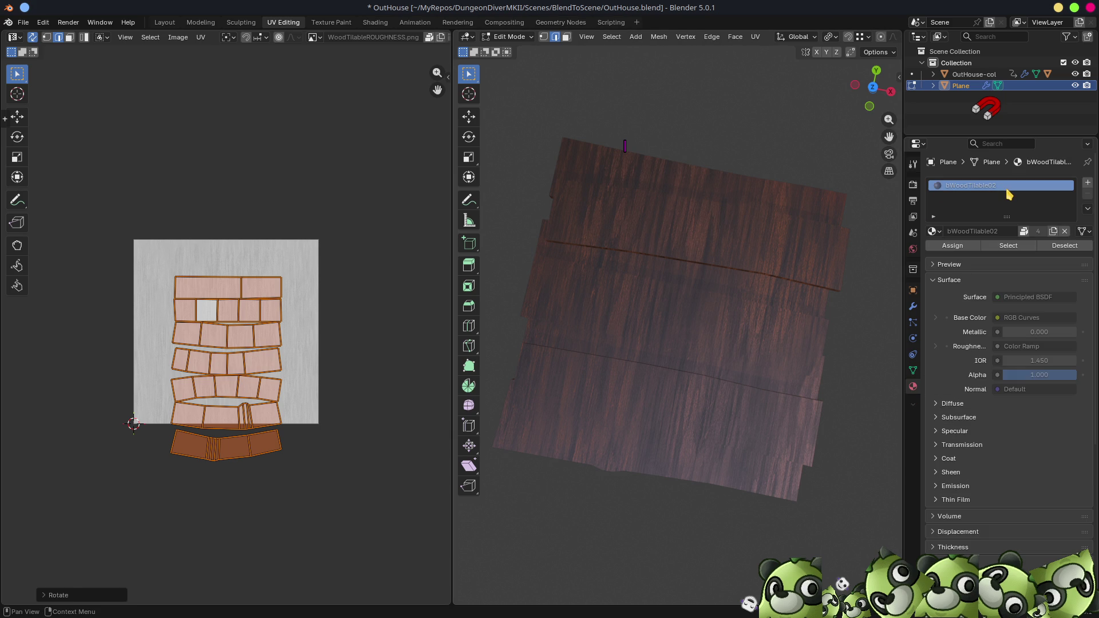
left_click(375, 24)
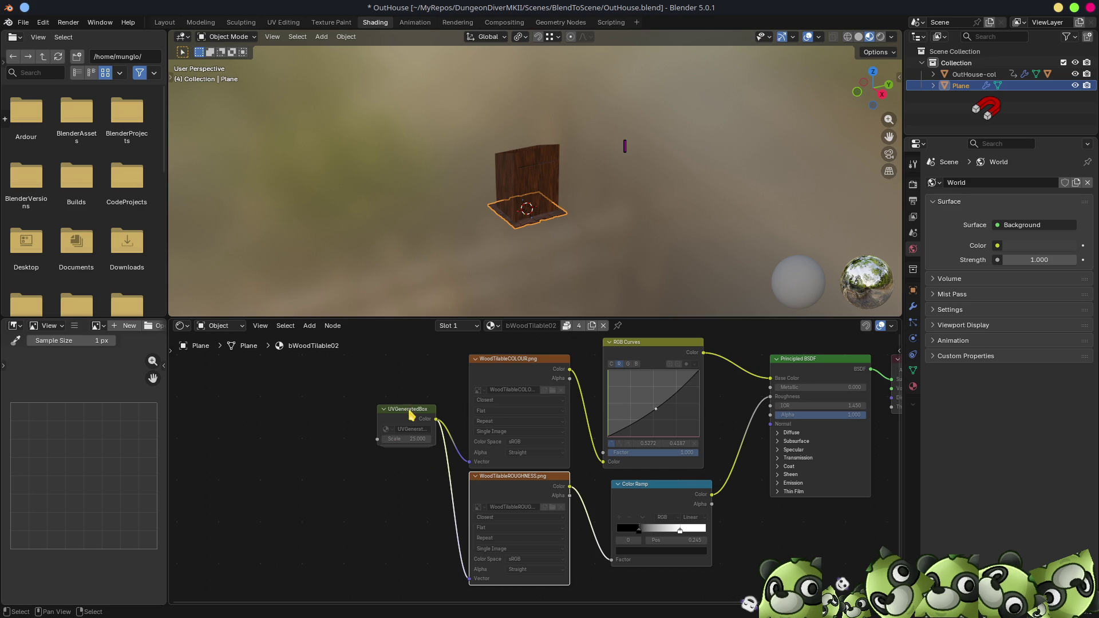
left_click_drag(412, 427, 294, 432)
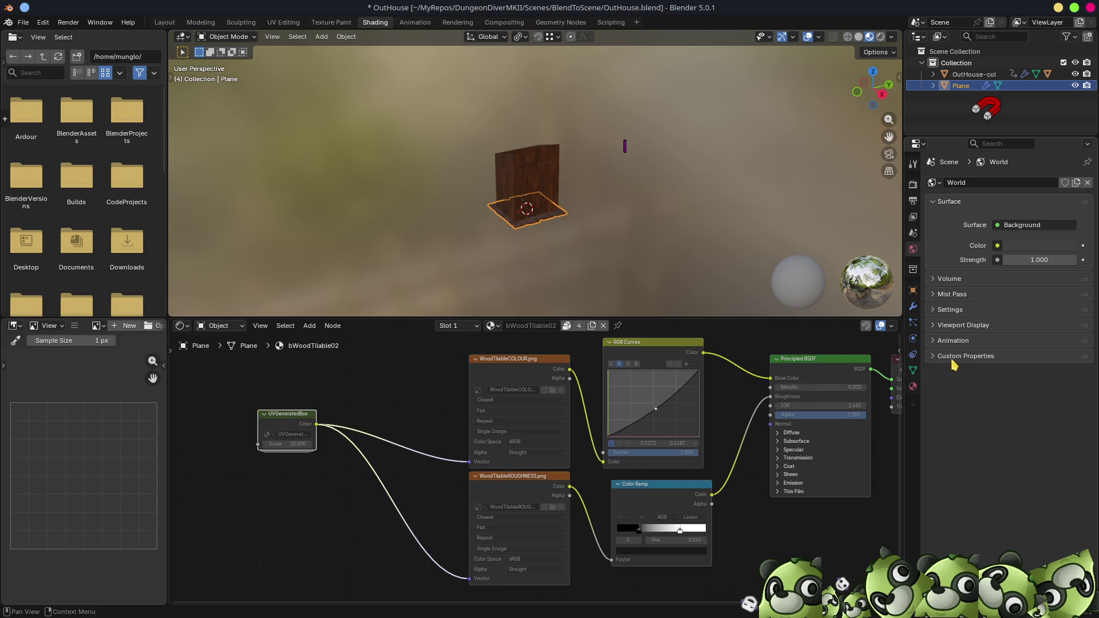
left_click(914, 387)
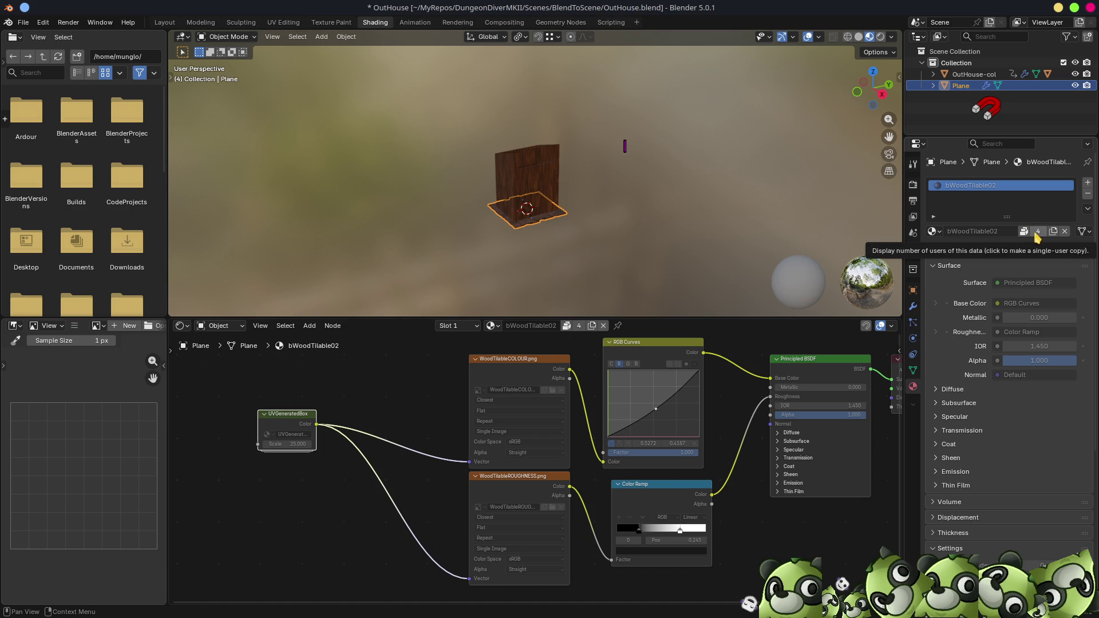
scroll(548, 188, "up", 5)
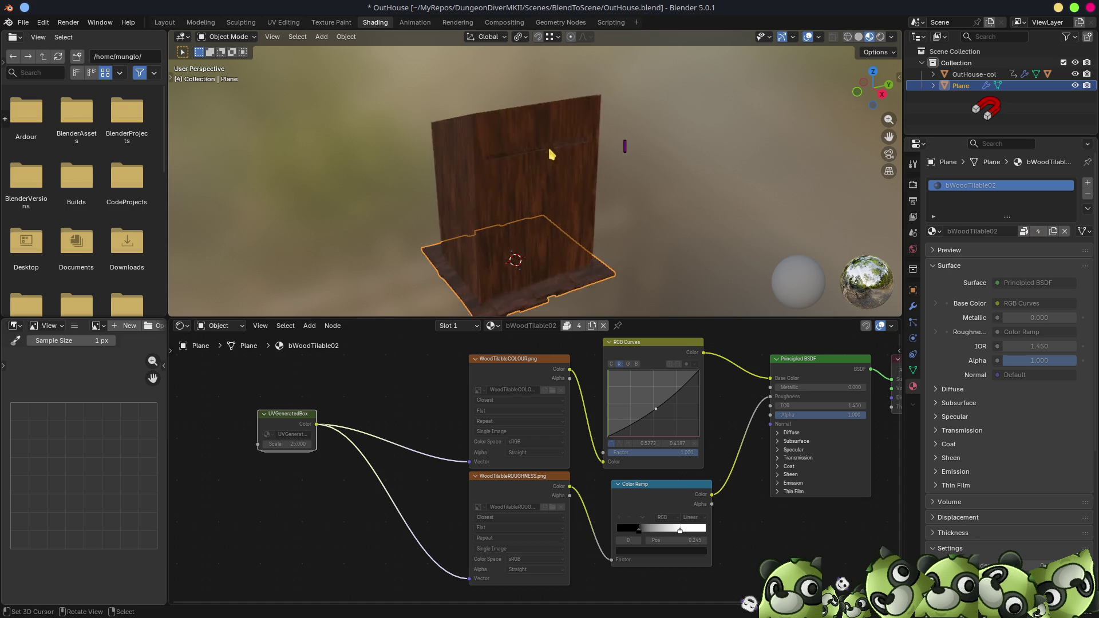
mouse_move(554, 183)
middle_mouse_down()
mouse_move(636, 186)
mouse_move(533, 138)
mouse_move(583, 162)
mouse_move(532, 183)
middle_mouse_up()
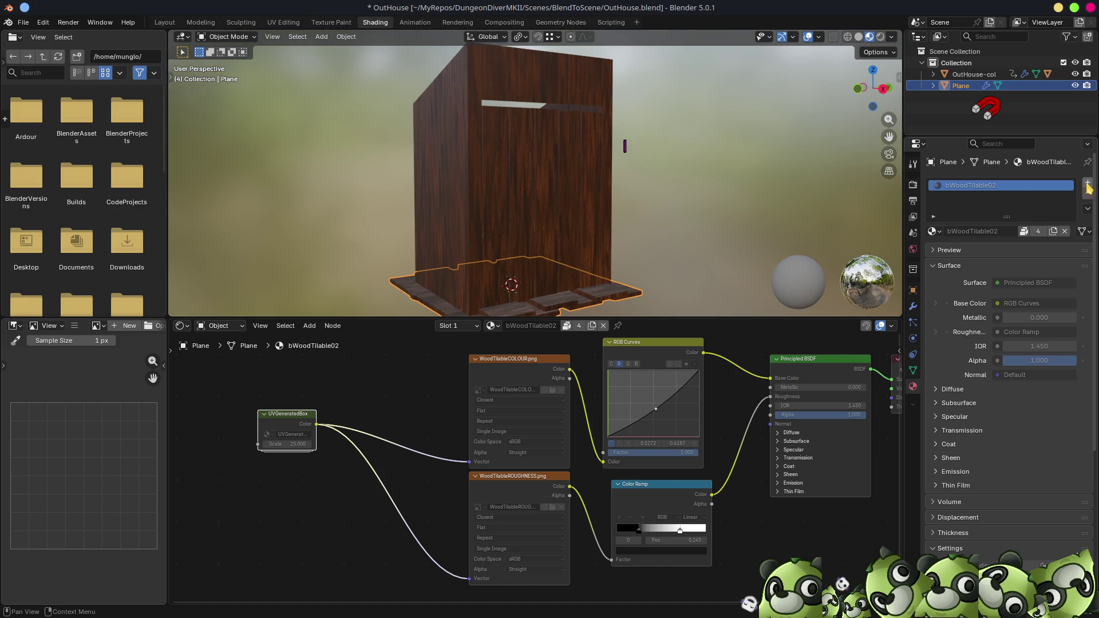
- Make the wood material a single-user copy named bWood and cut its UVGeneratedBox links
left_click(1053, 233)
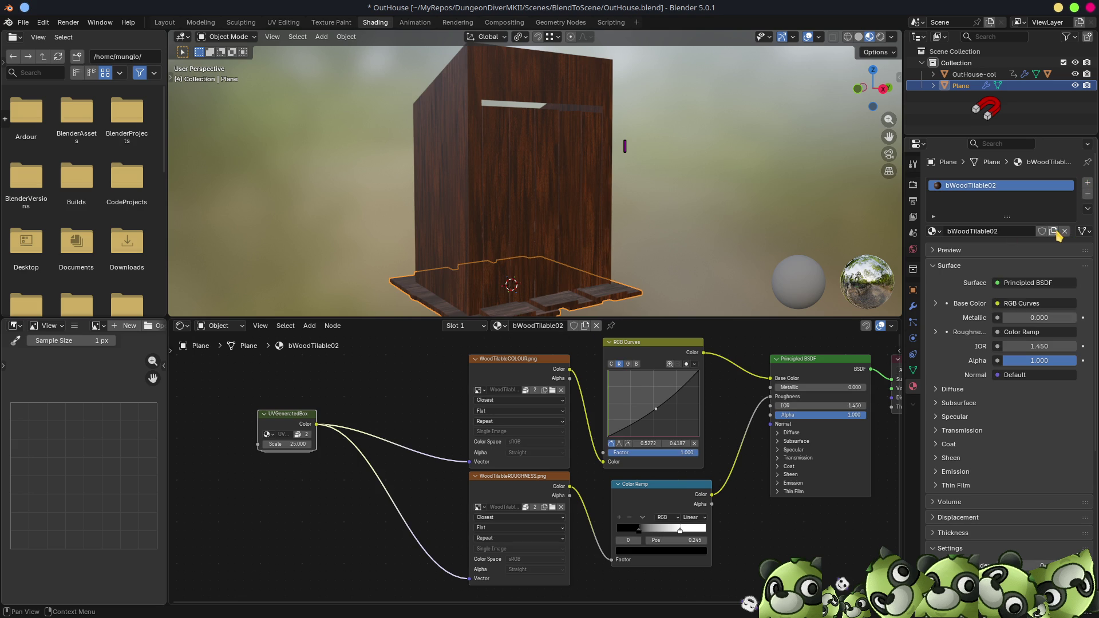
left_click(974, 233)
left_click_drag(969, 231, 1033, 237)
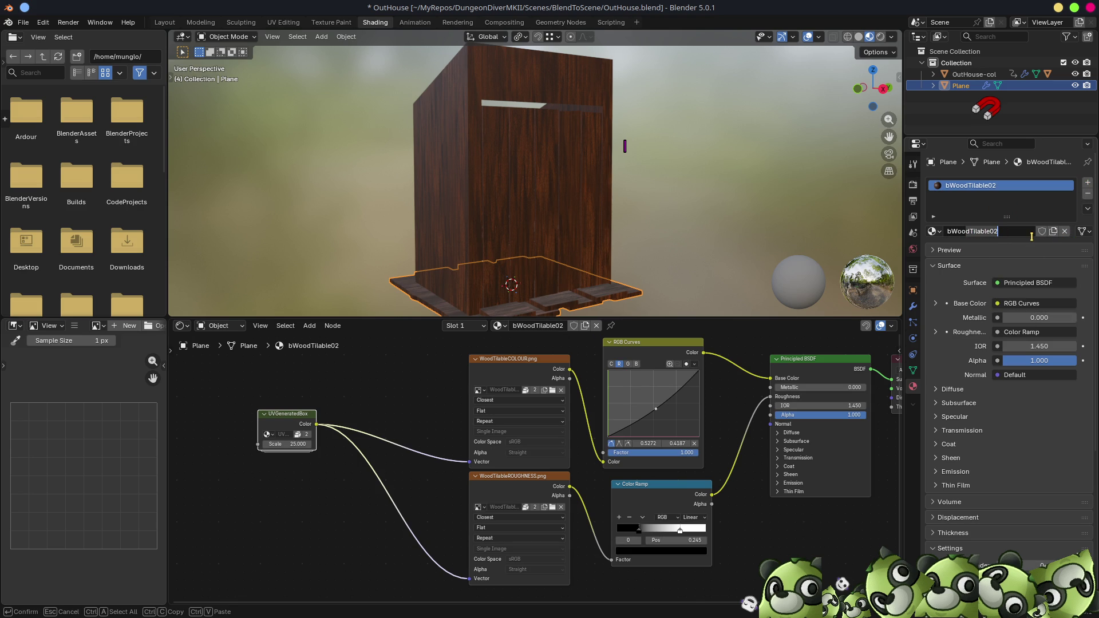
key("BackSpace")
key("Return")
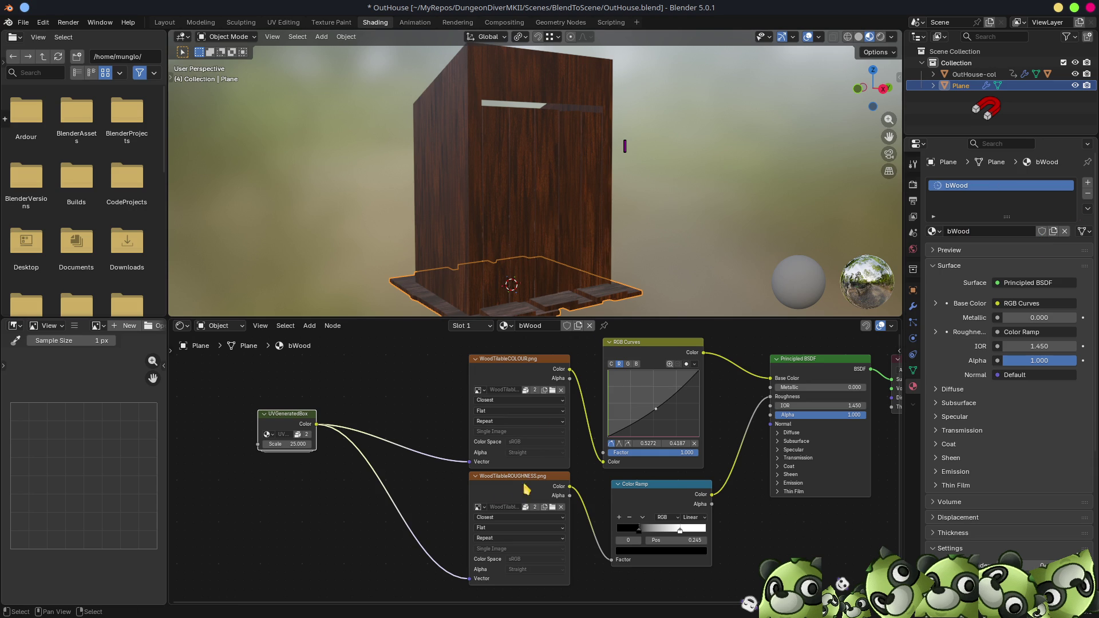
right_click_drag(369, 431, 338, 552, "ctrl")
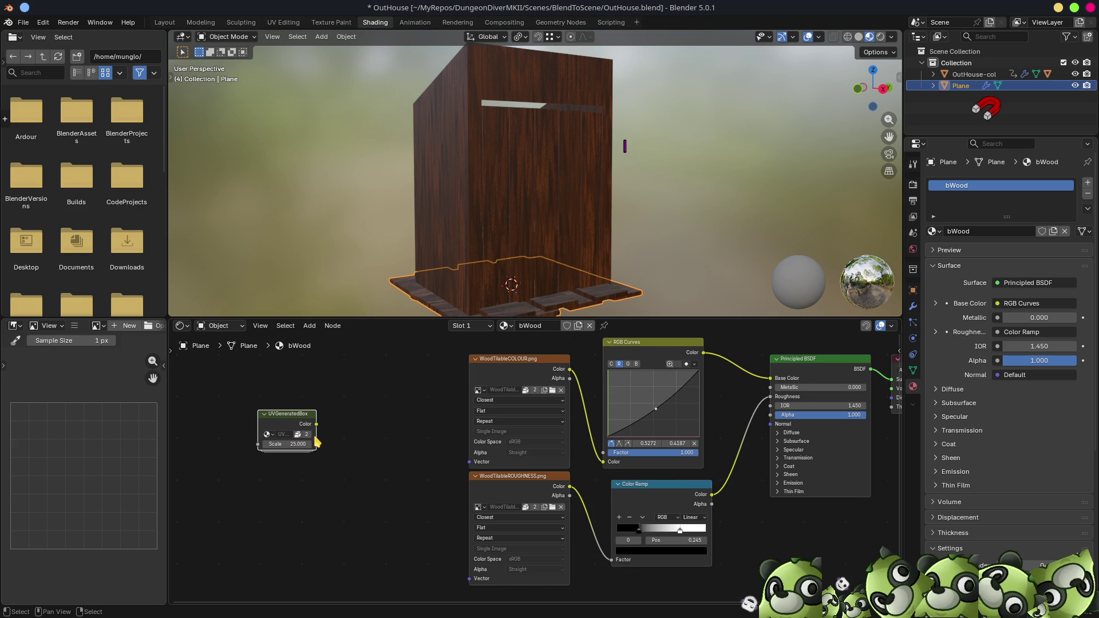
left_click_drag(317, 447, 410, 446)
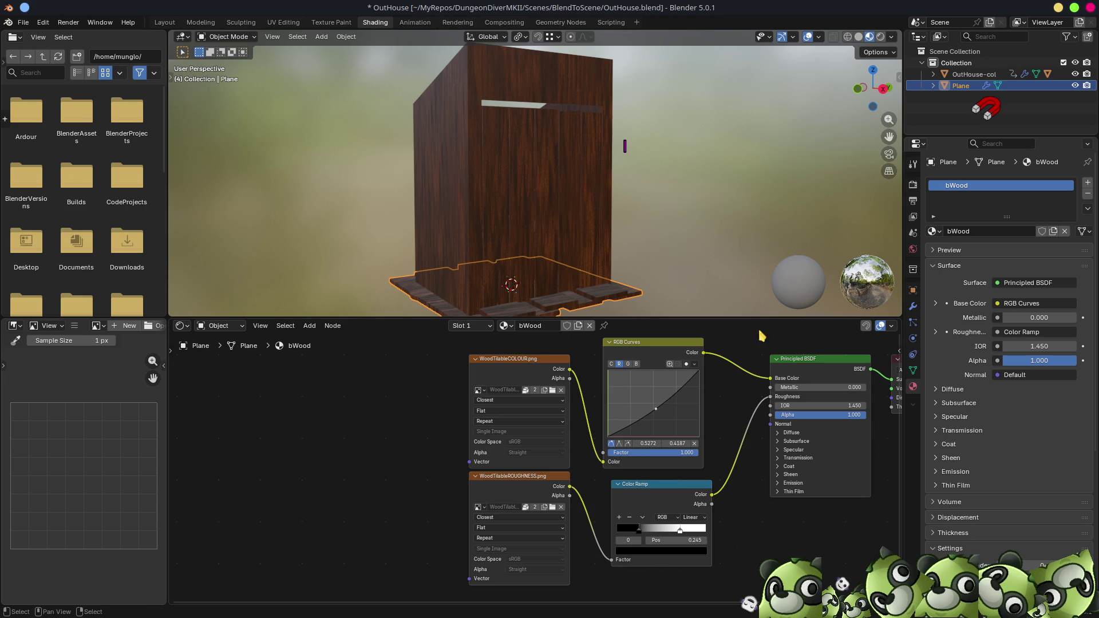
- Give bWood a fake user and reassign it to the plane instead of bWoodTilable02
left_click(931, 232)
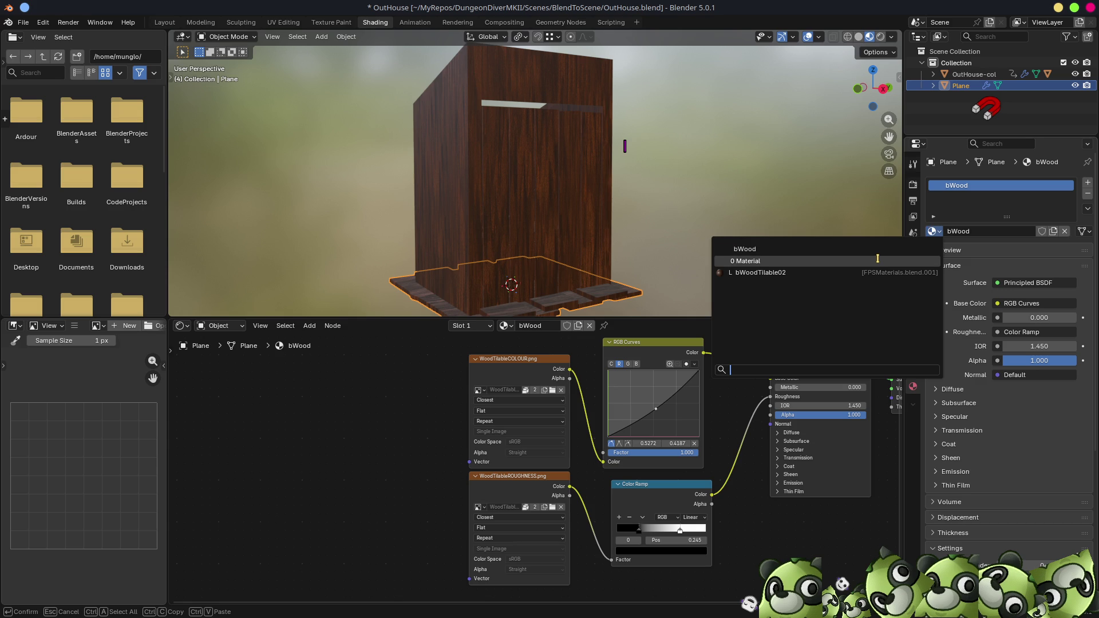
left_click(877, 260)
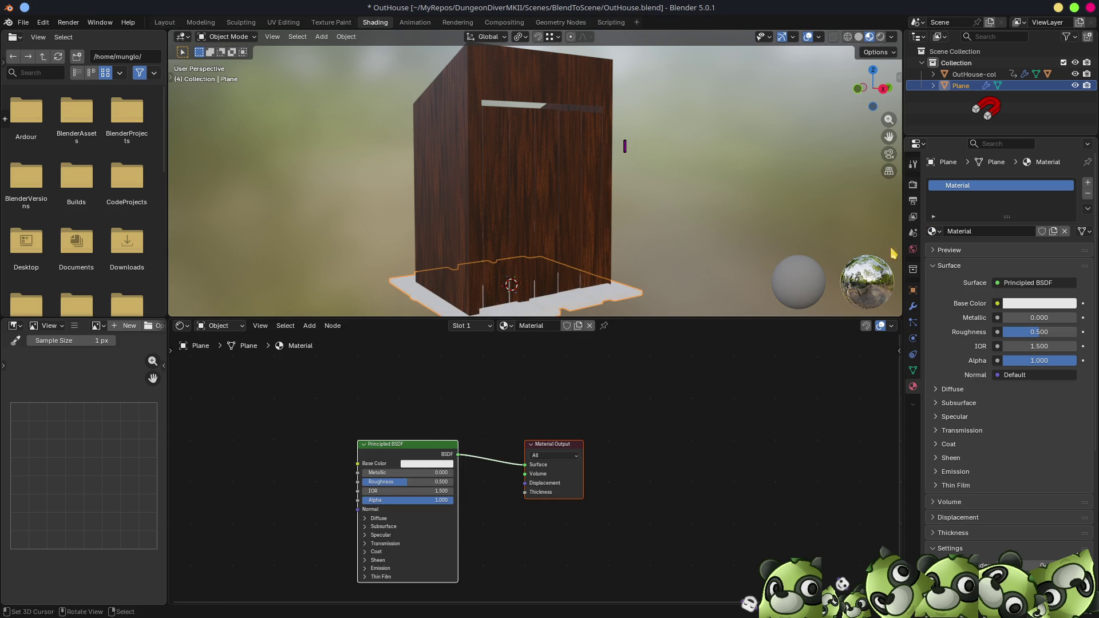
left_click(932, 231)
left_click(877, 250)
left_click(1042, 232)
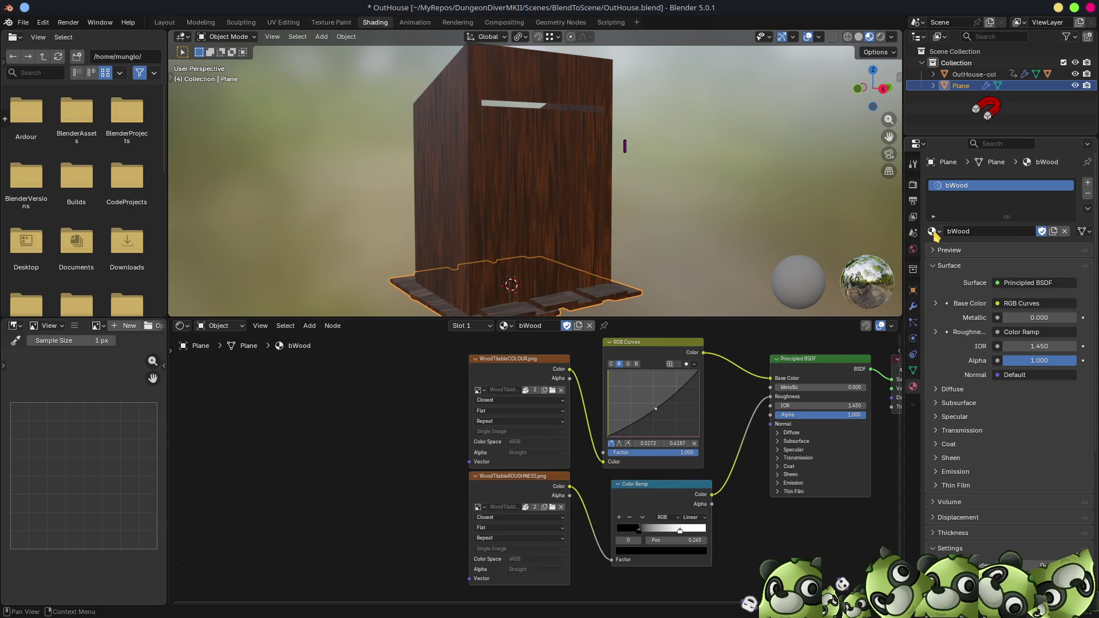
left_click(933, 231)
left_click(888, 274)
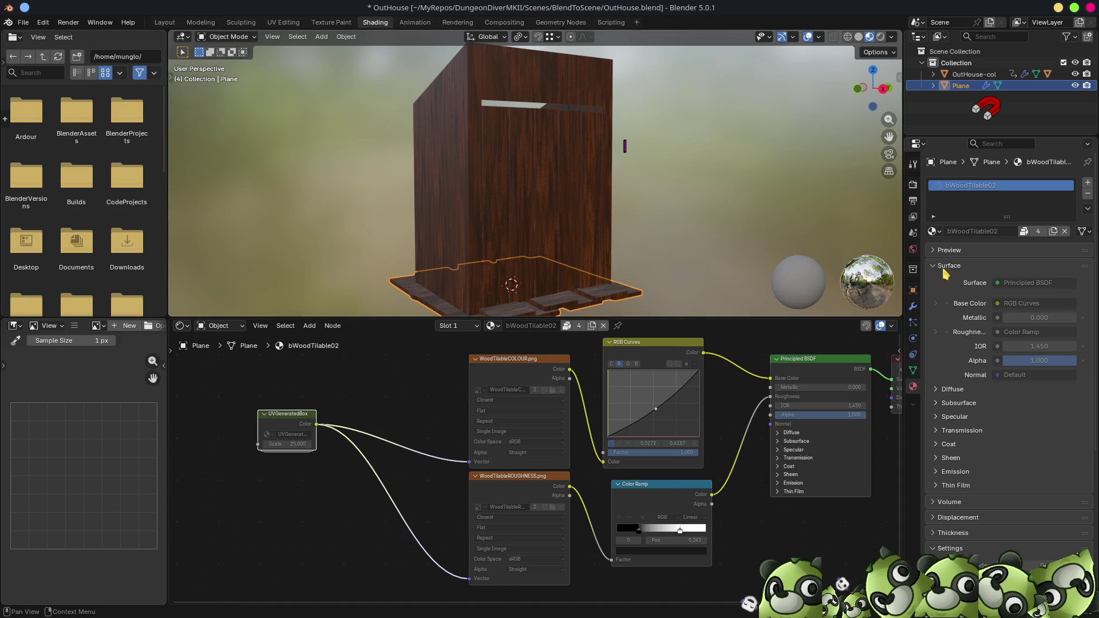
left_click(932, 232)
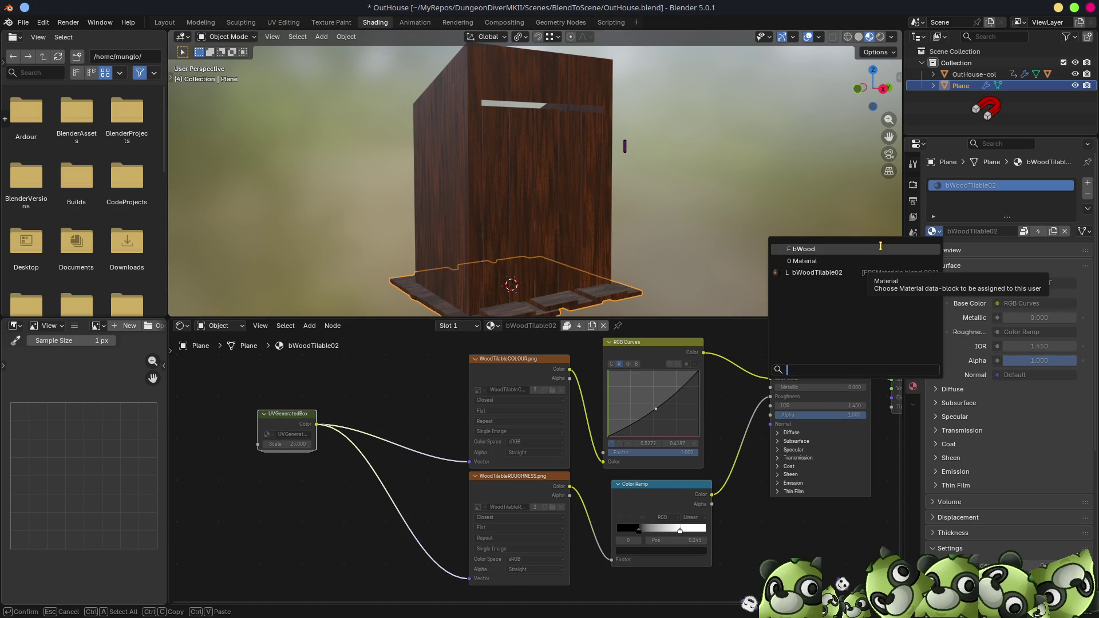
left_click(859, 249)
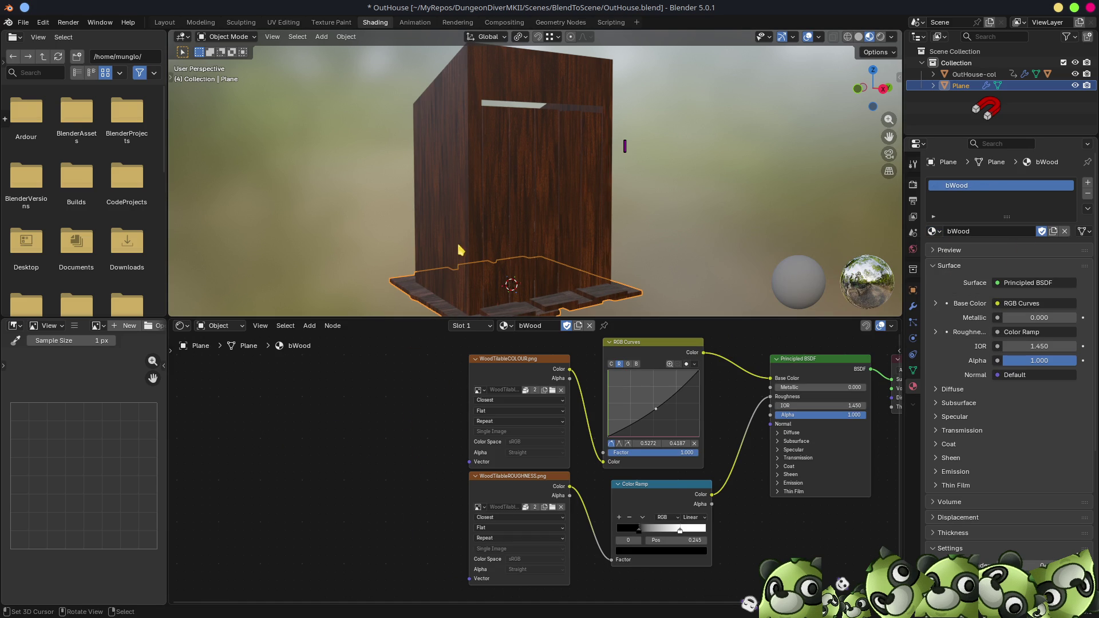
left_click(284, 22)
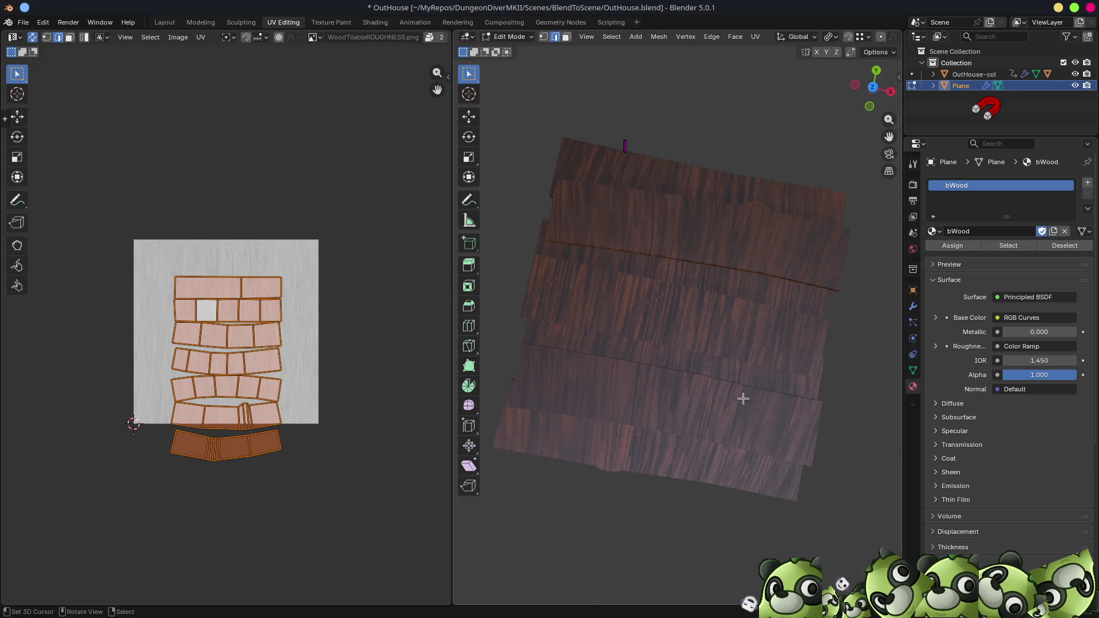
- Rotate the plank UVs 90°, scale them up and shift them up slightly right
mouse_move(719, 400)
middle_mouse_down()
mouse_move(857, 403)
mouse_move(747, 392)
middle_mouse_up()
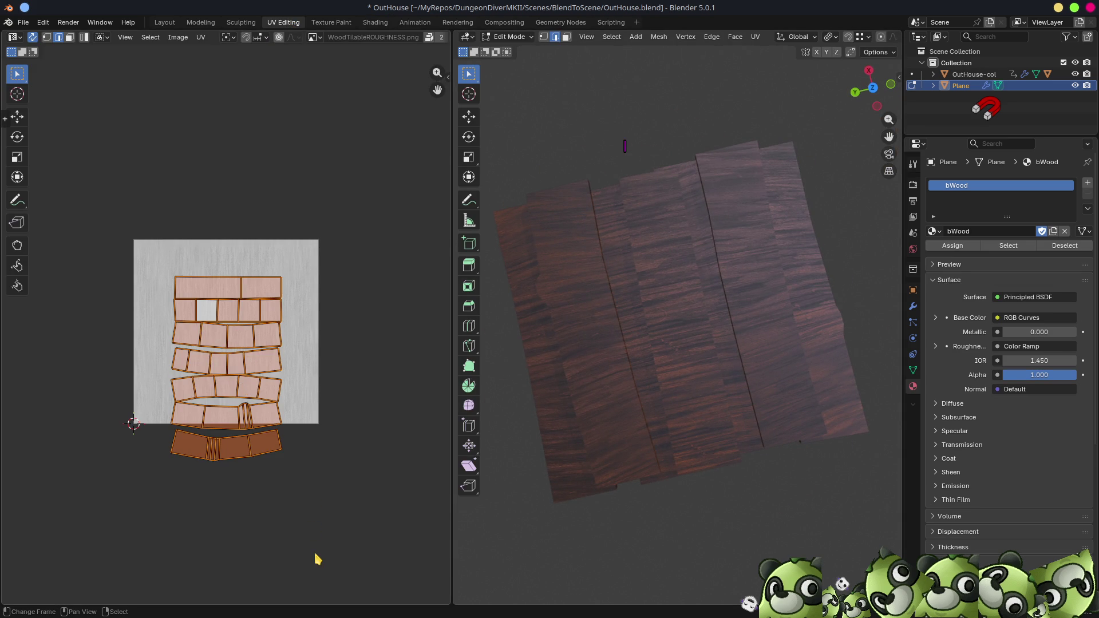
key("r")
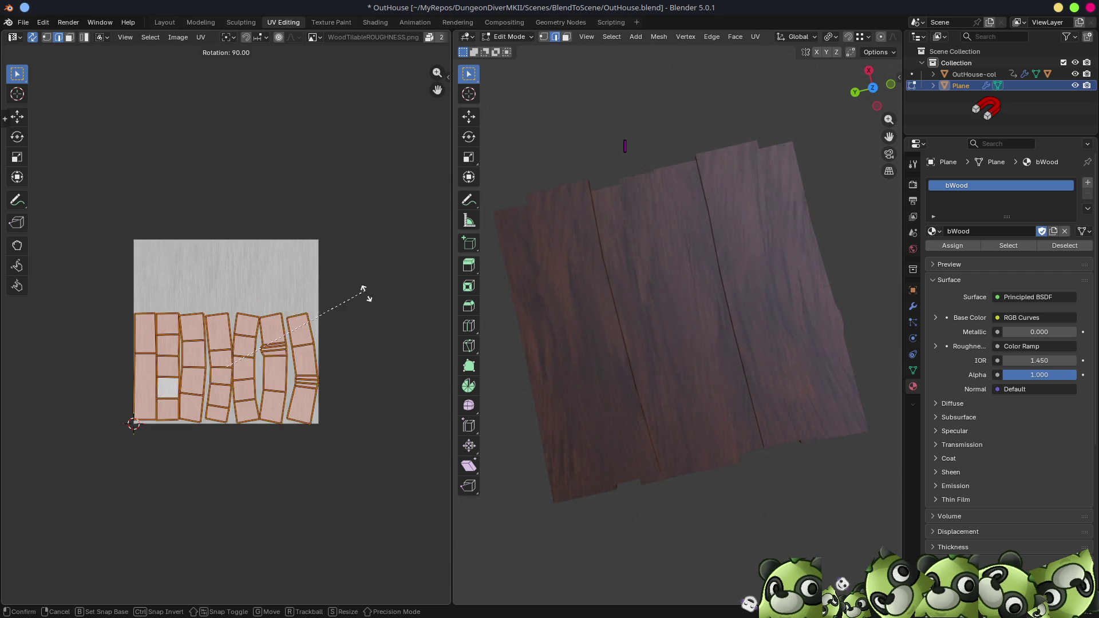
left_click(365, 296)
key("s")
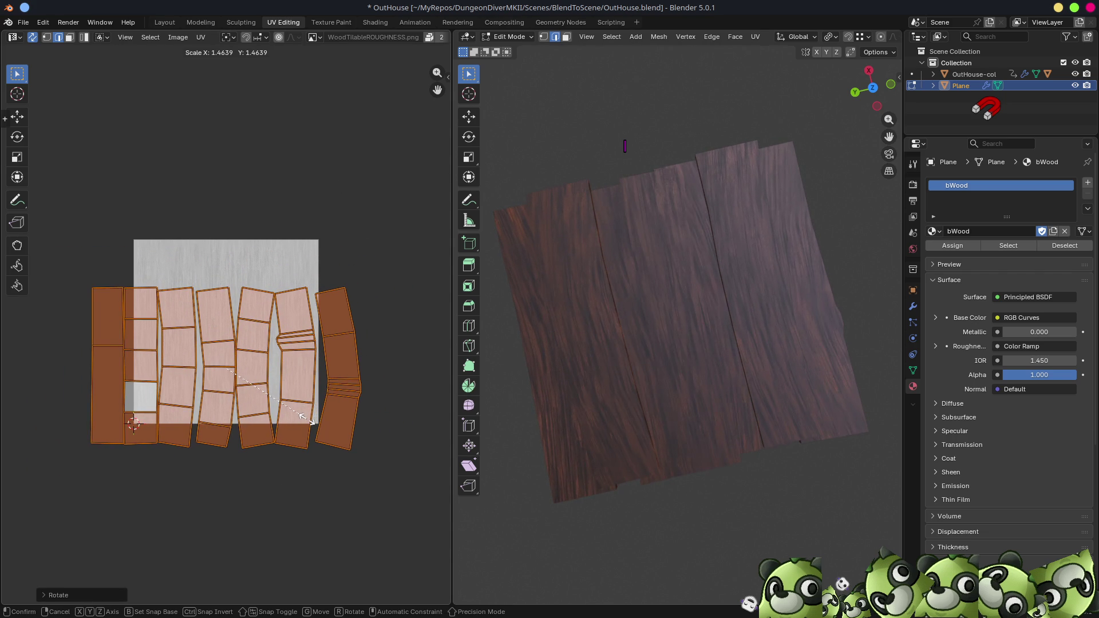
left_click(320, 426)
key("g")
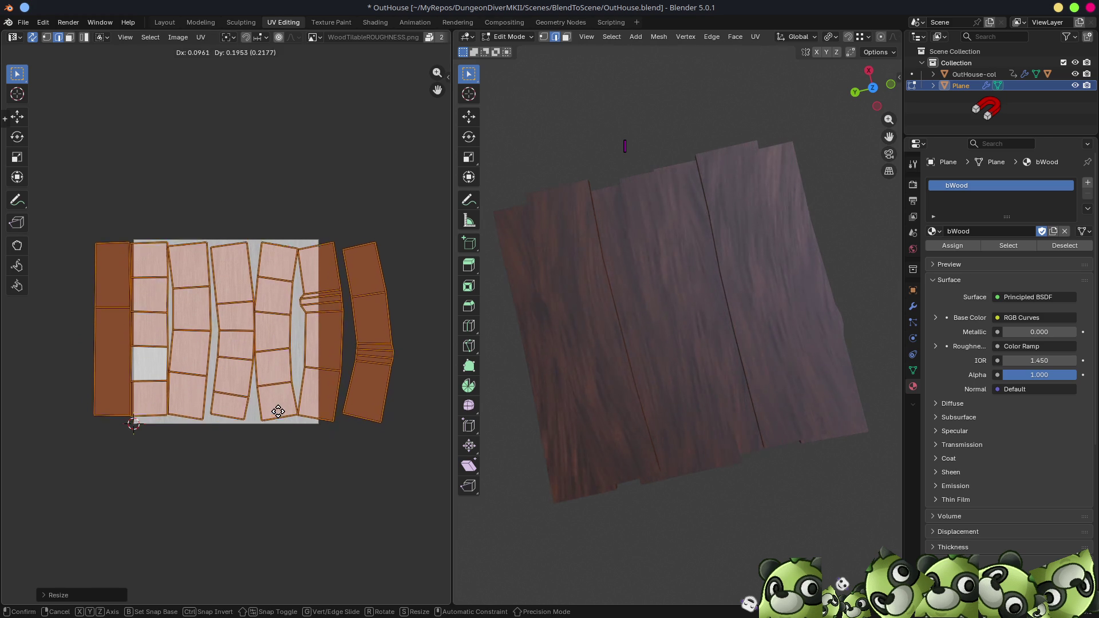
left_click(277, 423)
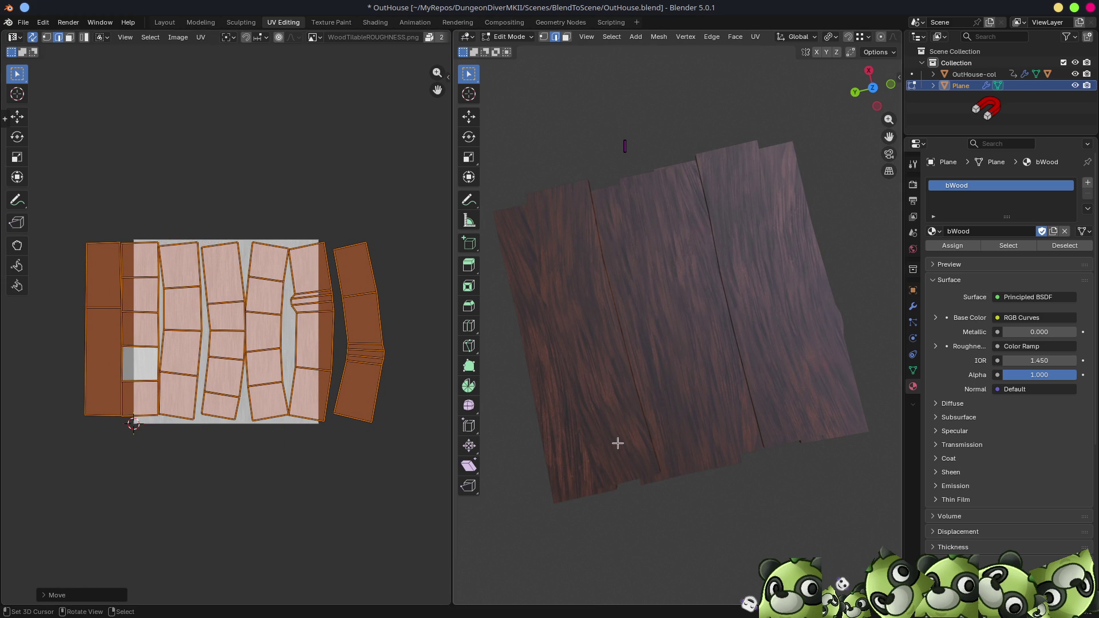
- Orbit around the textured planks to check the grain and bring the UV layout into view
middle_click_drag(307, 503, 309, 459)
mouse_move(702, 412)
middle_mouse_down()
mouse_move(736, 373)
mouse_move(712, 262)
mouse_move(680, 285)
mouse_move(712, 307)
mouse_move(703, 339)
mouse_move(685, 245)
mouse_move(761, 262)
mouse_move(798, 314)
mouse_move(663, 328)
mouse_move(645, 290)
mouse_move(675, 274)
mouse_move(783, 289)
mouse_move(800, 315)
mouse_move(611, 280)
middle_mouse_up()
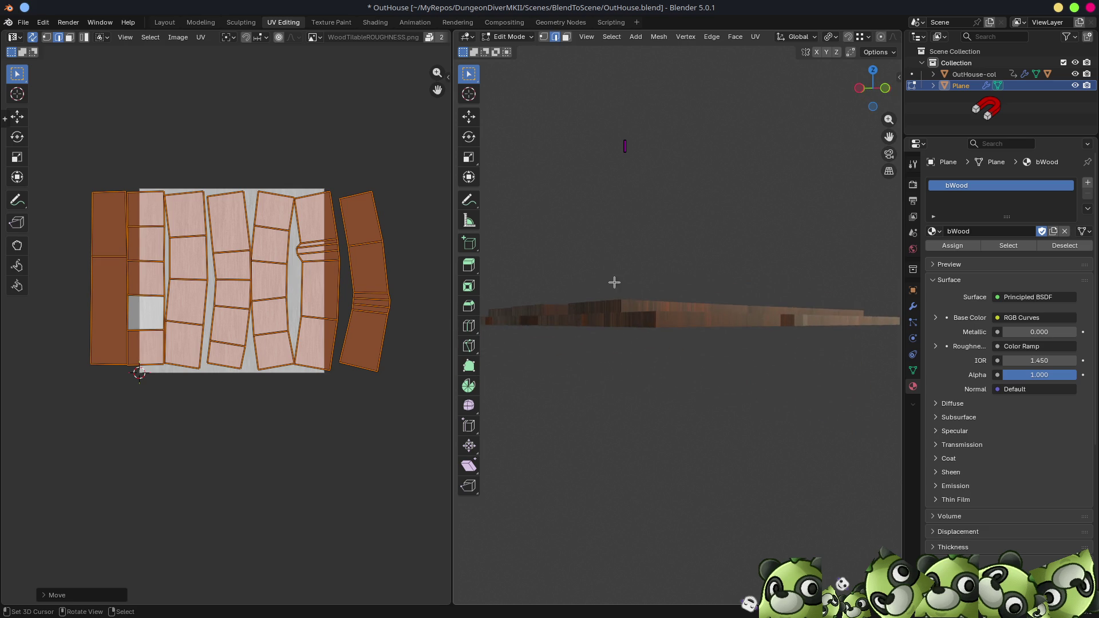
mouse_move(695, 359)
middle_mouse_down()
mouse_move(642, 367)
mouse_move(643, 380)
mouse_move(645, 368)
mouse_move(693, 363)
middle_mouse_up()
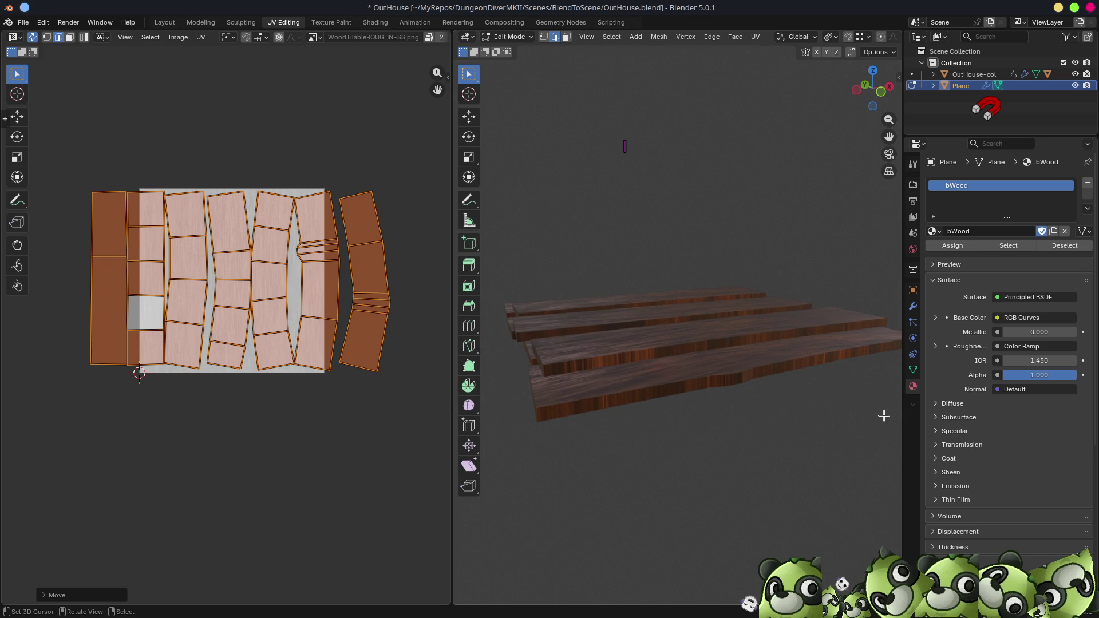
mouse_move(734, 414)
middle_mouse_down()
mouse_move(697, 437)
mouse_move(788, 428)
mouse_move(695, 504)
mouse_move(693, 528)
mouse_move(834, 540)
mouse_move(837, 488)
mouse_move(763, 456)
mouse_move(801, 450)
middle_mouse_up()
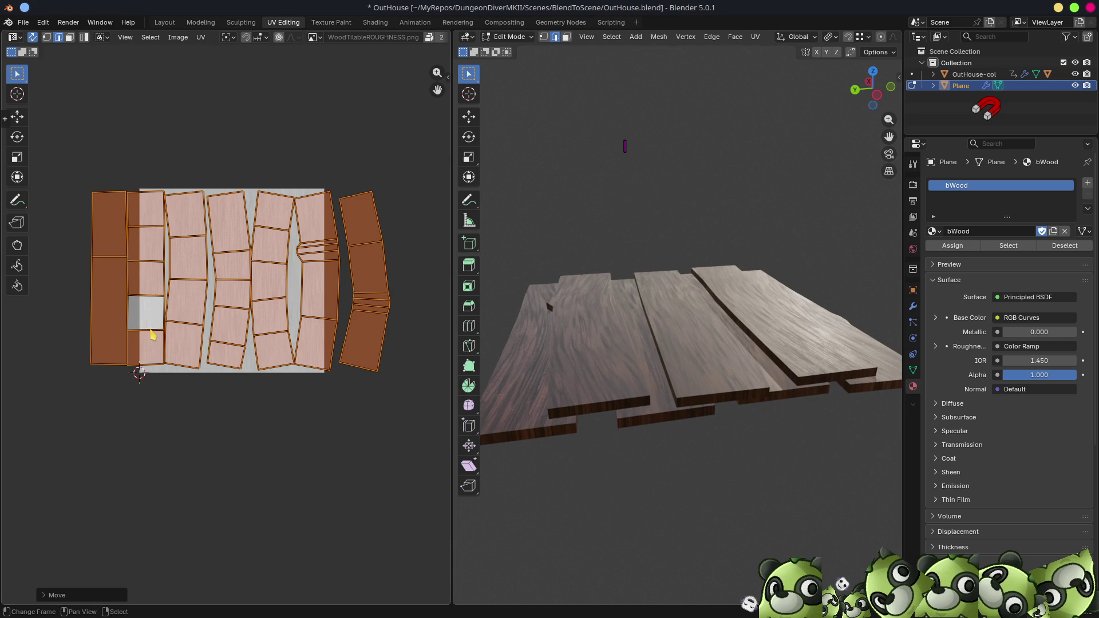
middle_click_drag(202, 413, 257, 465)
left_click(281, 324)
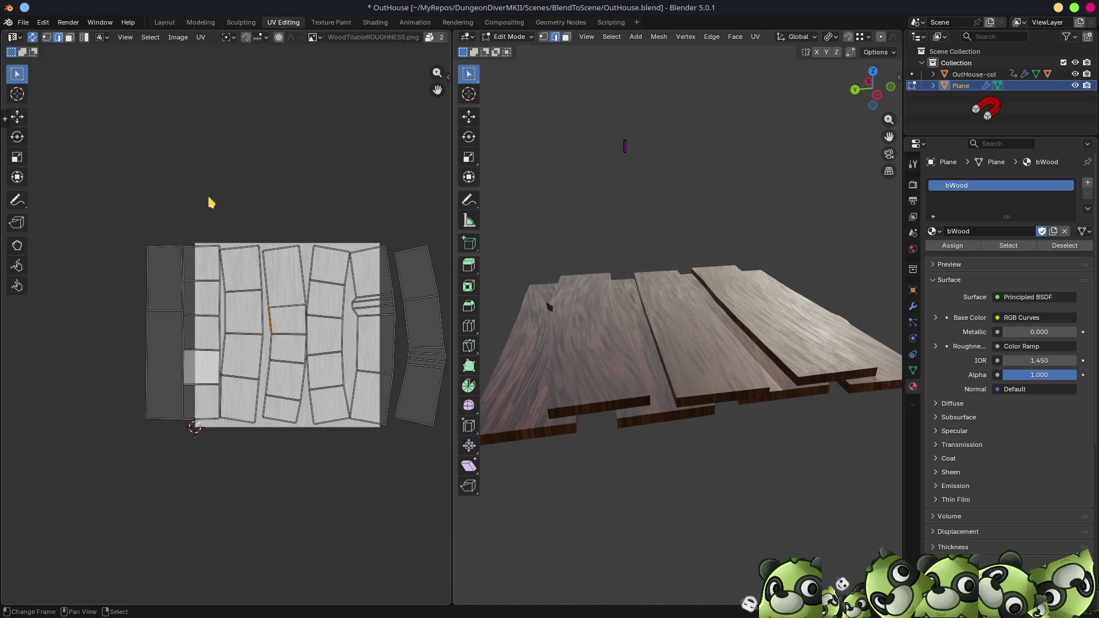
- Move the middle UV column island upward, then deselect its bottom face in face select mode
key("a")
double_click(282, 349)
key("g")
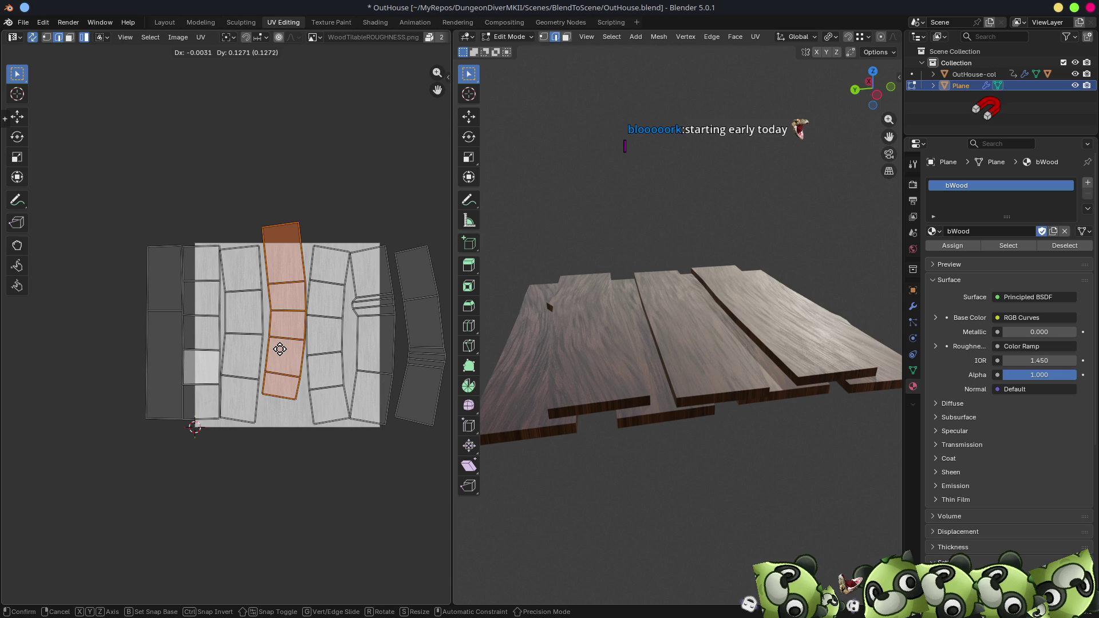
left_click(280, 349)
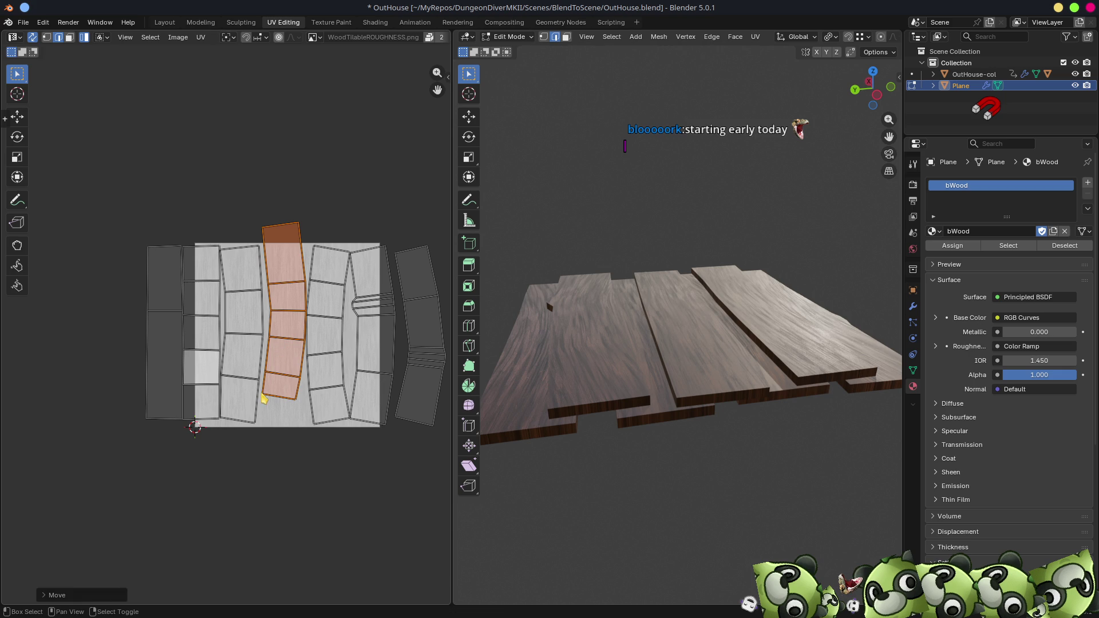
key("3")
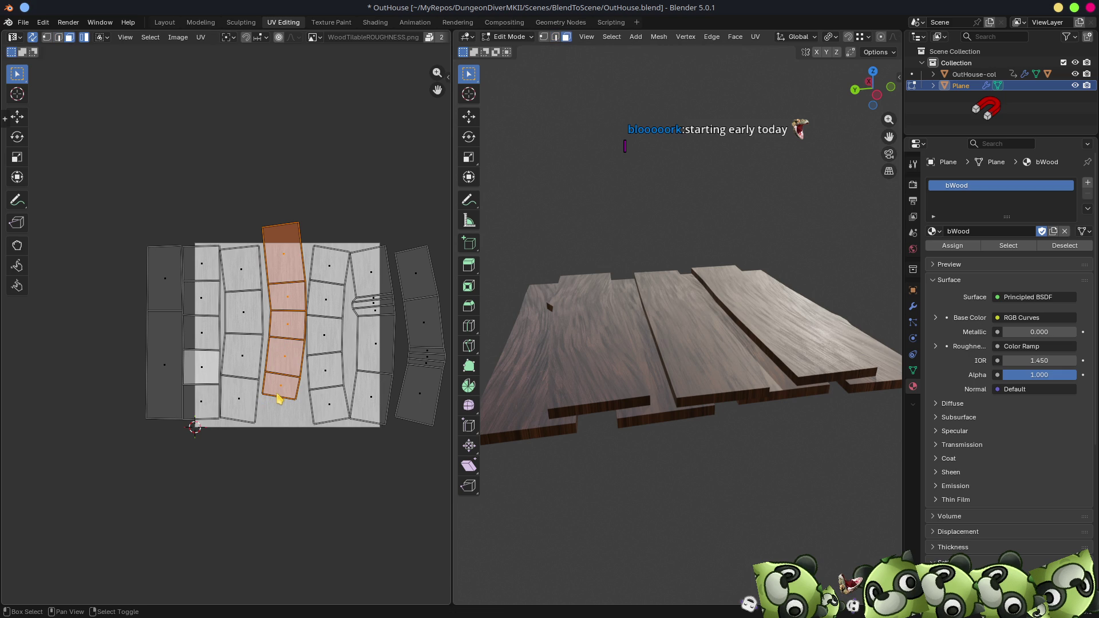
key("alt+a")
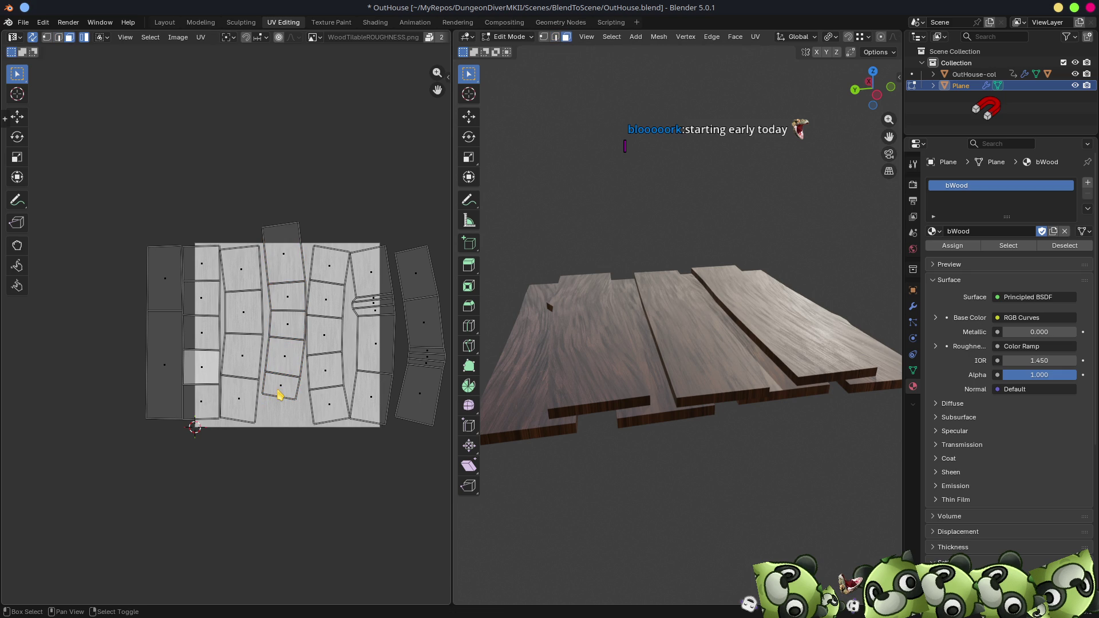
key("ctrl+z")
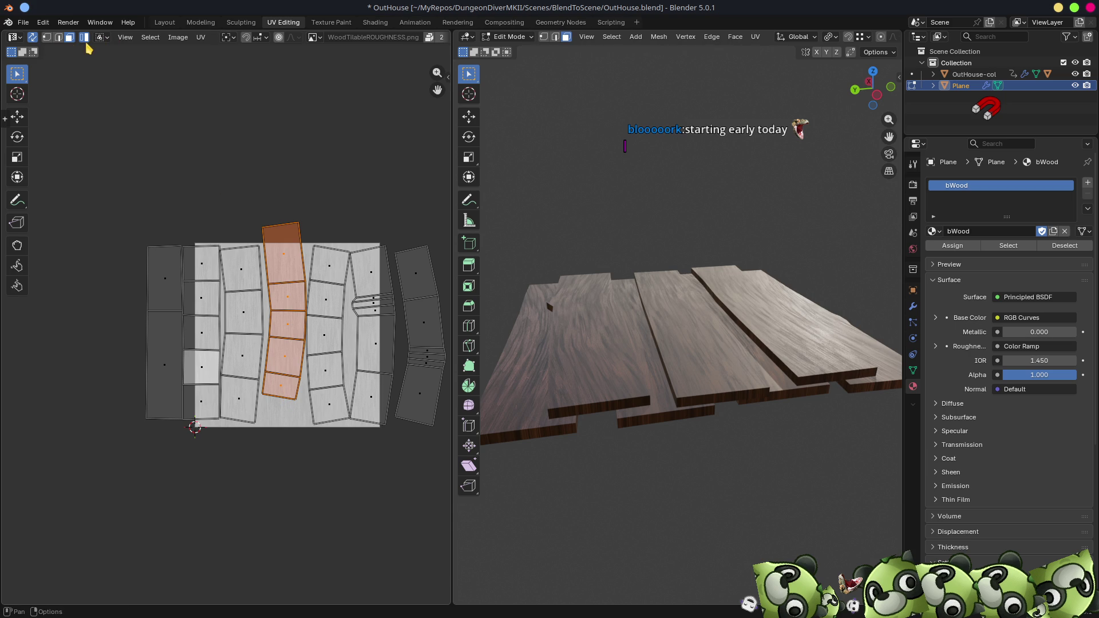
left_click(281, 387, "shift")
mouse_move(319, 451)
middle_mouse_down()
mouse_move(377, 428)
mouse_move(363, 429)
middle_mouse_up()
left_click(318, 372)
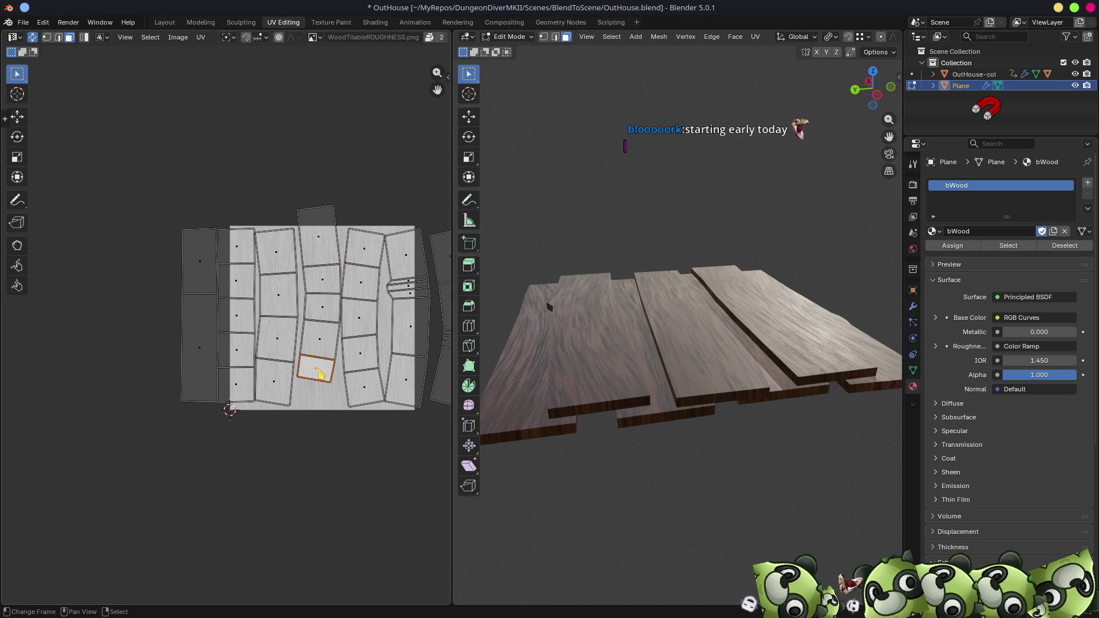
- Straighten one plank's UV face column with Follow Active Quads using Even edge length
left_click(321, 238, "ctrl")
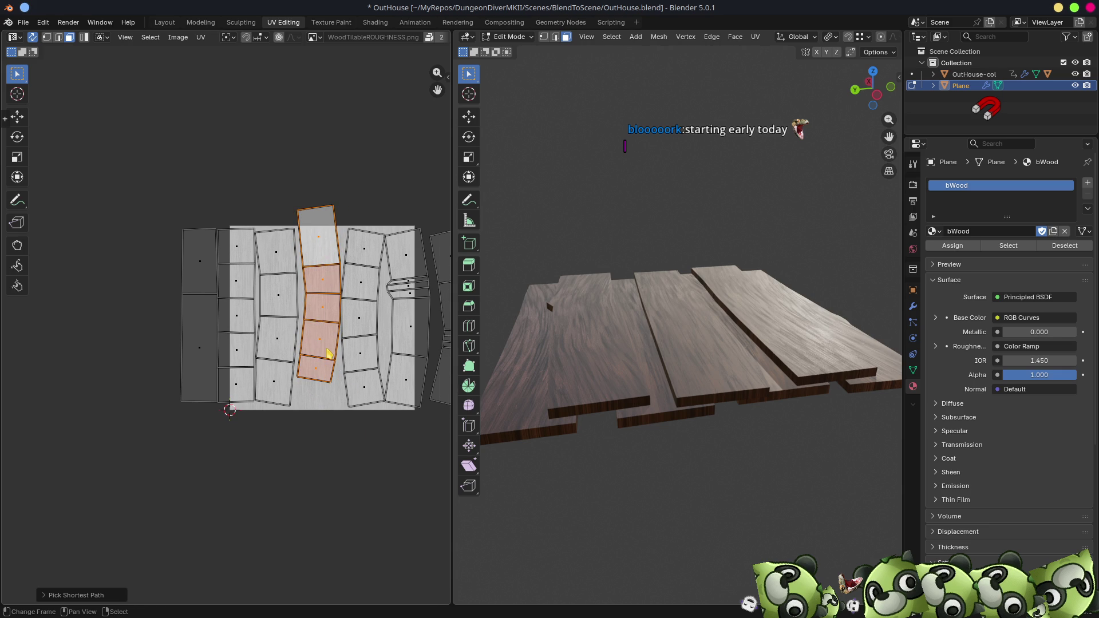
key("F3")
type("fol")
type("low")
key("Return")
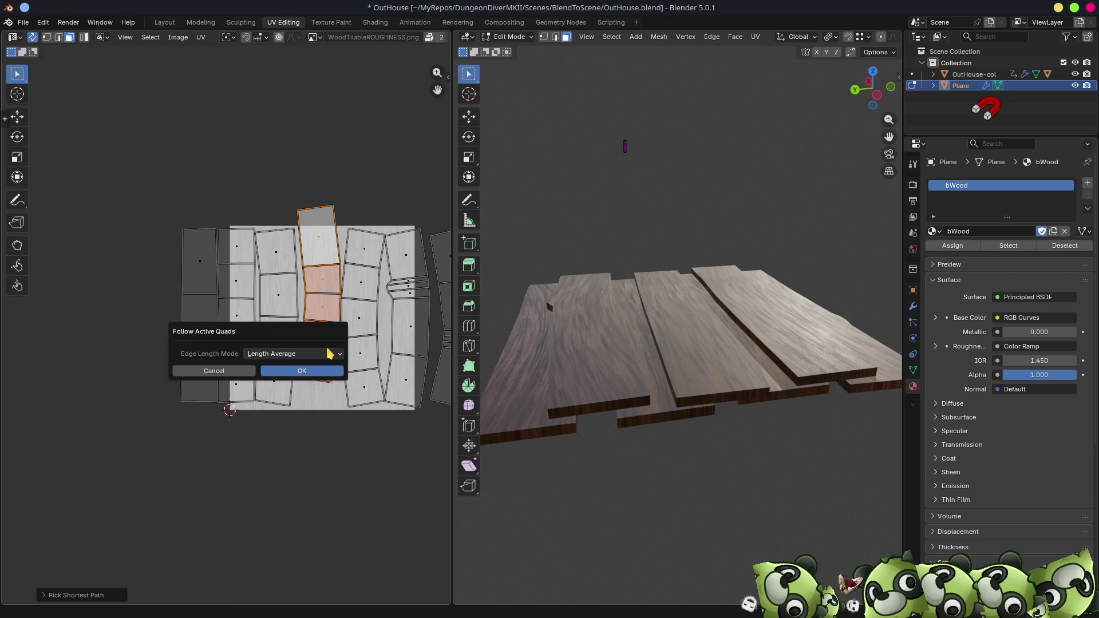
left_click(319, 355)
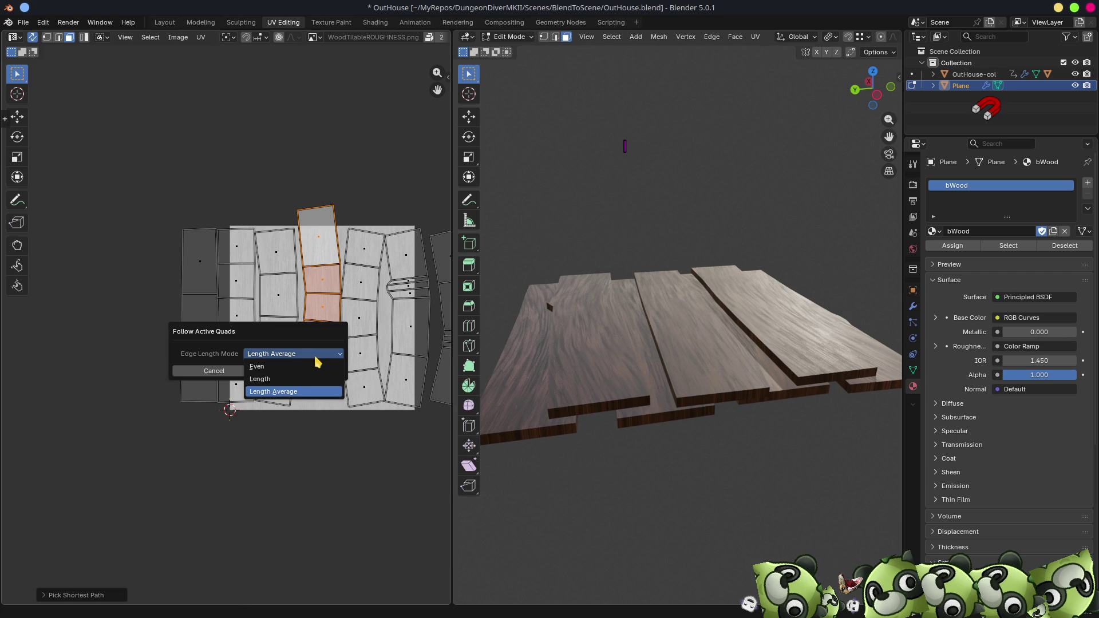
left_click(281, 367)
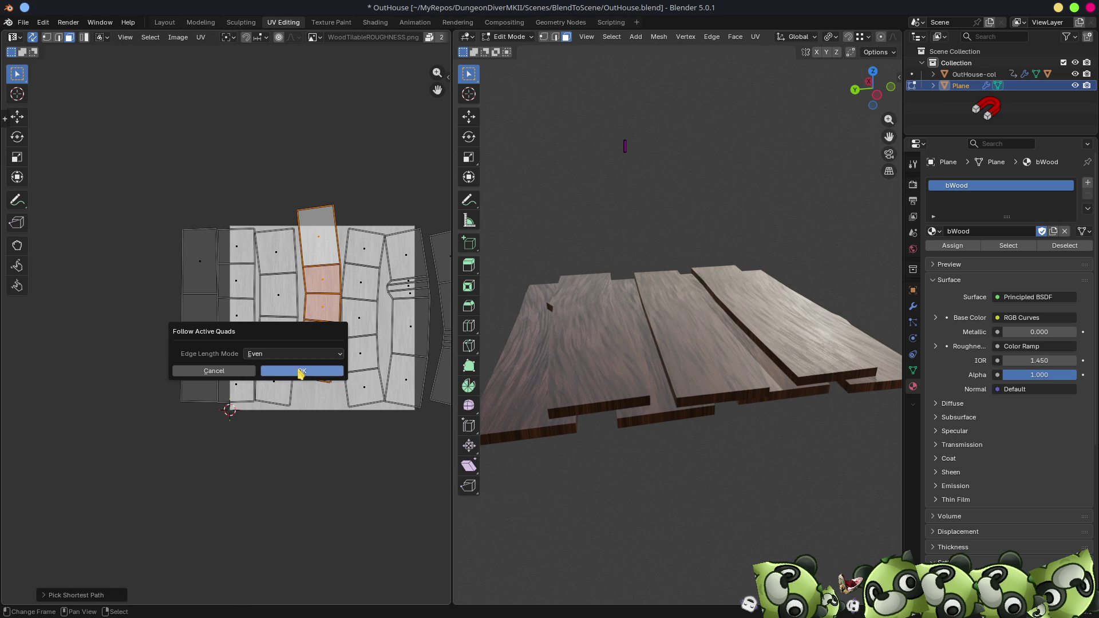
left_click(295, 372)
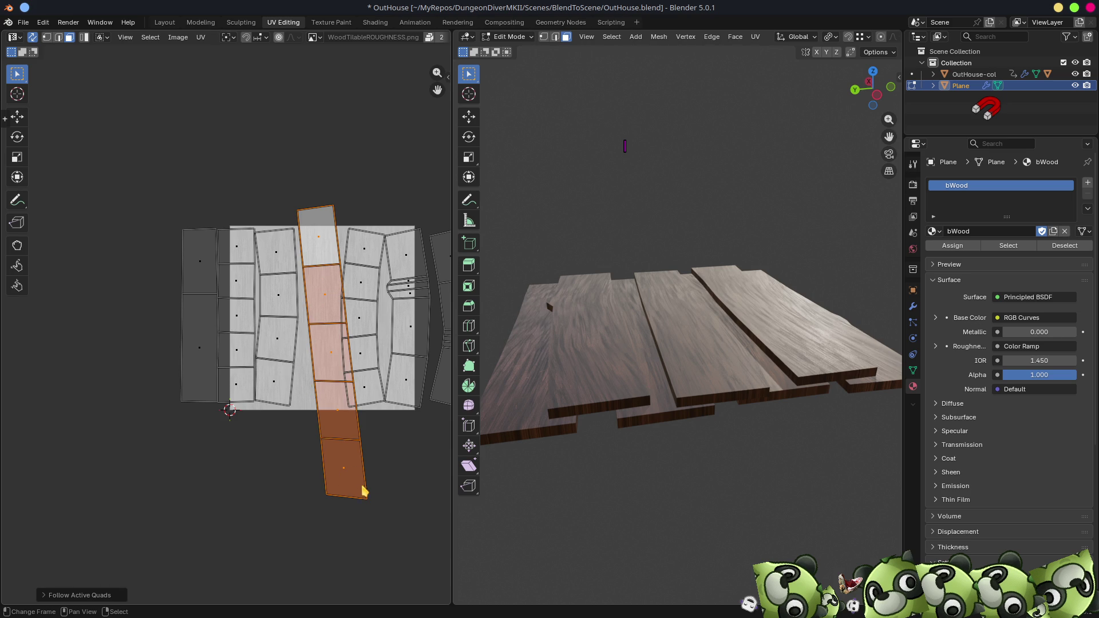
- Rotate the straightened strip upright, narrow it and place it over the texture column
key("r")
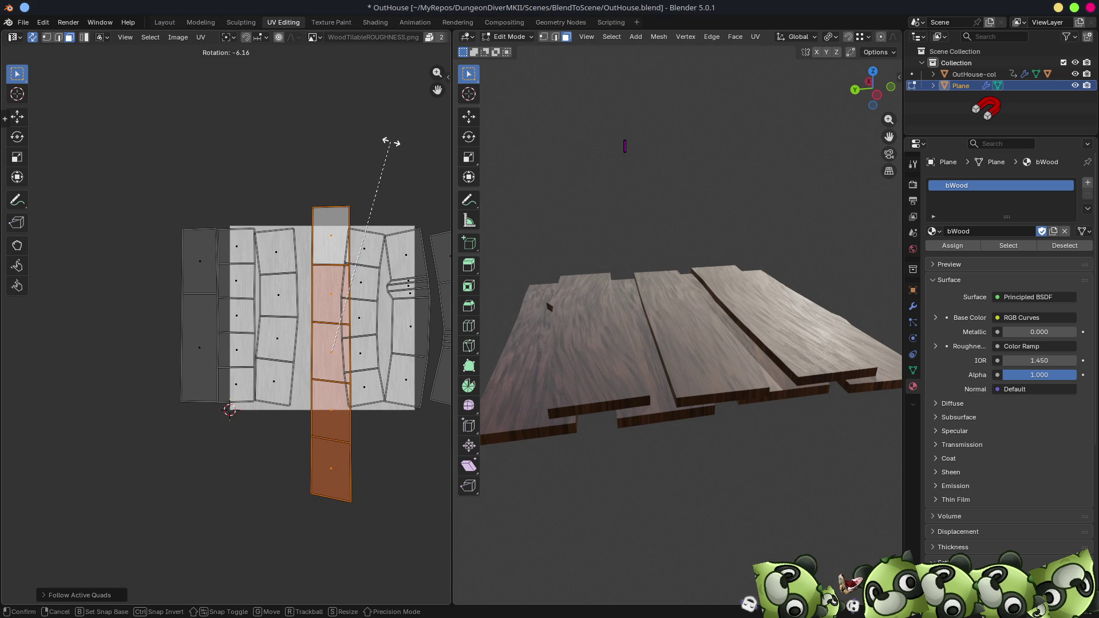
left_click(394, 151)
key("s")
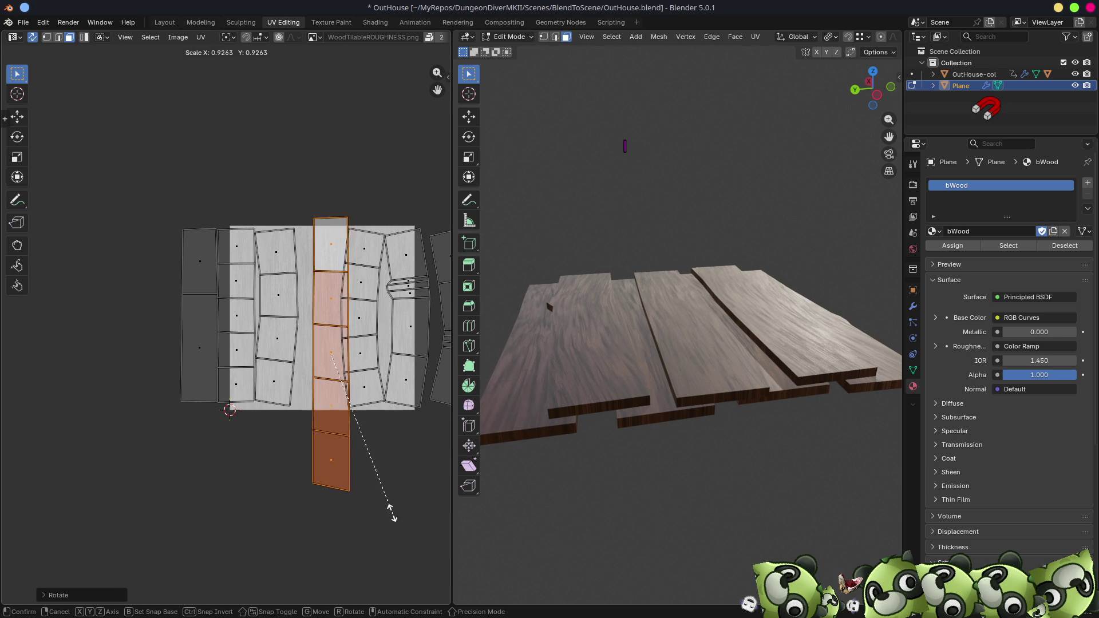
left_click(382, 503)
key("g")
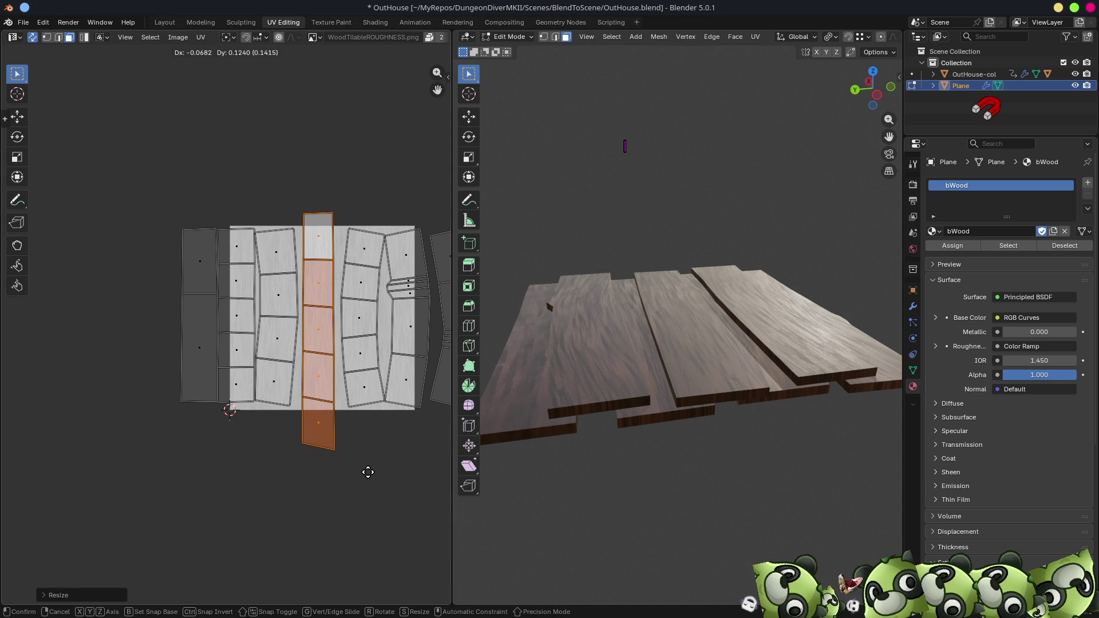
left_click(368, 471)
left_click(280, 254)
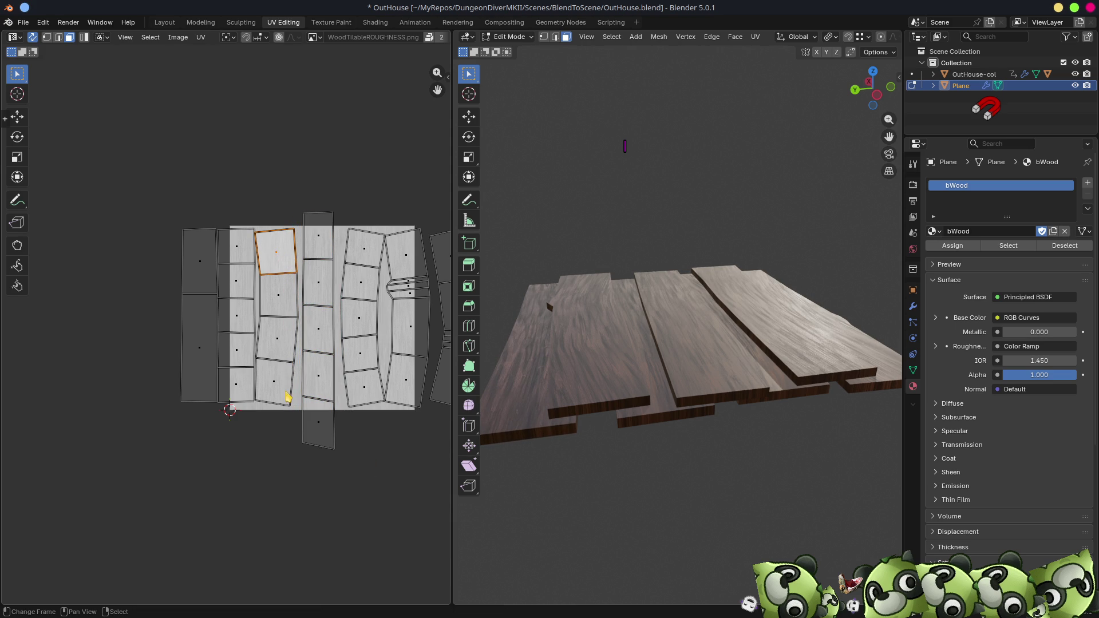
- Straighten a second plank's UV faces with Follow Active Quads and move the strip below the texture
left_click(274, 386, "ctrl")
key("F3")
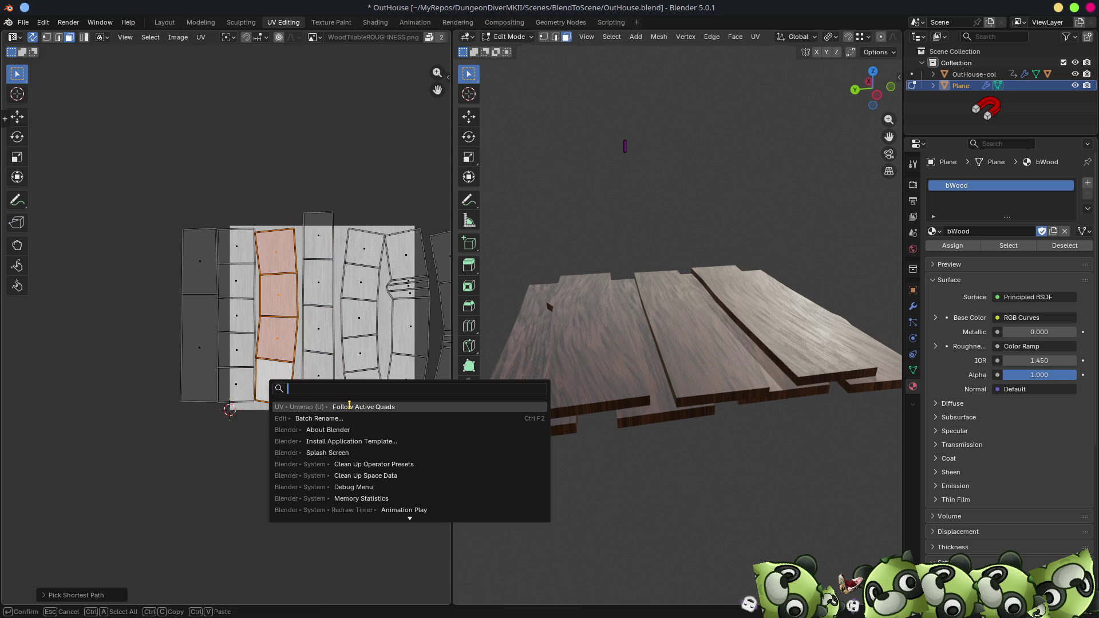
key("Return")
left_click(321, 430)
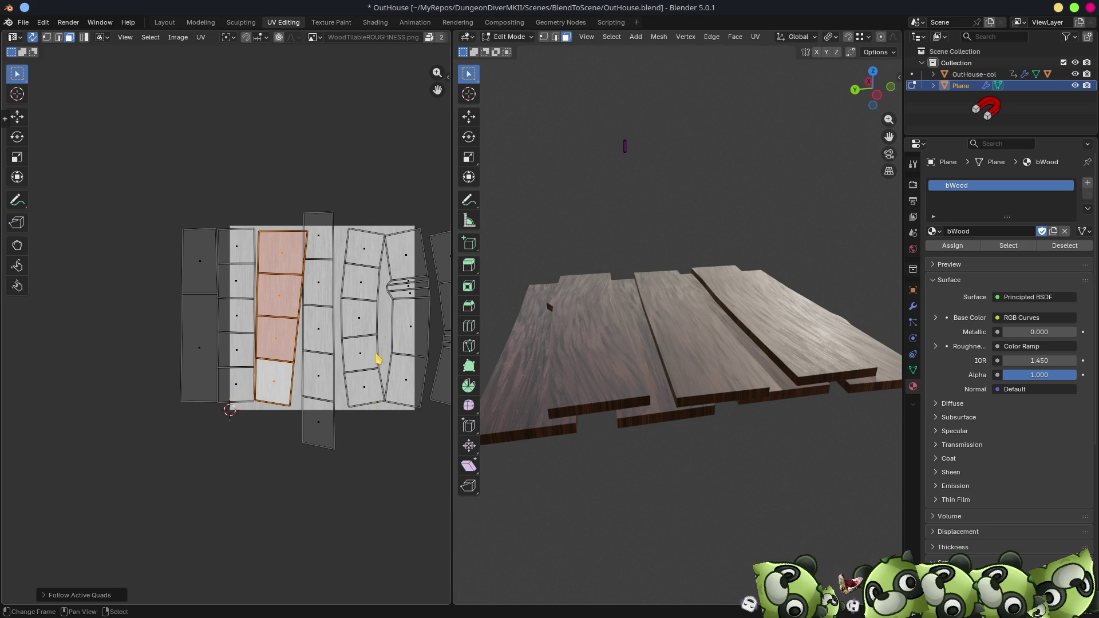
key("r")
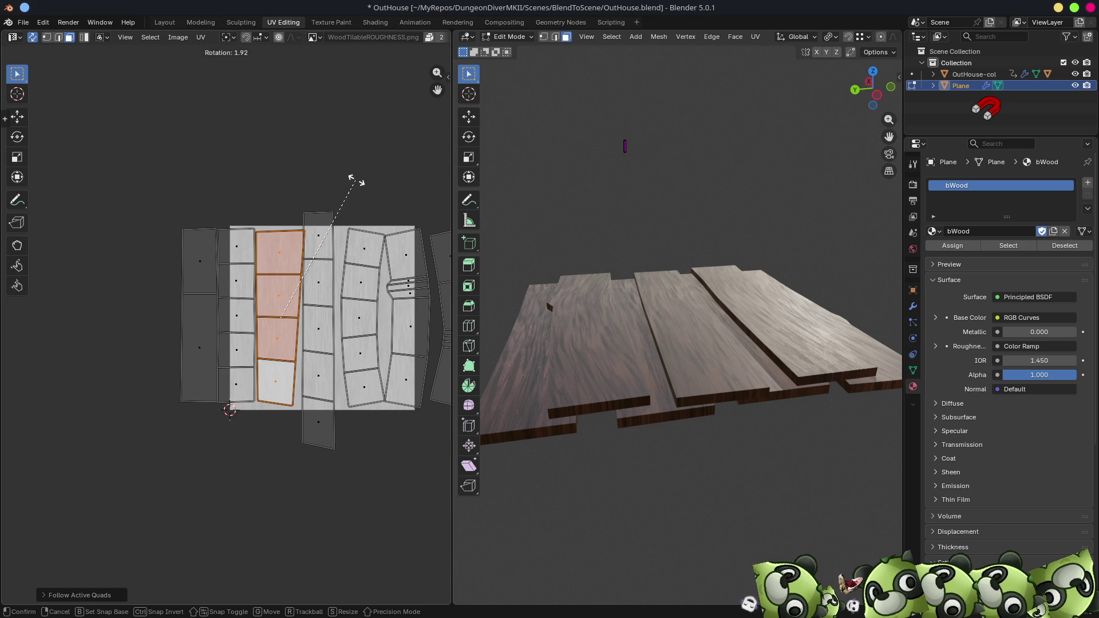
left_click(358, 182)
mouse_move(630, 343)
middle_mouse_down()
mouse_move(694, 252)
mouse_move(729, 241)
mouse_move(647, 368)
mouse_move(731, 380)
mouse_move(780, 461)
mouse_move(727, 407)
mouse_move(692, 223)
mouse_move(714, 224)
mouse_move(520, 268)
middle_mouse_up()
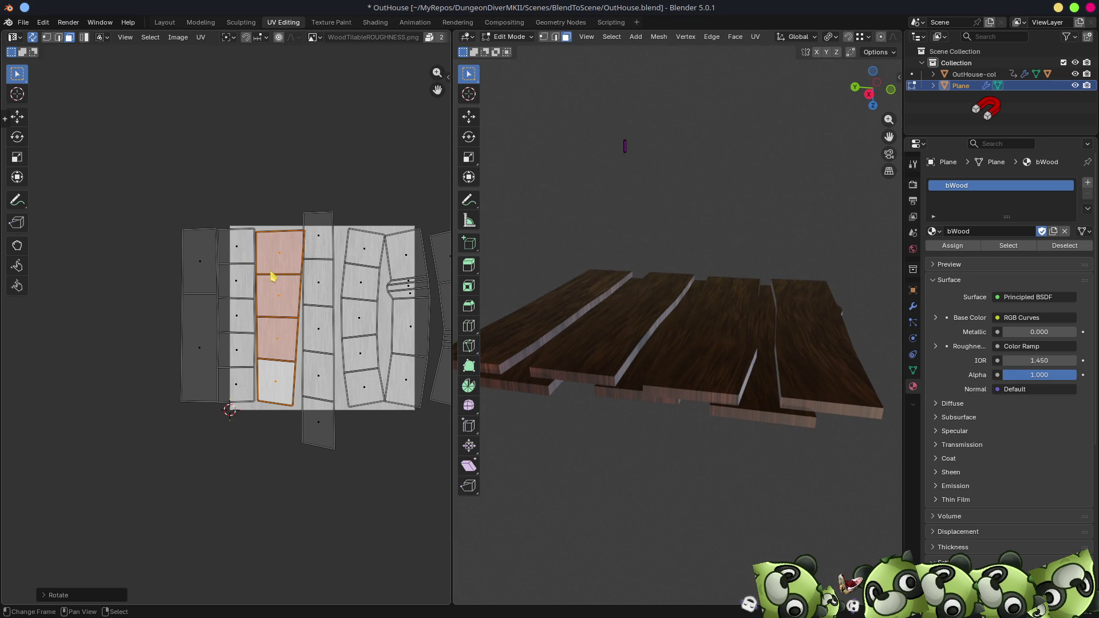
left_click_drag(286, 405, 286, 543)
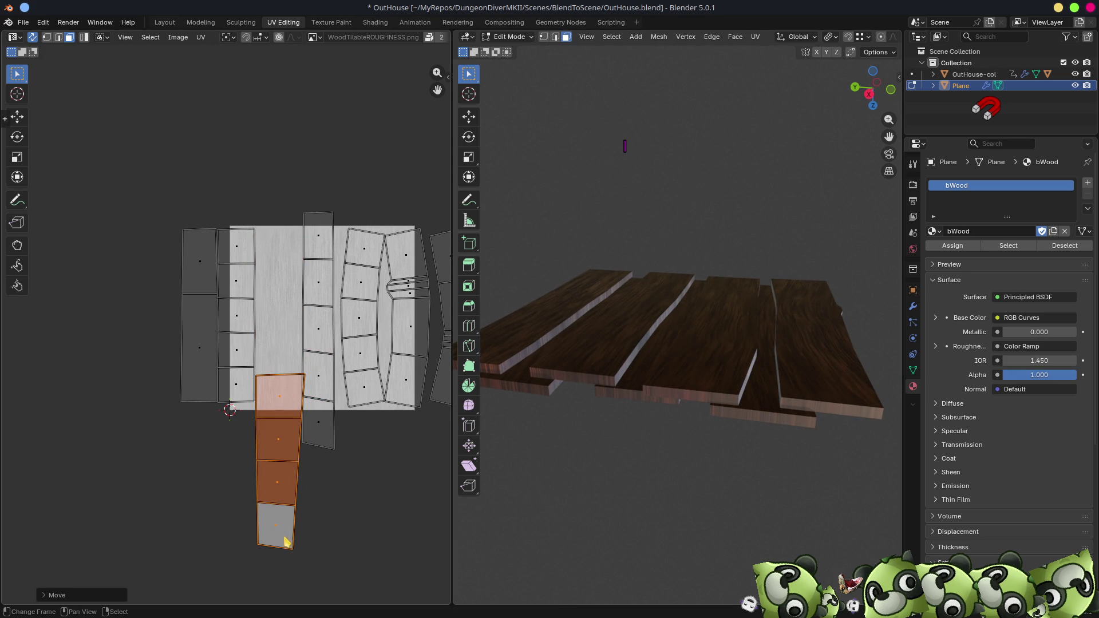
- Select the faces of the next plank column in the UV layout
left_click(245, 295)
middle_click_drag(385, 398, 346, 405)
left_click(323, 396)
left_click(324, 261, "shift")
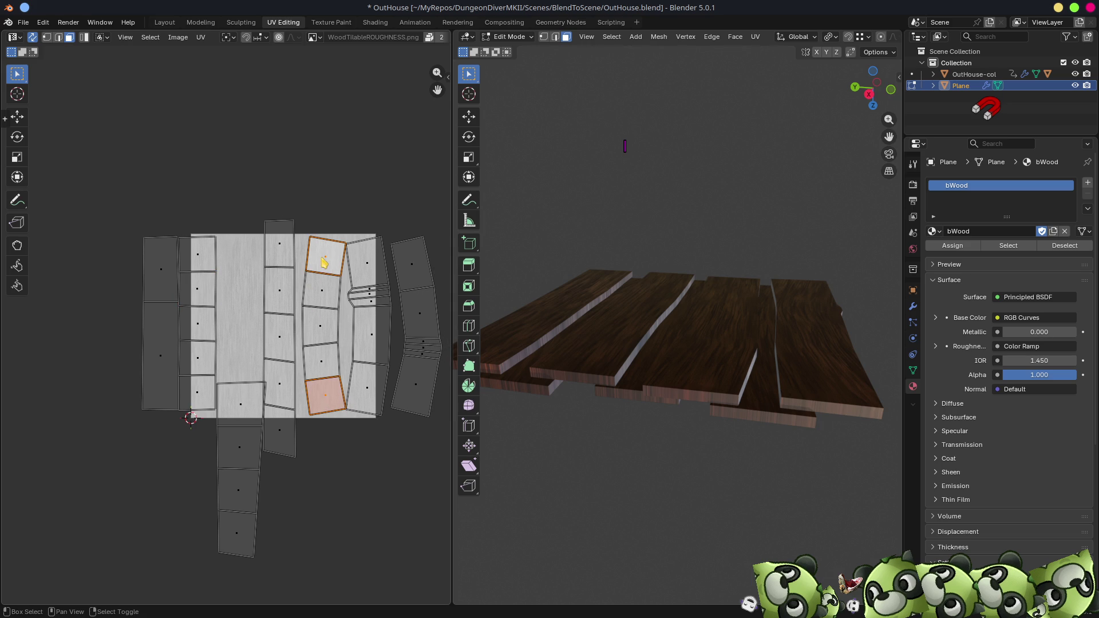
left_click(326, 295)
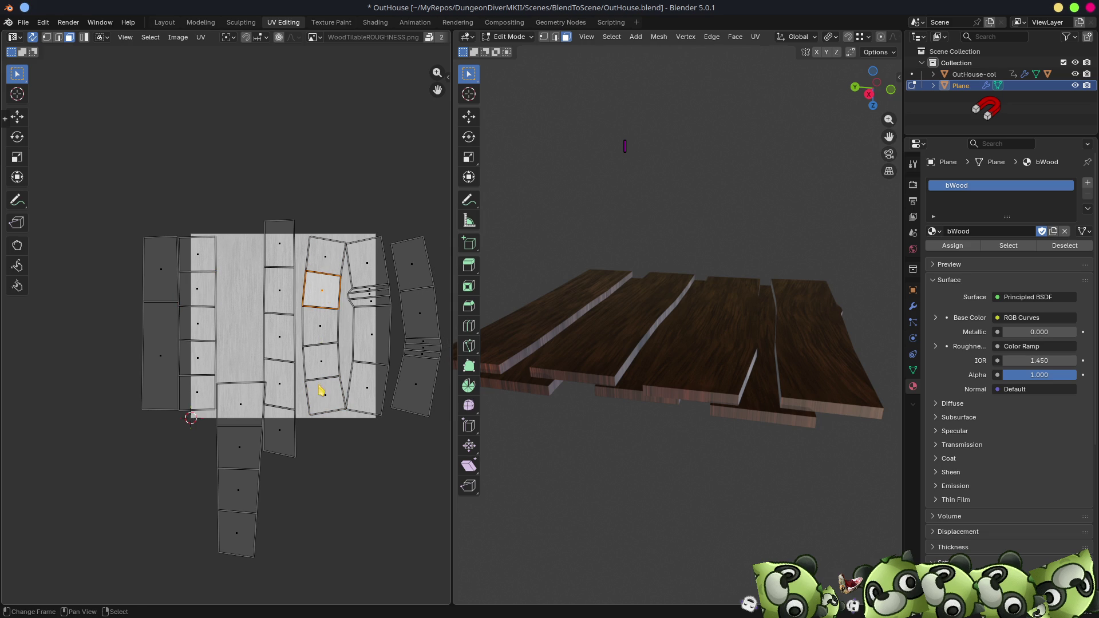
- Select the third plank's UV face column, setting the second face as active
left_click(322, 339, "shift")
left_click(325, 394, "shift")
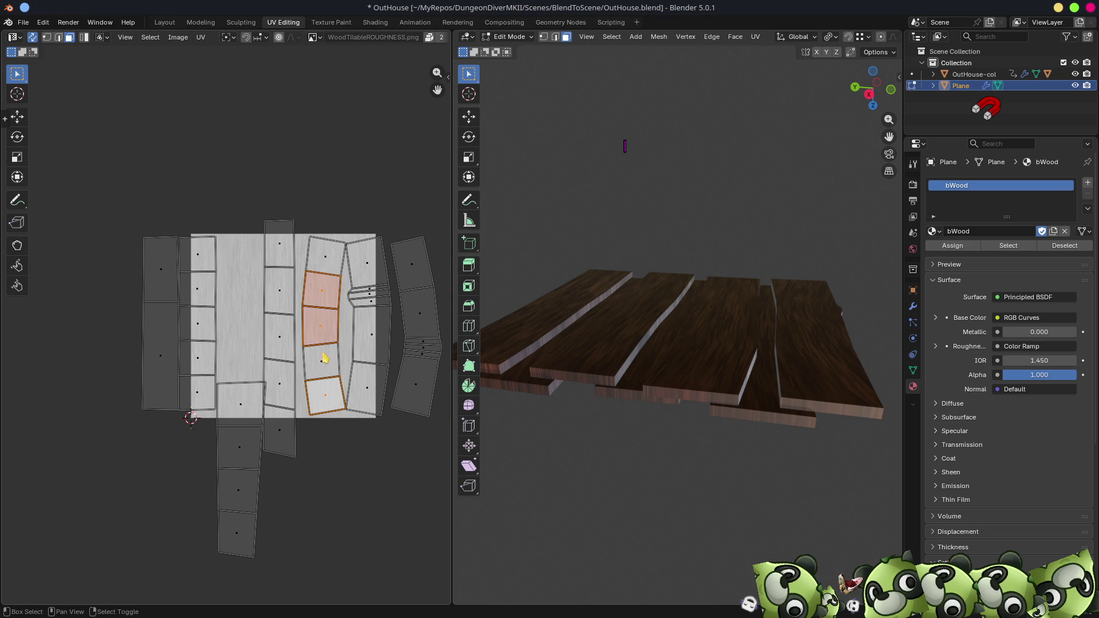
left_click(335, 262, "shift")
left_click(324, 291, "shift")
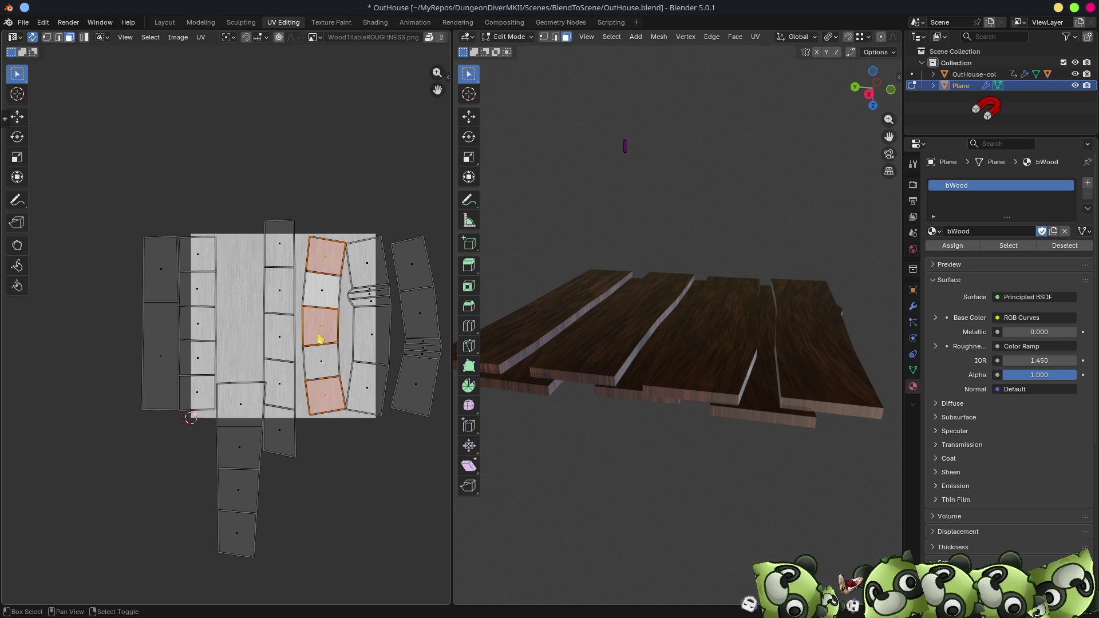
left_click(322, 364, "shift")
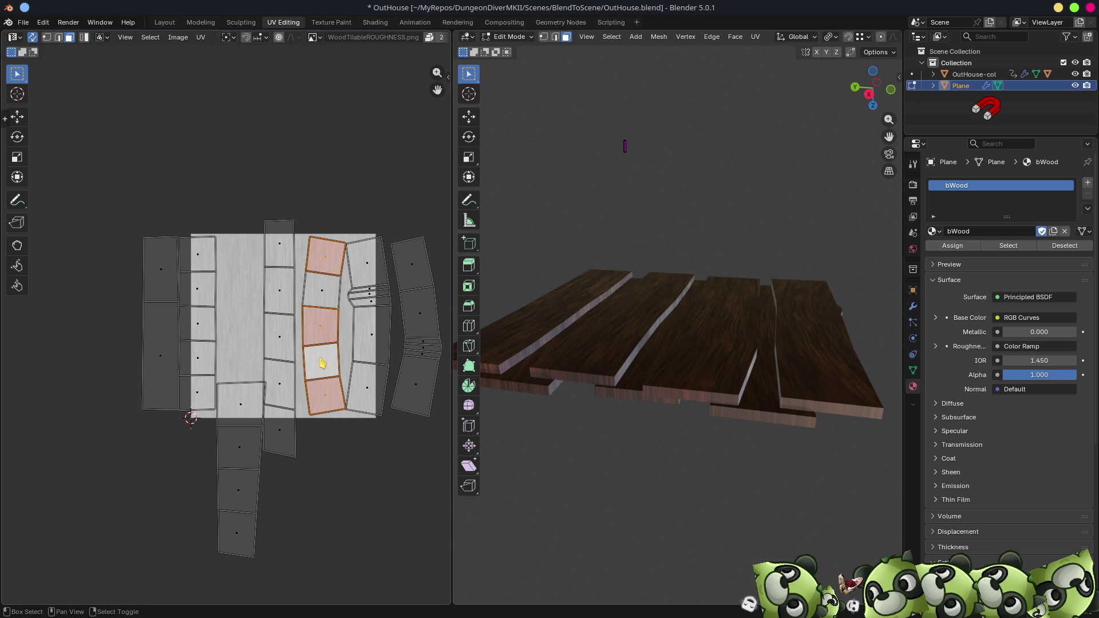
left_click(322, 299, "shift")
- Straighten the column with Follow Active Quads, stand it upright and enlarge it to the texture's full height
key("F3")
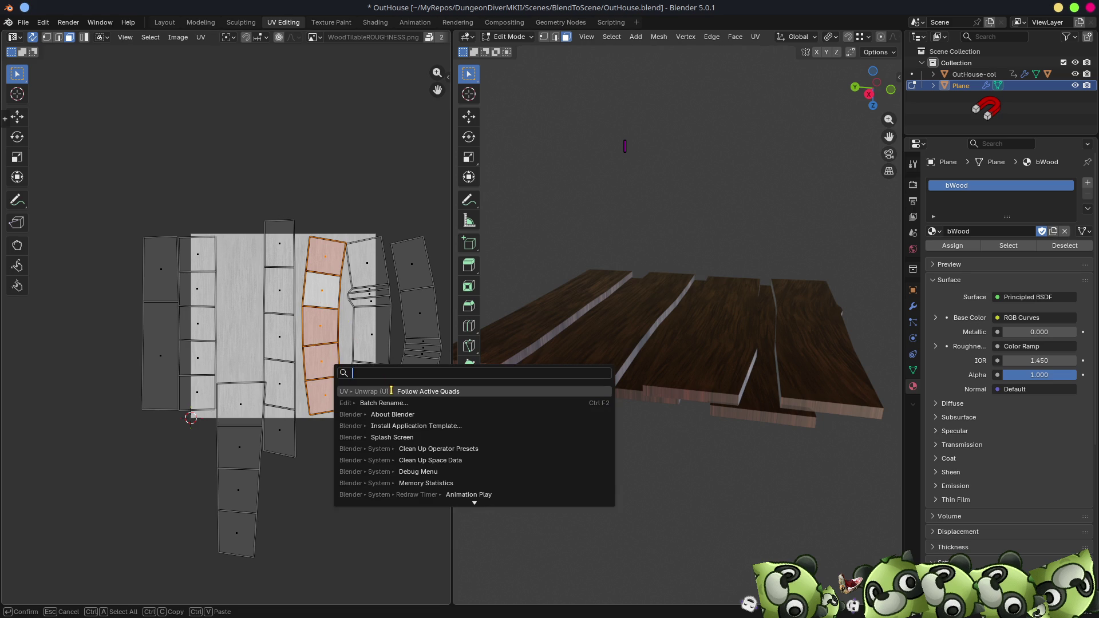
left_click(395, 391)
left_click(366, 422)
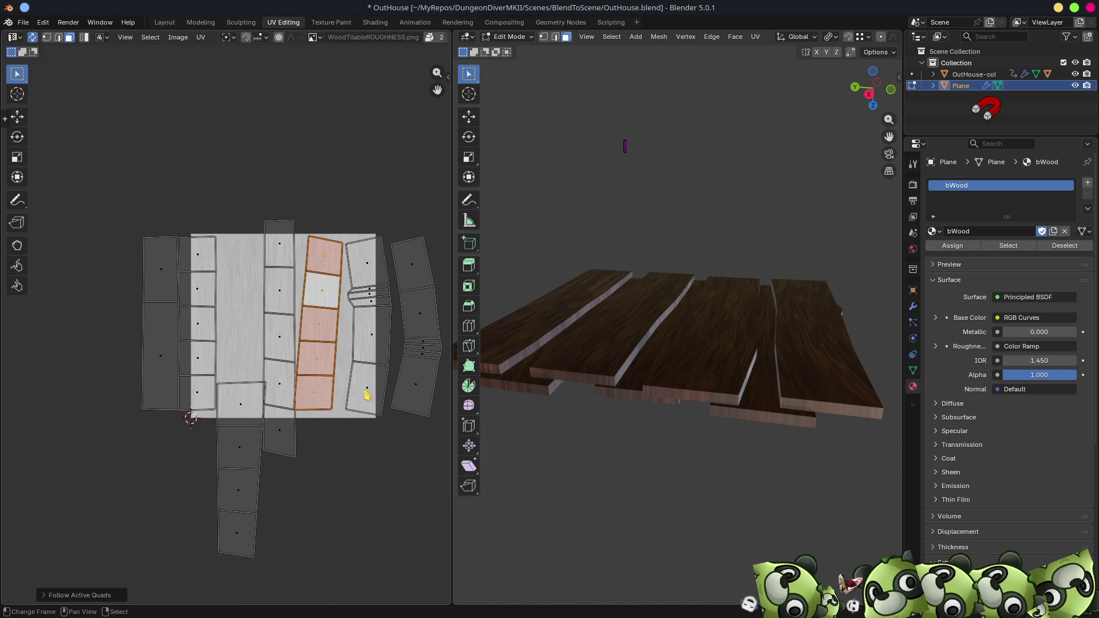
key("r")
left_click(378, 251)
key("s")
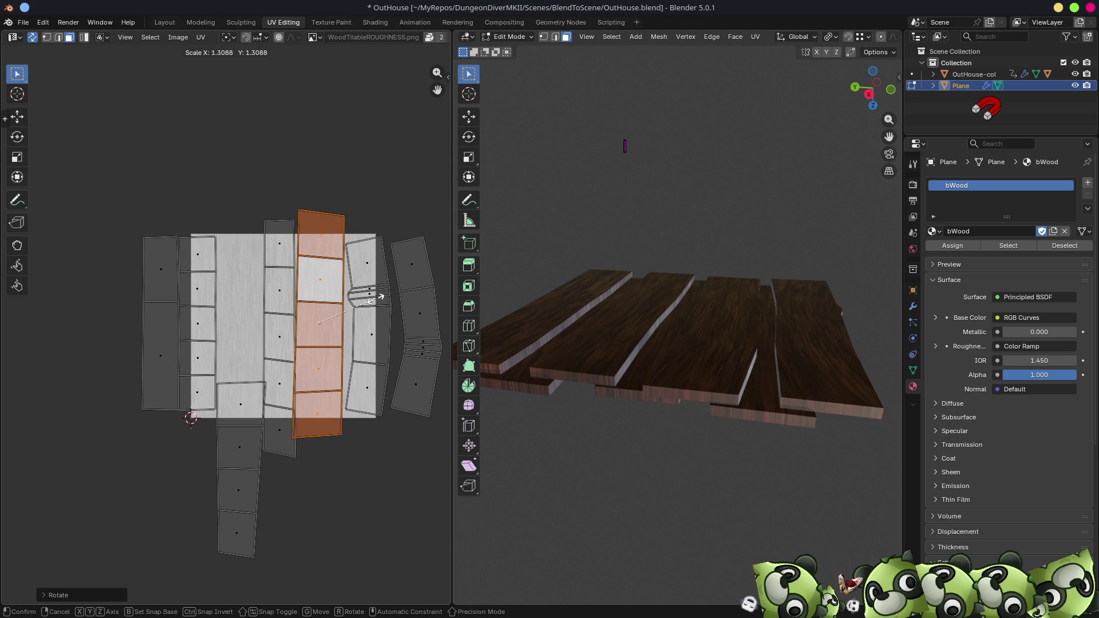
left_click(373, 304)
left_click(375, 336)
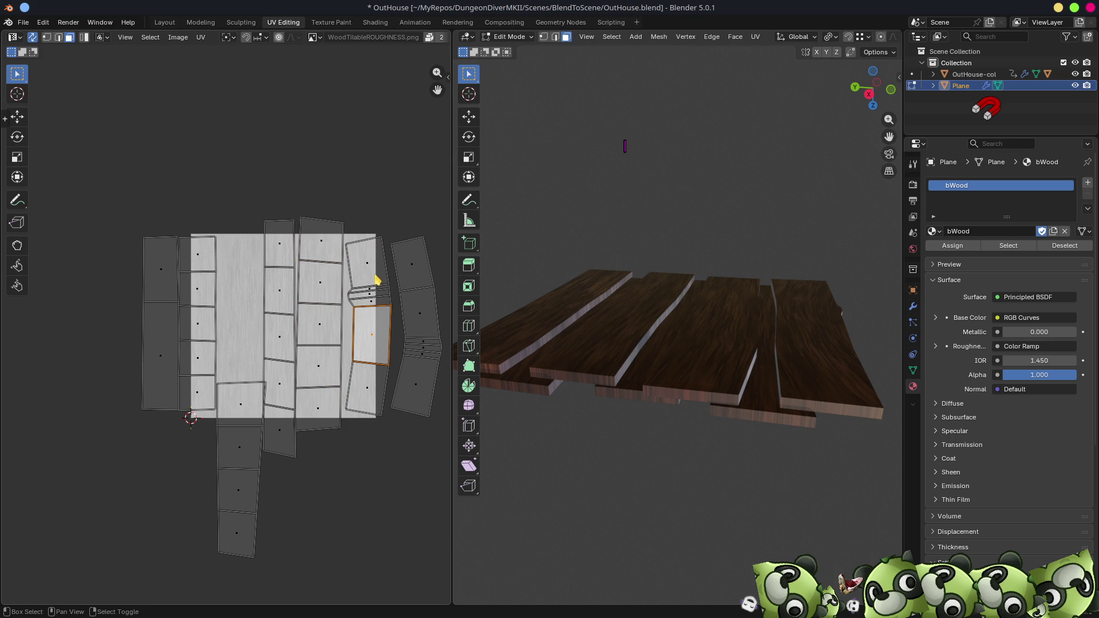
- Select the plank column faces with the bottom face active and straighten them with Follow Active Quads
left_click(369, 265, "ctrl")
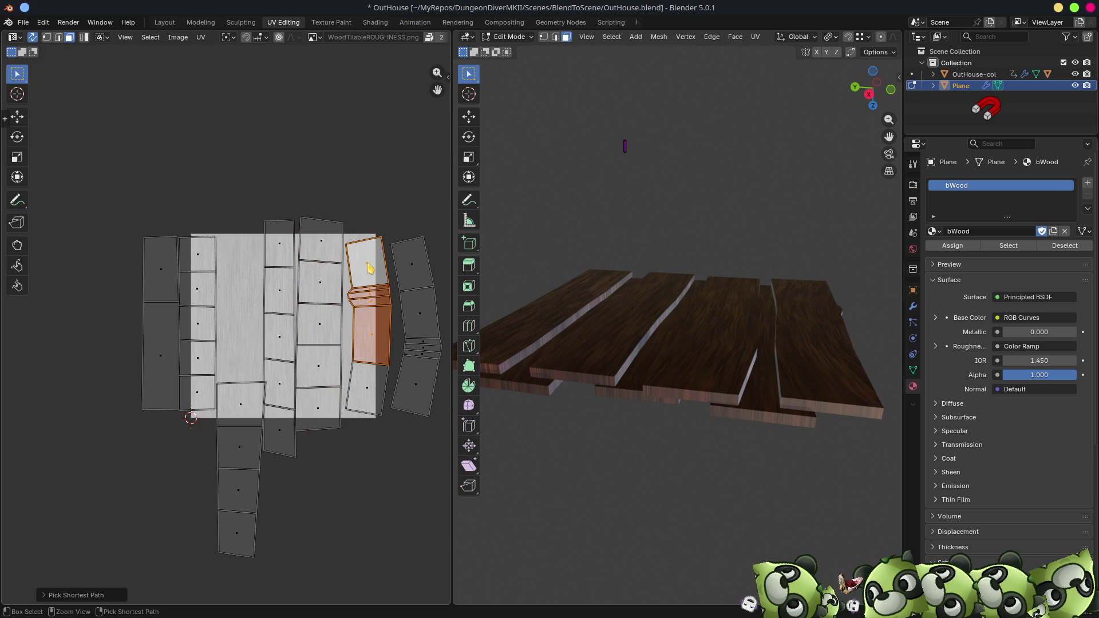
left_click(370, 389, "shift")
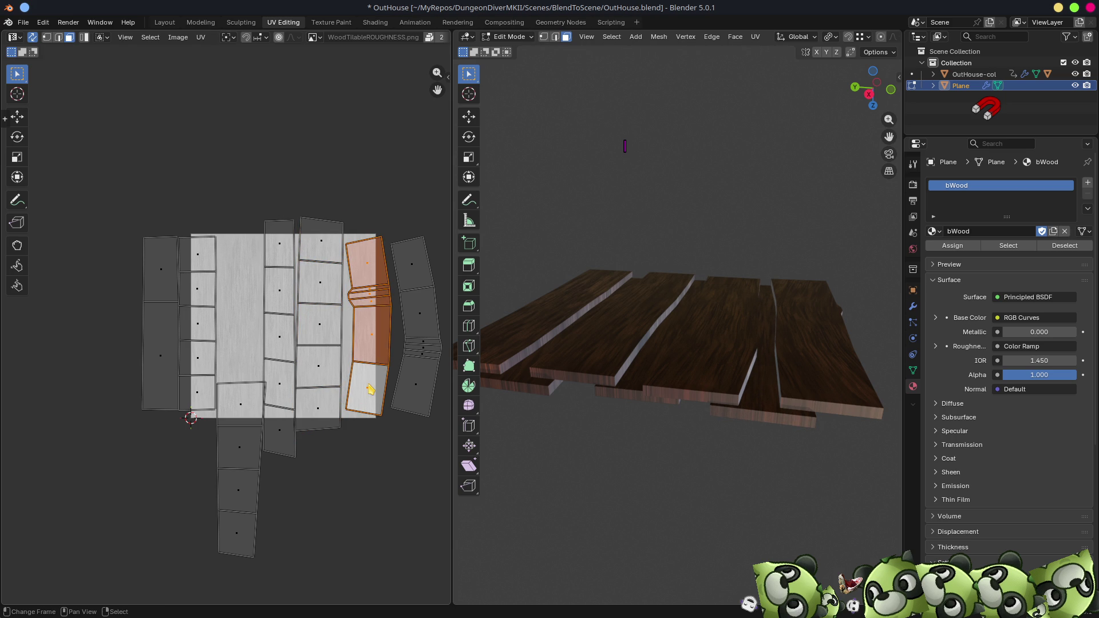
left_click(375, 344, "shift")
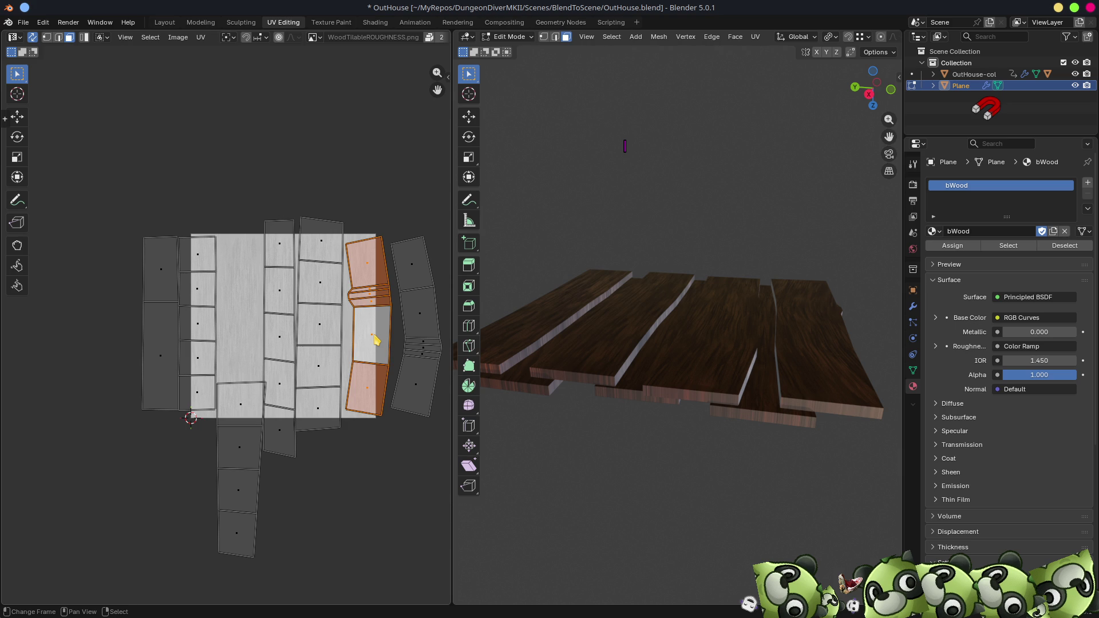
key("F3")
left_click(428, 361)
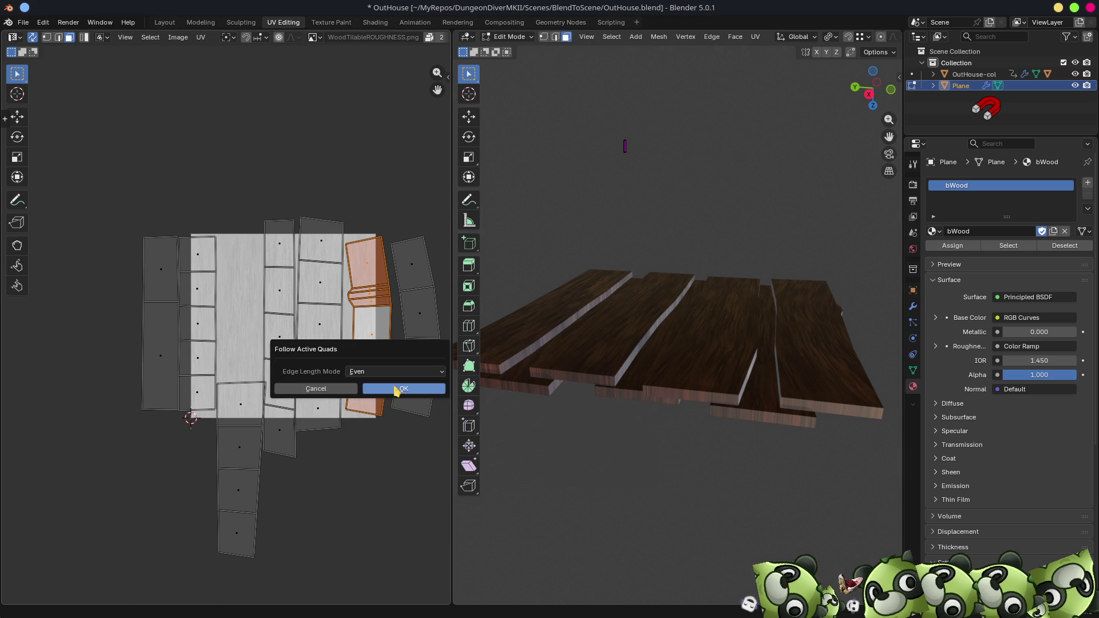
left_click(392, 390)
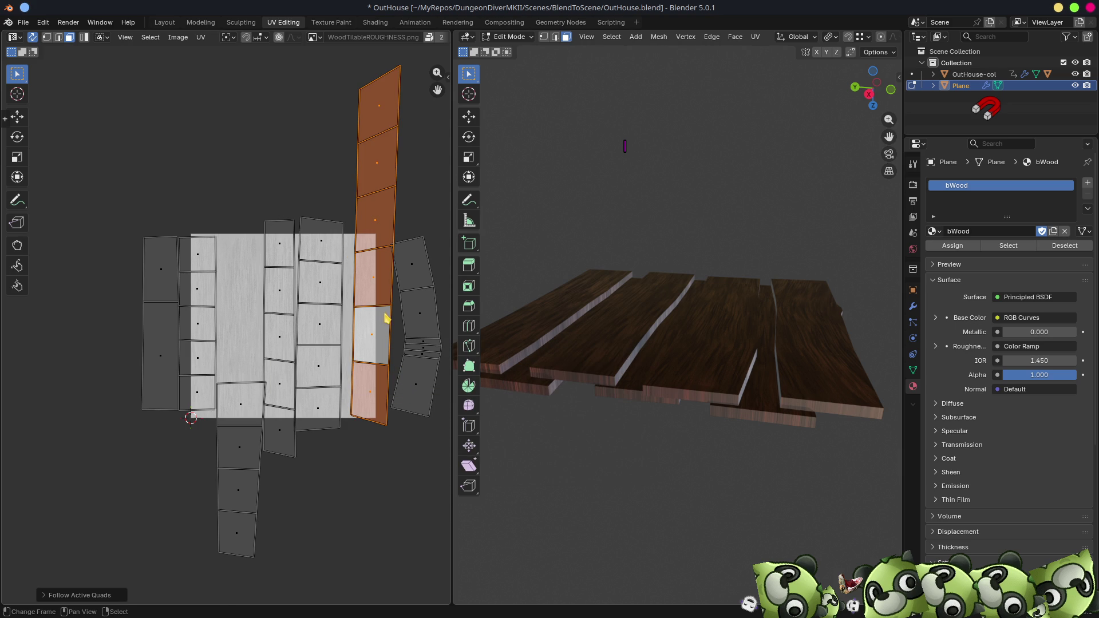
- Undo, then redo Follow Active Quads with Edge Length Mode set to Length
key("ctrl+z")
key("u")
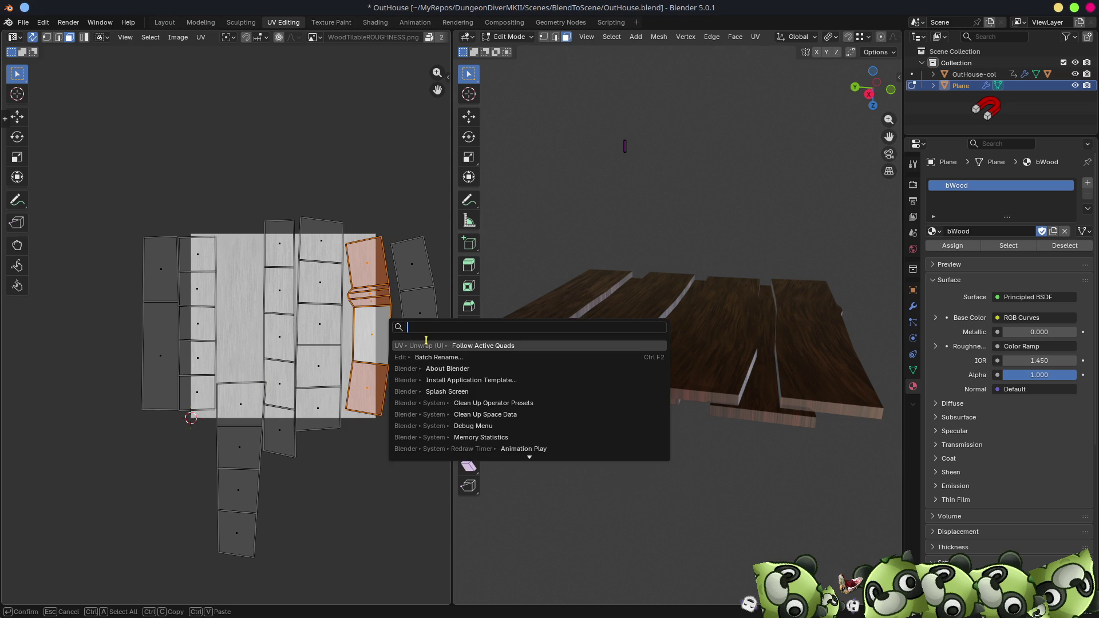
left_click(427, 344)
left_click(406, 350)
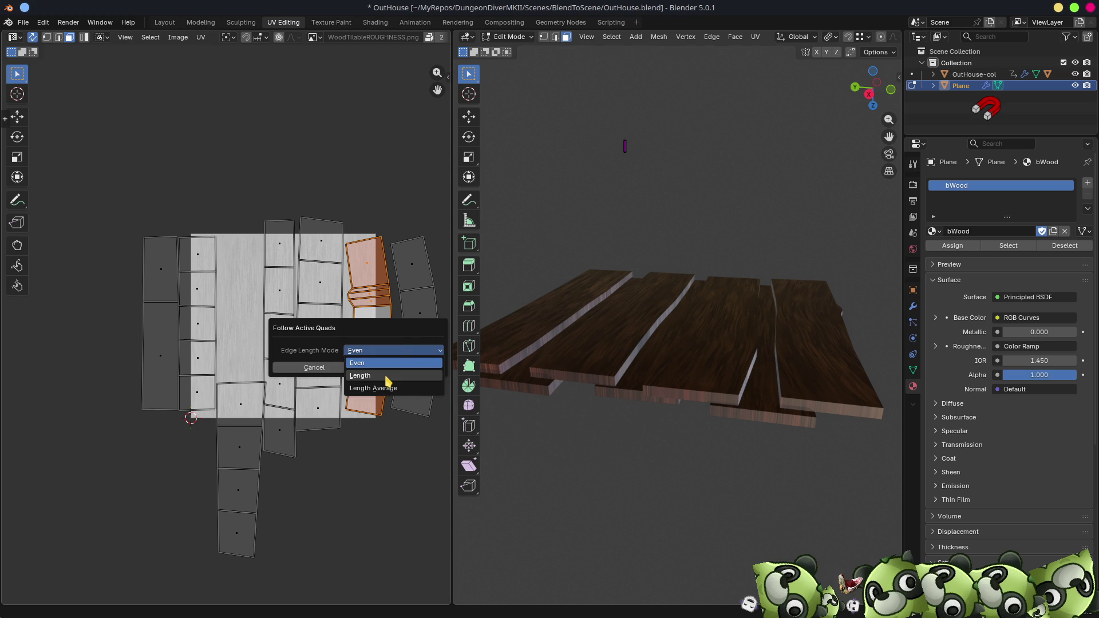
left_click(387, 381)
left_click(402, 371)
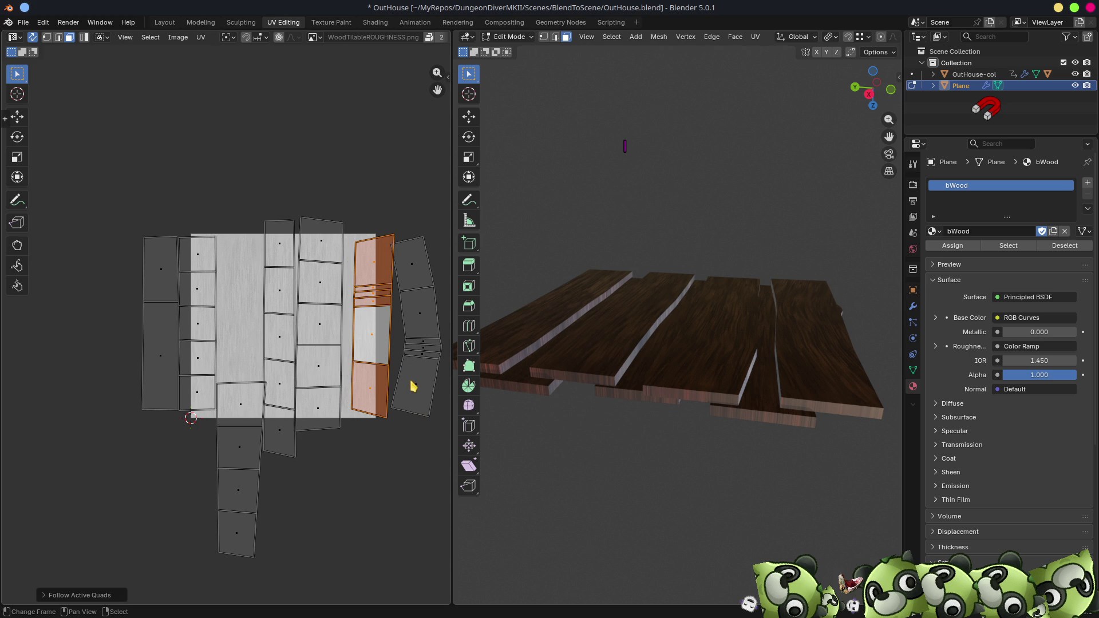
left_click(418, 386)
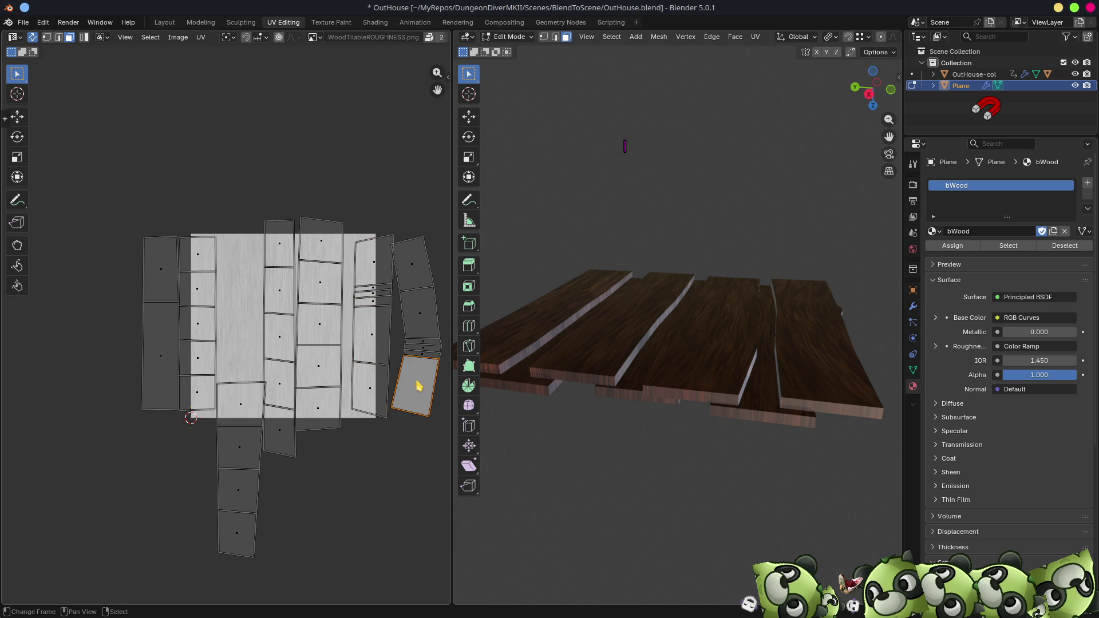
- Straighten the right plank strip with Follow Active Quads, rotate it upright and move it to the texture centre
left_click(413, 269, "ctrl")
key("u")
left_click(464, 288)
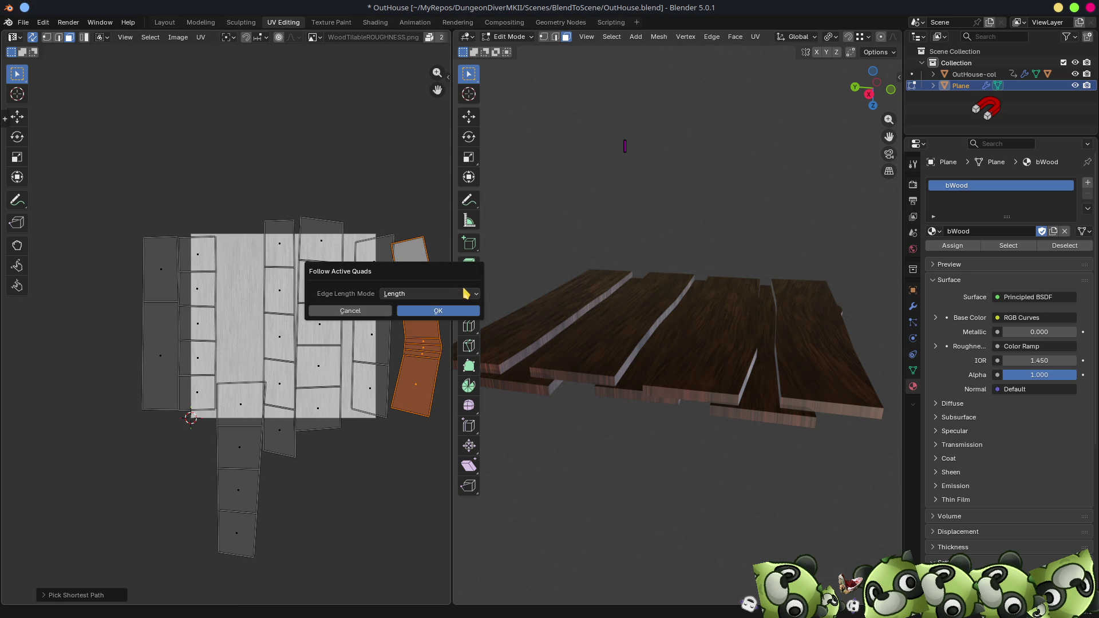
left_click(437, 310)
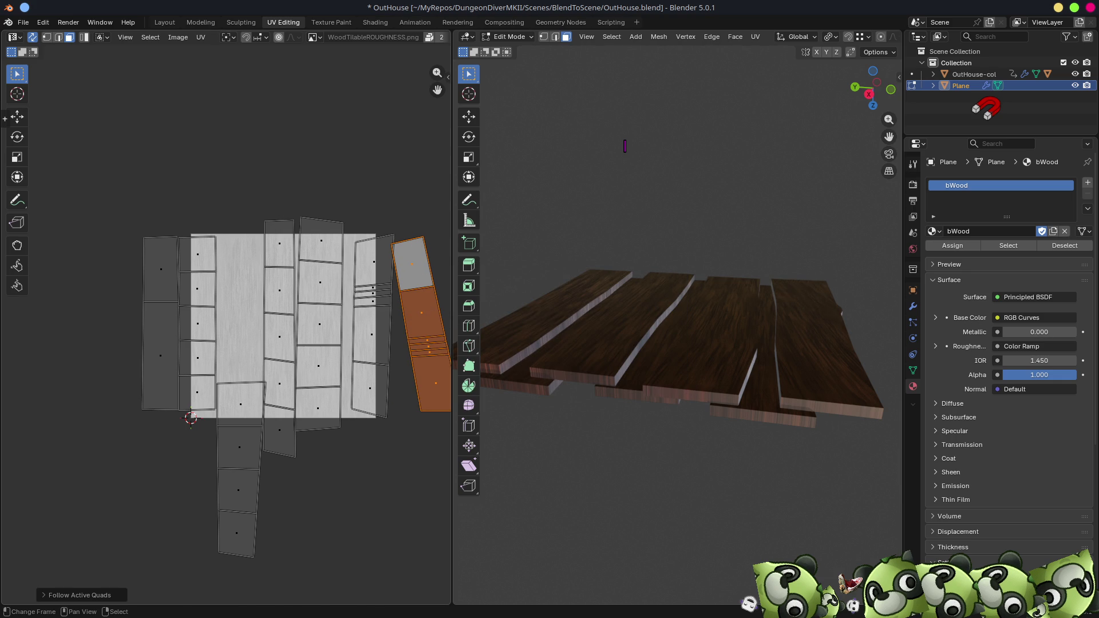
key("r")
left_click(426, 237)
key("g")
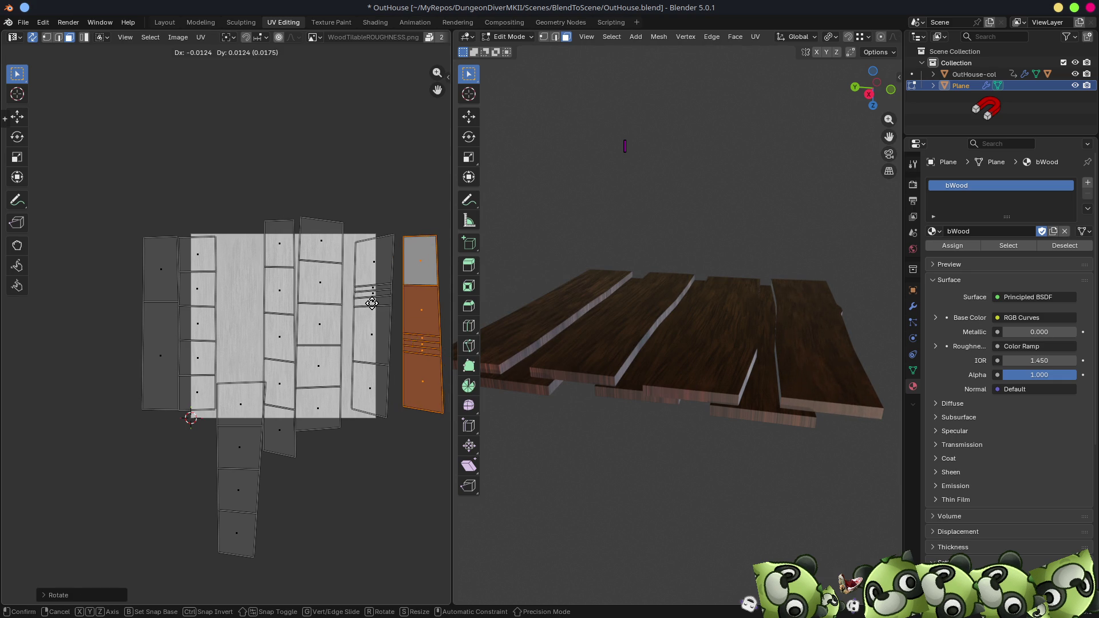
left_click(215, 315)
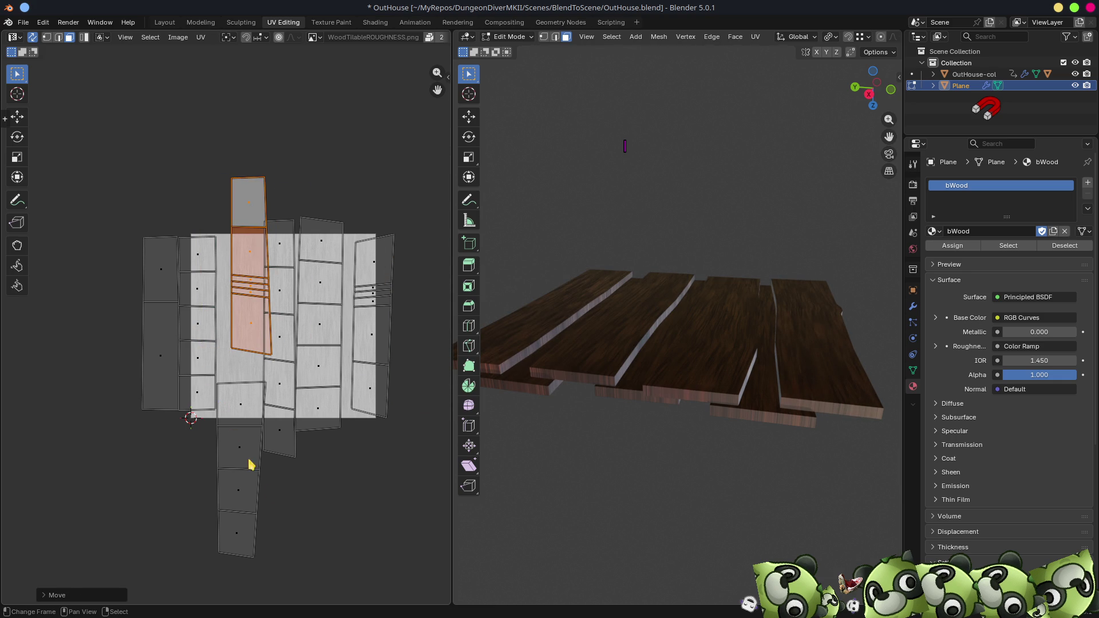
- Select a bottom UV face and switch the 3D viewport to Solid shading
left_click(285, 426)
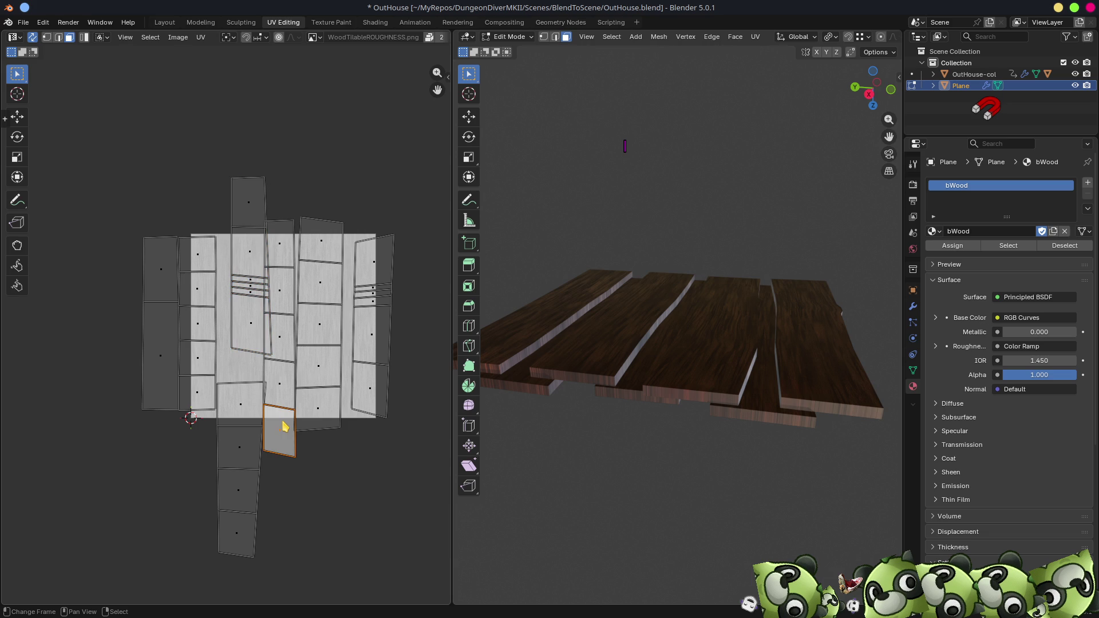
mouse_move(636, 467)
middle_mouse_down()
mouse_move(754, 466)
mouse_move(736, 449)
mouse_move(608, 467)
middle_mouse_up()
key("z")
left_click(684, 461)
mouse_move(685, 461)
middle_mouse_down()
mouse_move(597, 487)
mouse_move(630, 458)
middle_mouse_up()
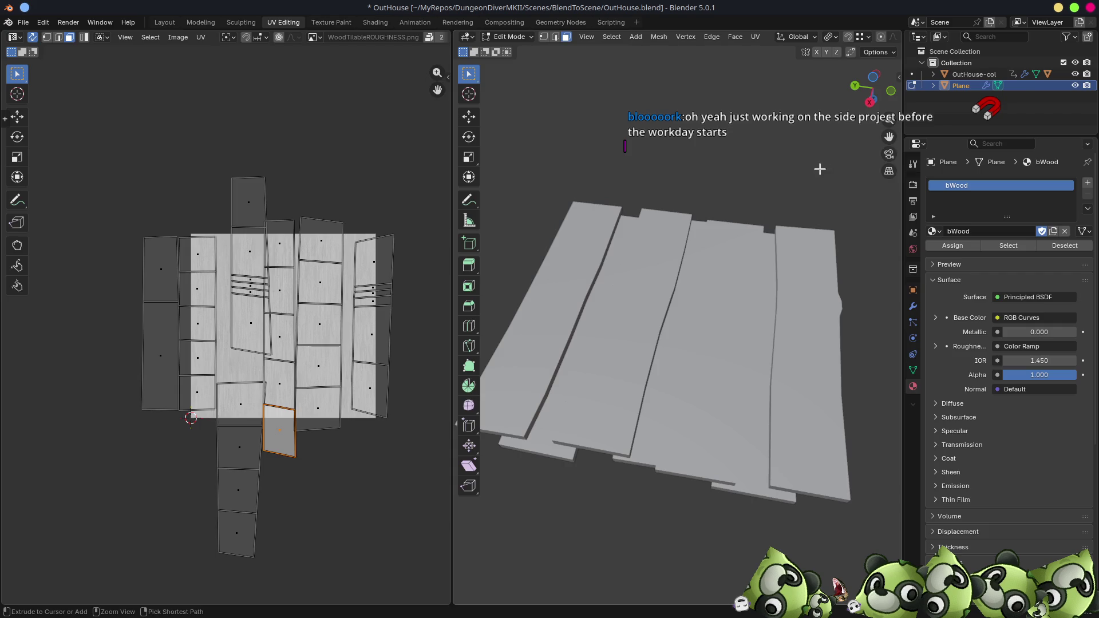
- Maximize the 3D view and enable overlays with the Wireframe overlay
key("ctrl+space")
left_click(997, 37)
left_click(989, 36)
left_click(996, 37)
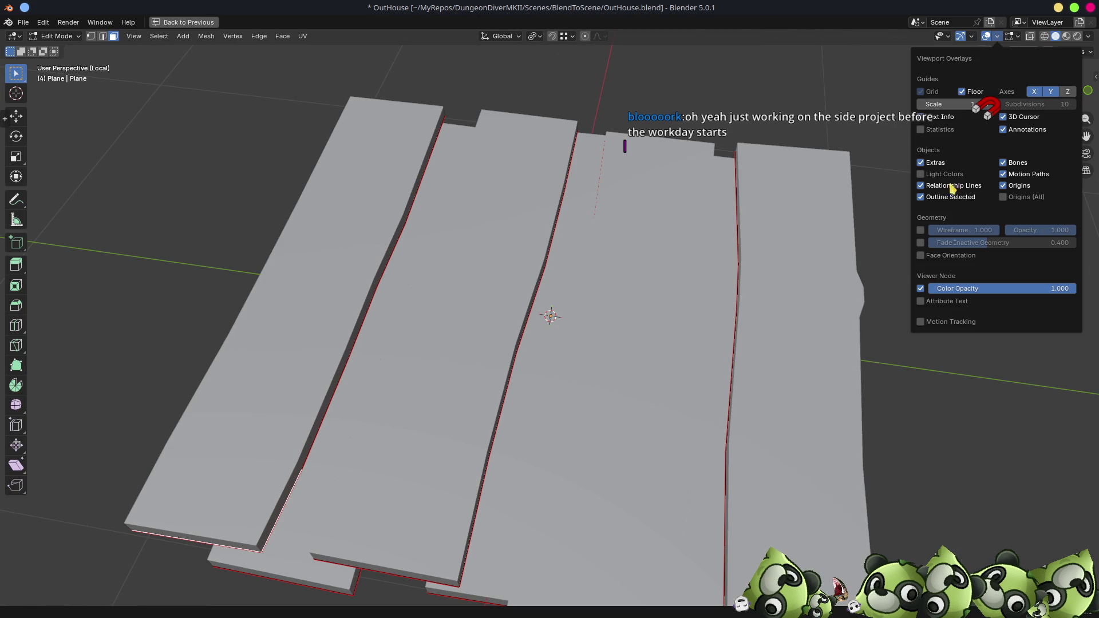
left_click(920, 230)
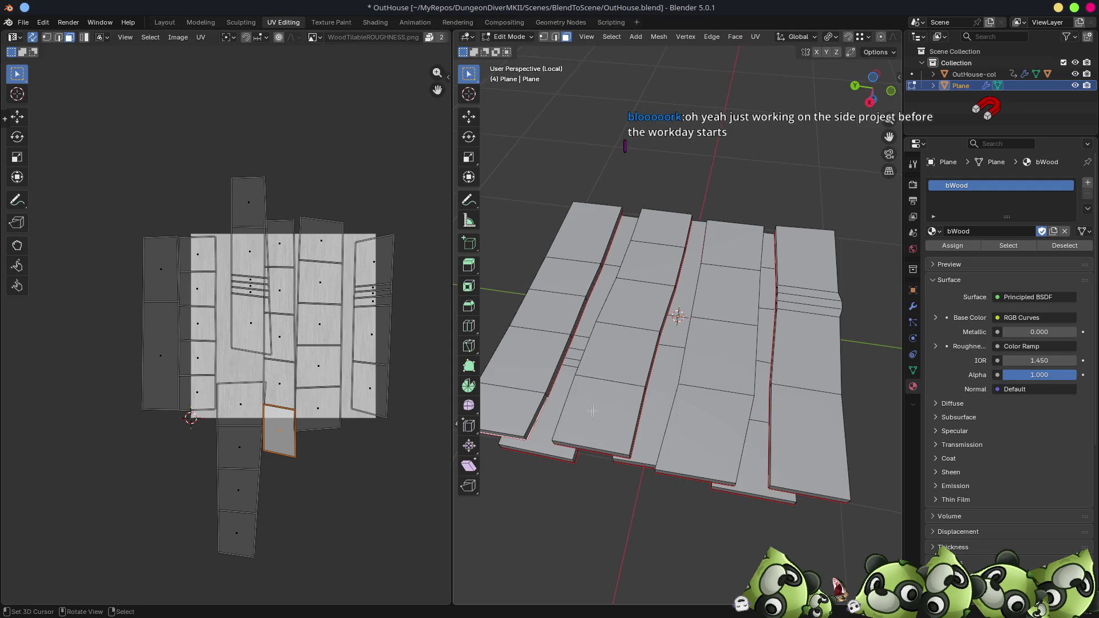
- Select plank faces and orbit around the mesh to inspect its edges and red seams
left_click(540, 436)
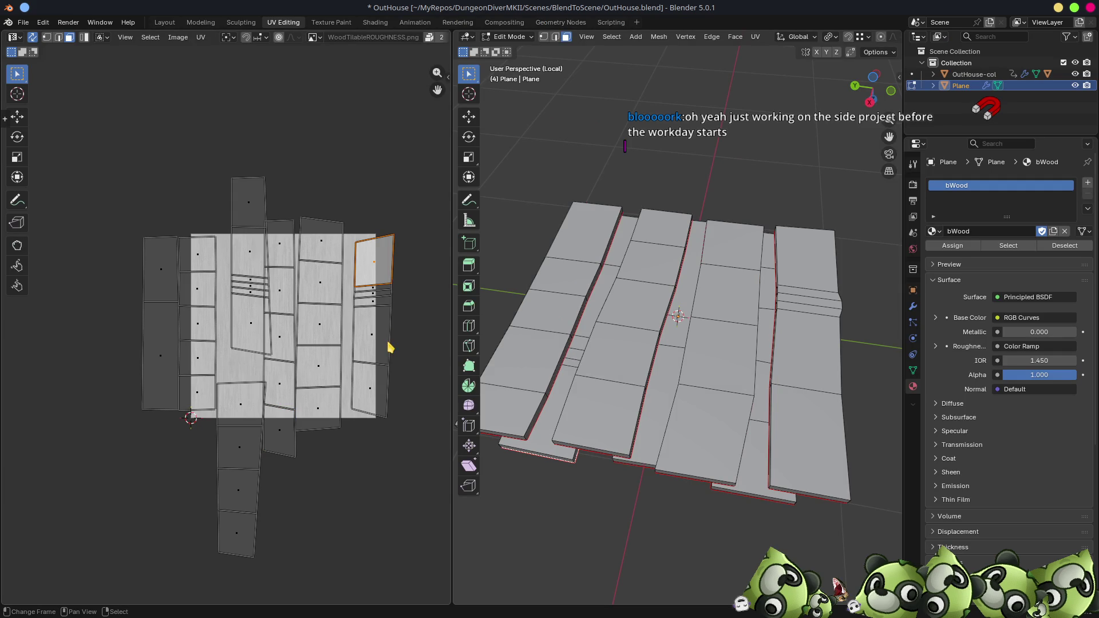
left_click(261, 291)
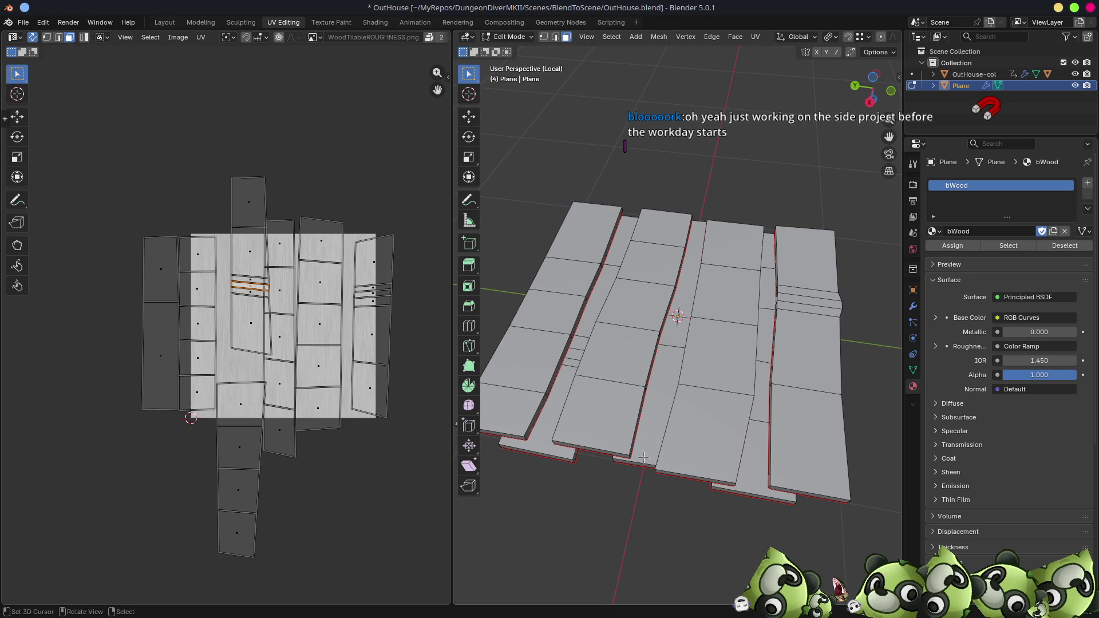
middle_click_drag(673, 427, 771, 362)
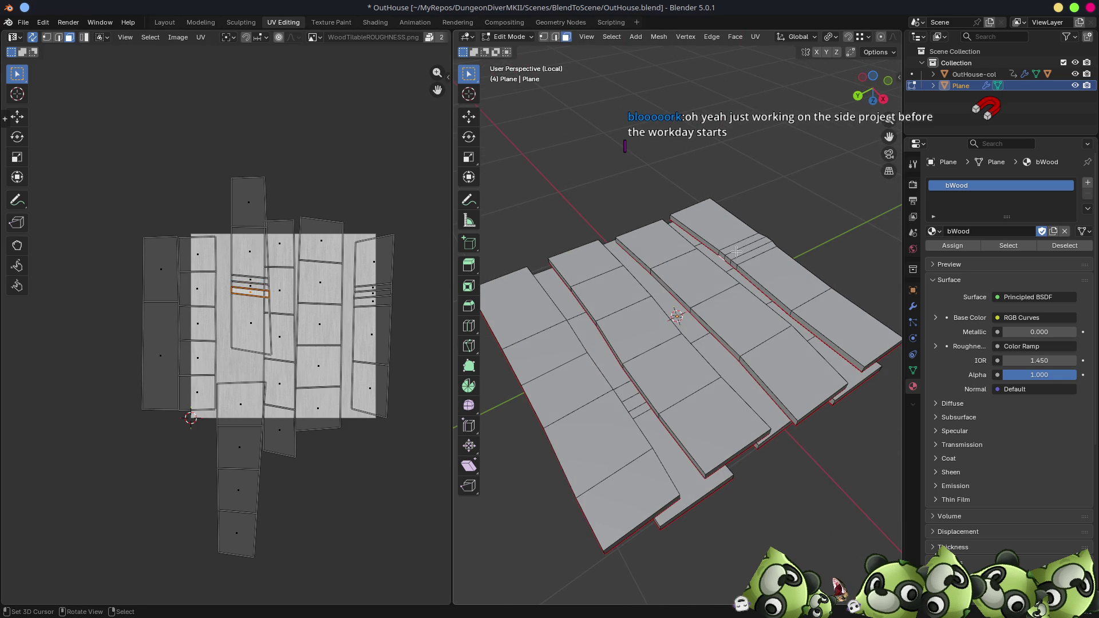
mouse_move(743, 267)
middle_mouse_down()
mouse_move(585, 264)
mouse_move(594, 256)
mouse_move(579, 157)
mouse_move(895, 197)
mouse_move(720, 203)
middle_mouse_up()
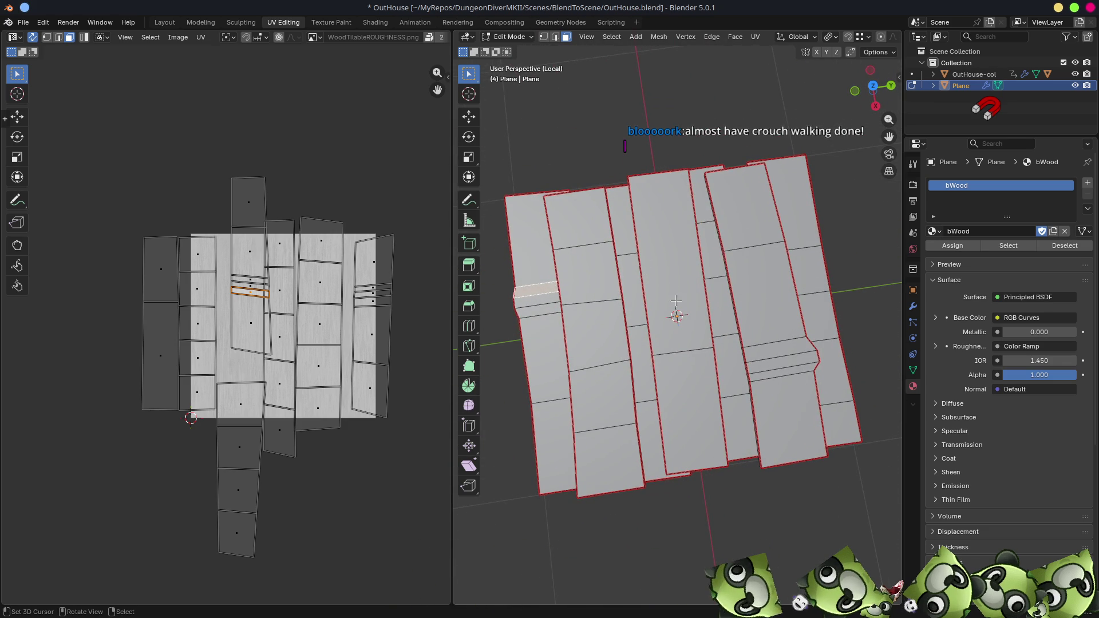
mouse_move(645, 310)
middle_mouse_down()
mouse_move(781, 319)
mouse_move(727, 233)
mouse_move(743, 264)
mouse_move(721, 272)
middle_mouse_up()
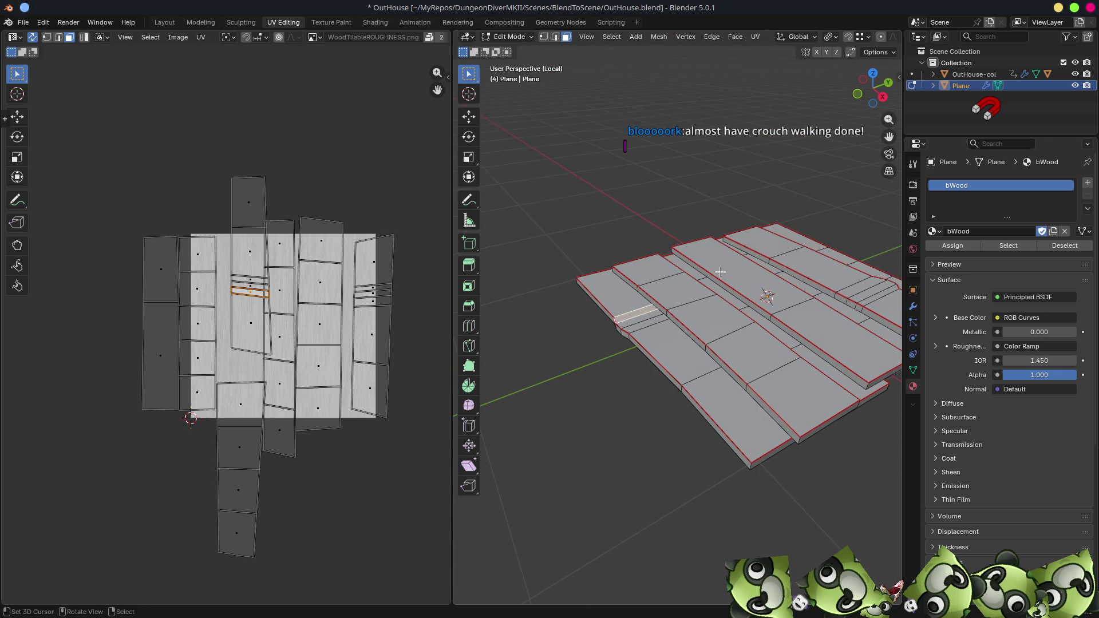
left_click(637, 324)
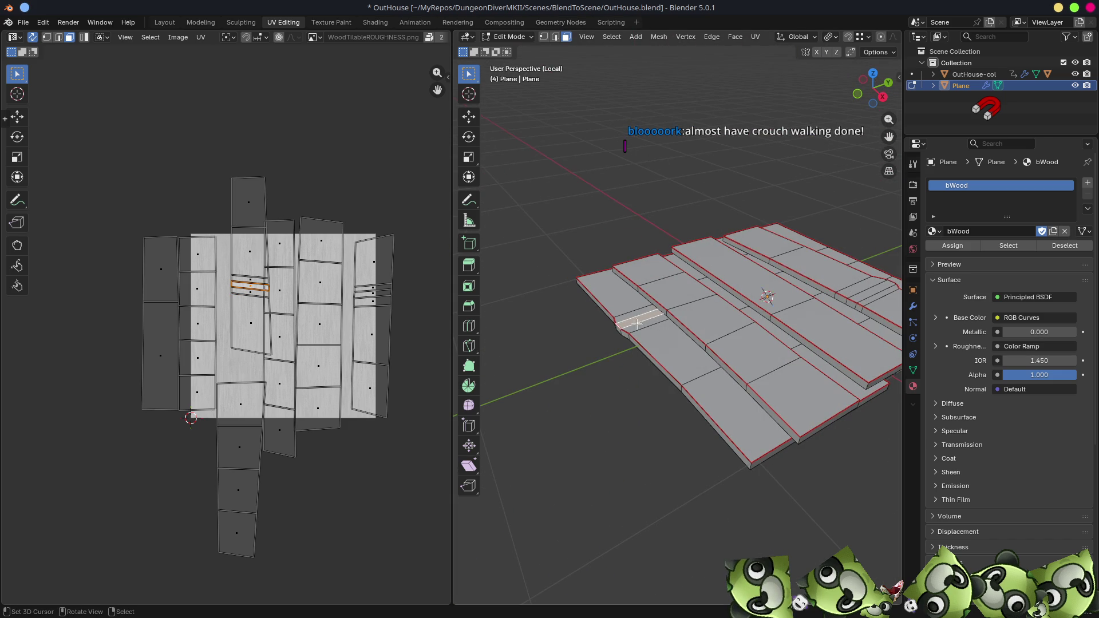
left_click(650, 338)
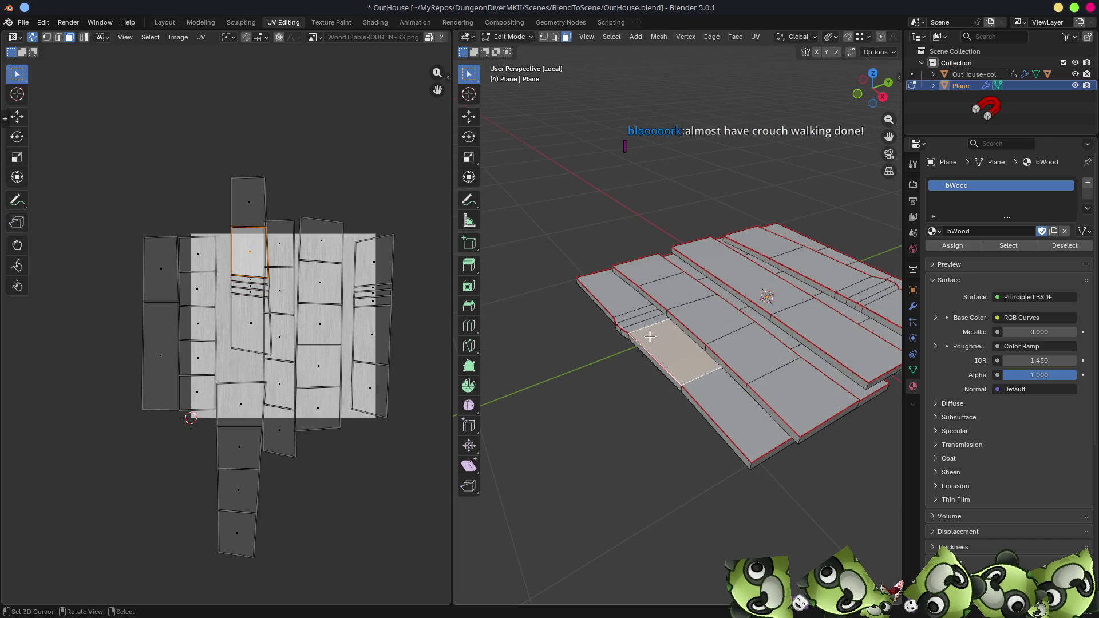
left_click(632, 321)
- Select the front plank strip's faces, leaving out its top end face
middle_click_drag(632, 321, 731, 344)
left_click(781, 331)
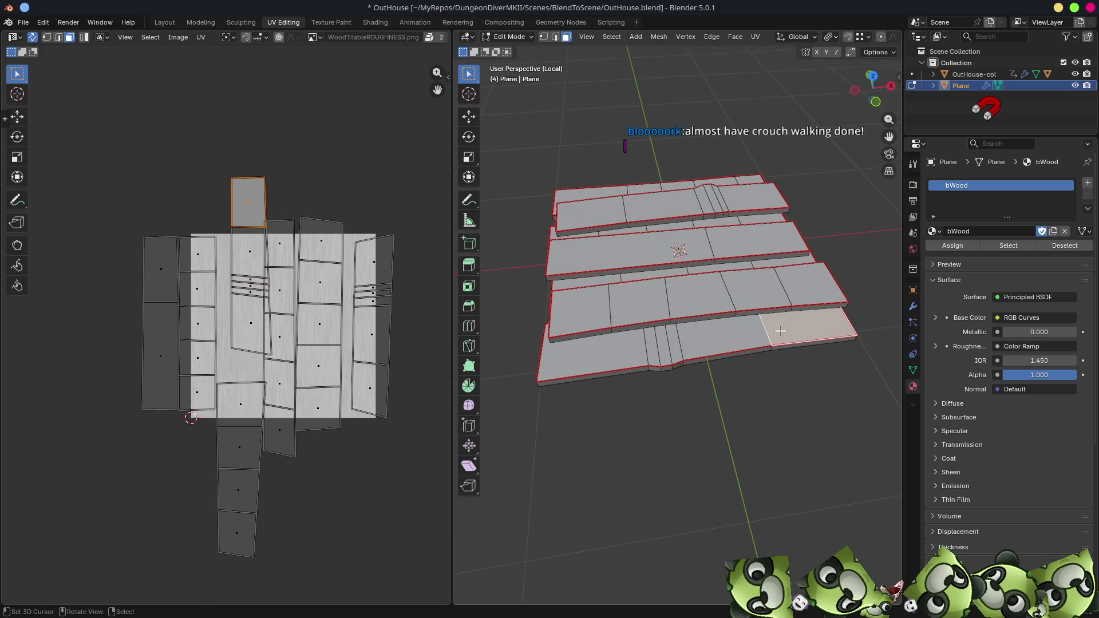
left_click(608, 356, "ctrl")
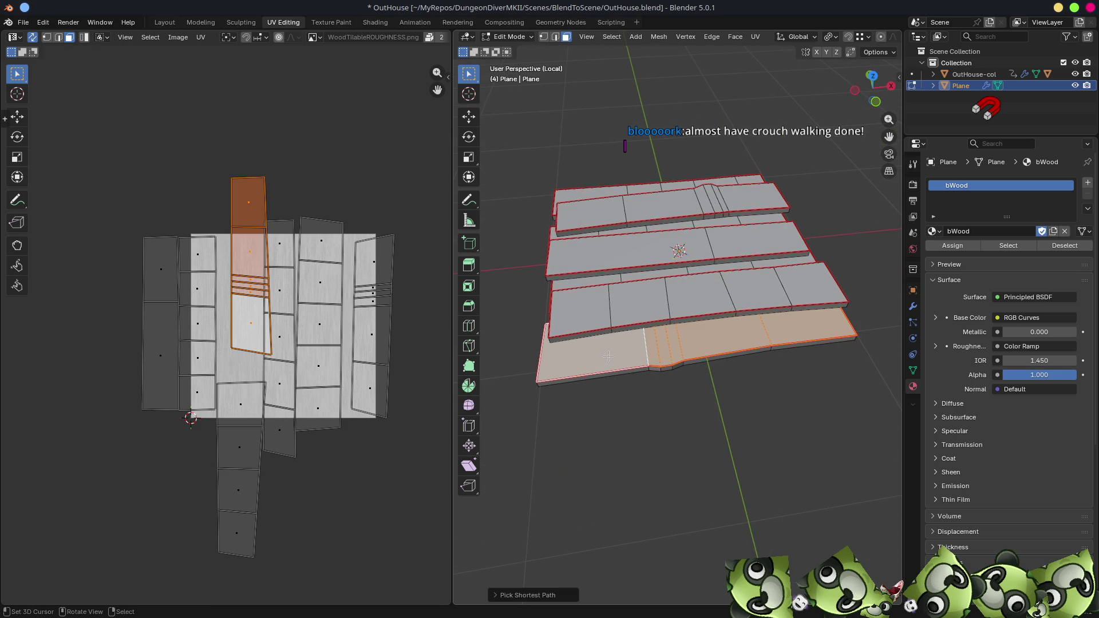
left_click(247, 207, "shift")
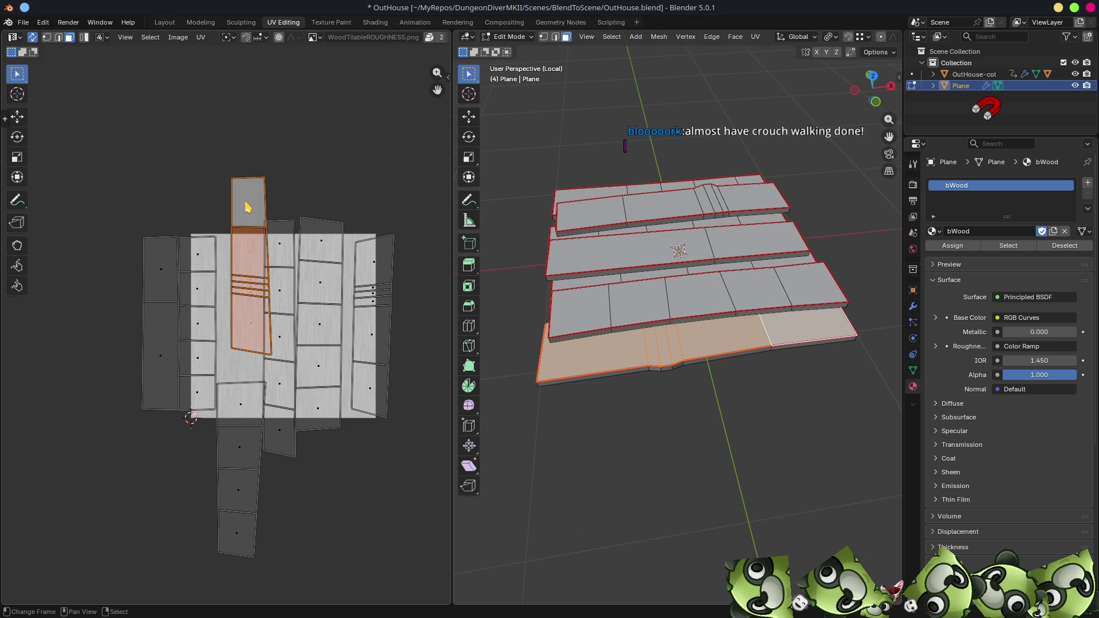
- Straighten the front strip with Follow Active Quads via F3 and nudge it slightly left
key("F3")
type("follow")
key("Return")
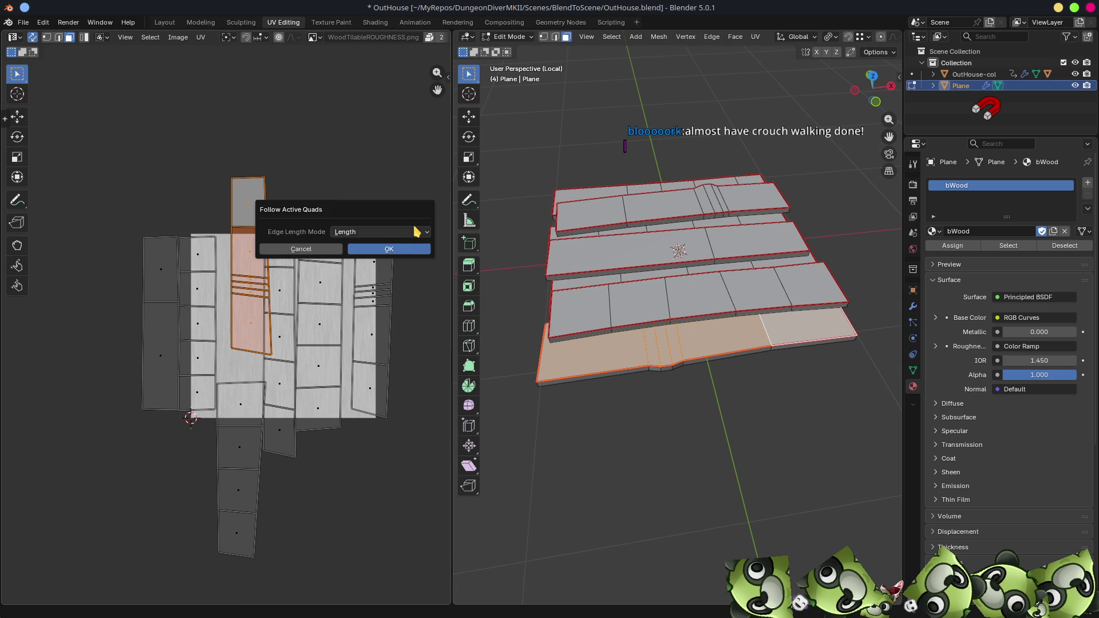
left_click(392, 250)
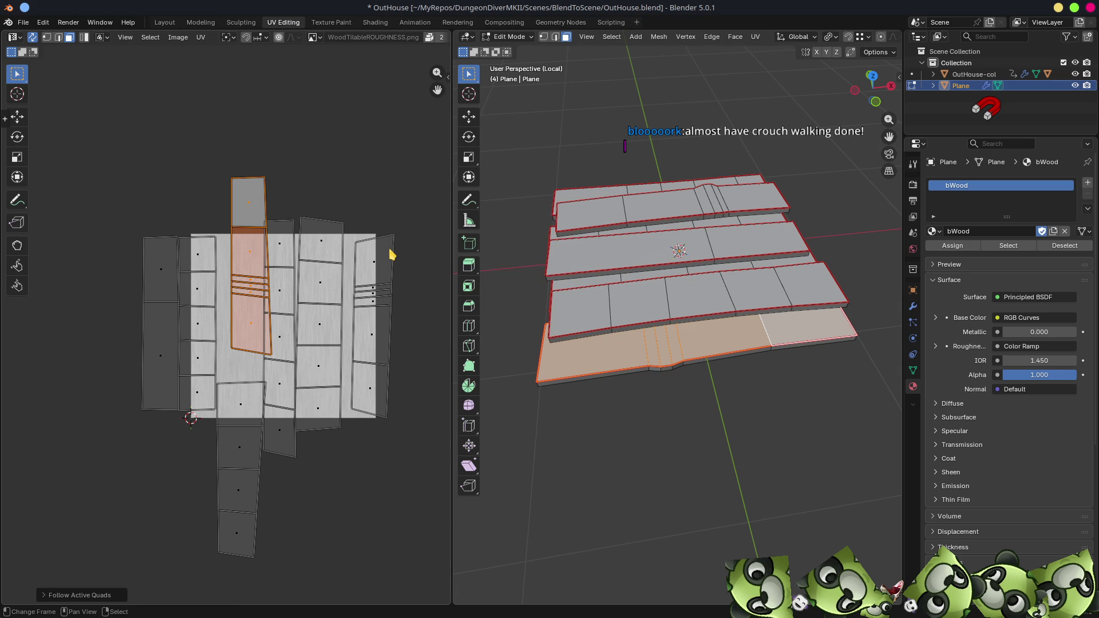
key("g")
left_click(292, 283)
- Maximize the 3D view and orbit the layered plank floor to a new angle
mouse_move(517, 281)
middle_mouse_down()
mouse_move(792, 304)
mouse_move(758, 320)
mouse_move(768, 260)
mouse_move(785, 330)
mouse_move(744, 297)
mouse_move(761, 229)
mouse_move(819, 258)
mouse_move(787, 203)
mouse_move(759, 206)
mouse_move(763, 297)
mouse_move(706, 309)
mouse_move(695, 300)
mouse_move(600, 381)
mouse_move(716, 395)
mouse_move(739, 409)
mouse_move(718, 361)
middle_mouse_up()
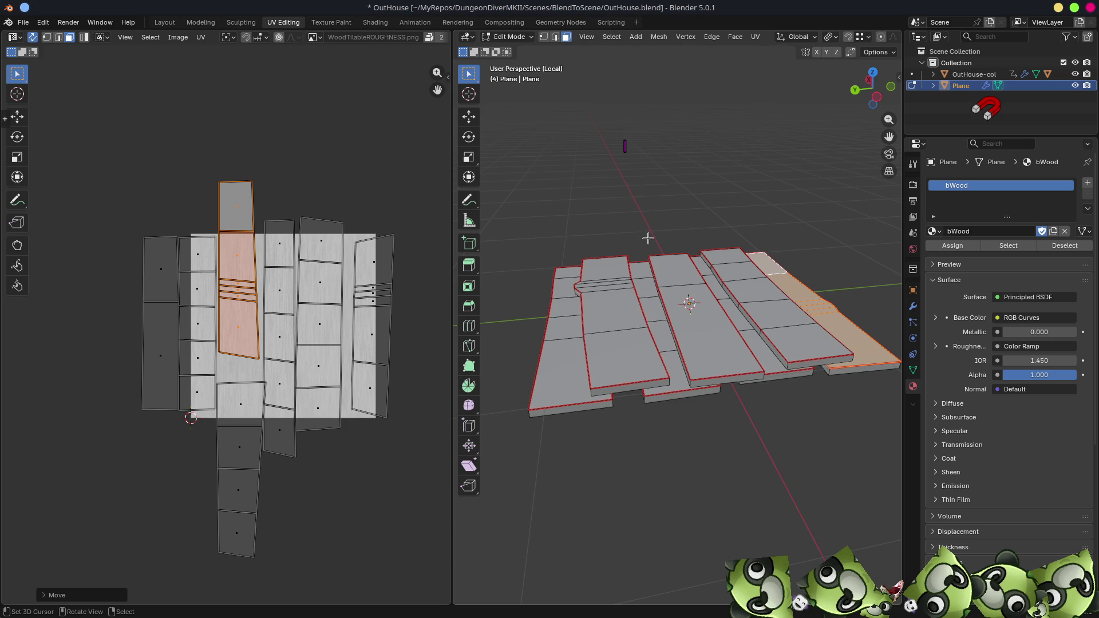
key("ctrl+space")
middle_click_drag(804, 312, 710, 332)
key("ctrl+Tab")
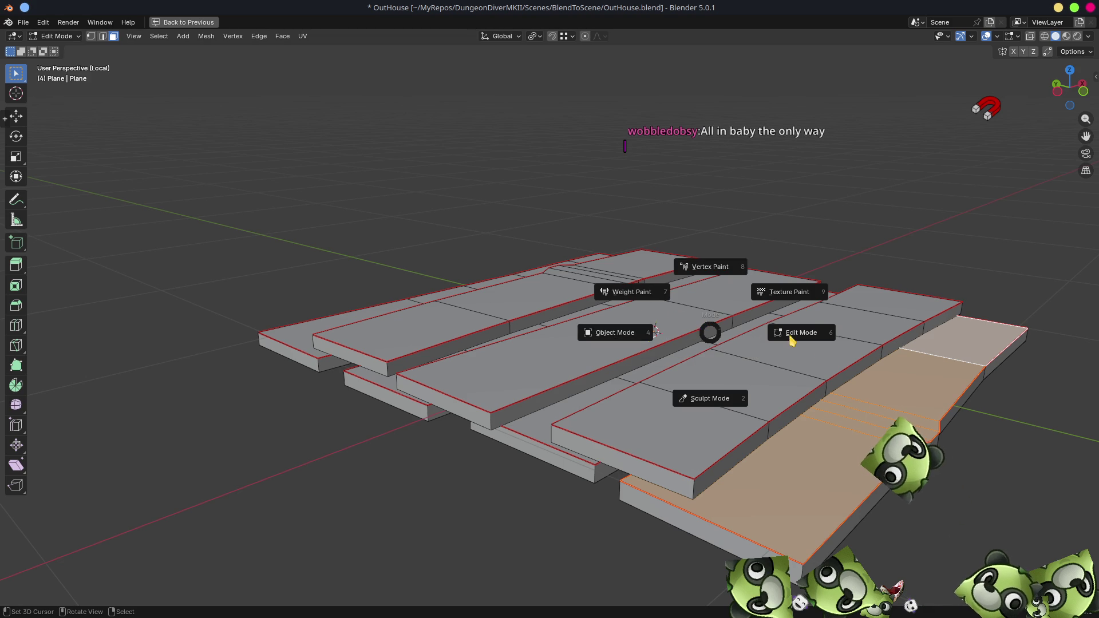
- Return to Object Mode with Material Preview showing the bWood texture and restore the split layout
left_click(623, 338)
key("z")
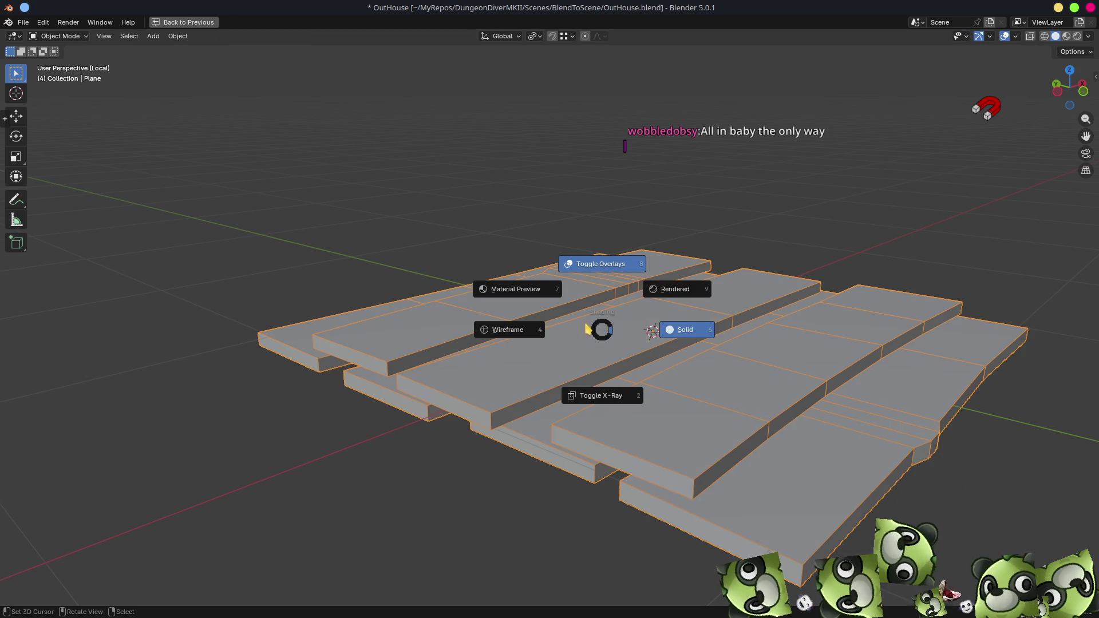
left_click(527, 289)
mouse_move(636, 344)
middle_mouse_down()
mouse_move(741, 421)
mouse_move(712, 412)
mouse_move(662, 368)
middle_mouse_up()
mouse_move(552, 378)
middle_mouse_down()
mouse_move(616, 318)
mouse_move(645, 339)
mouse_move(559, 331)
mouse_move(596, 324)
middle_mouse_up()
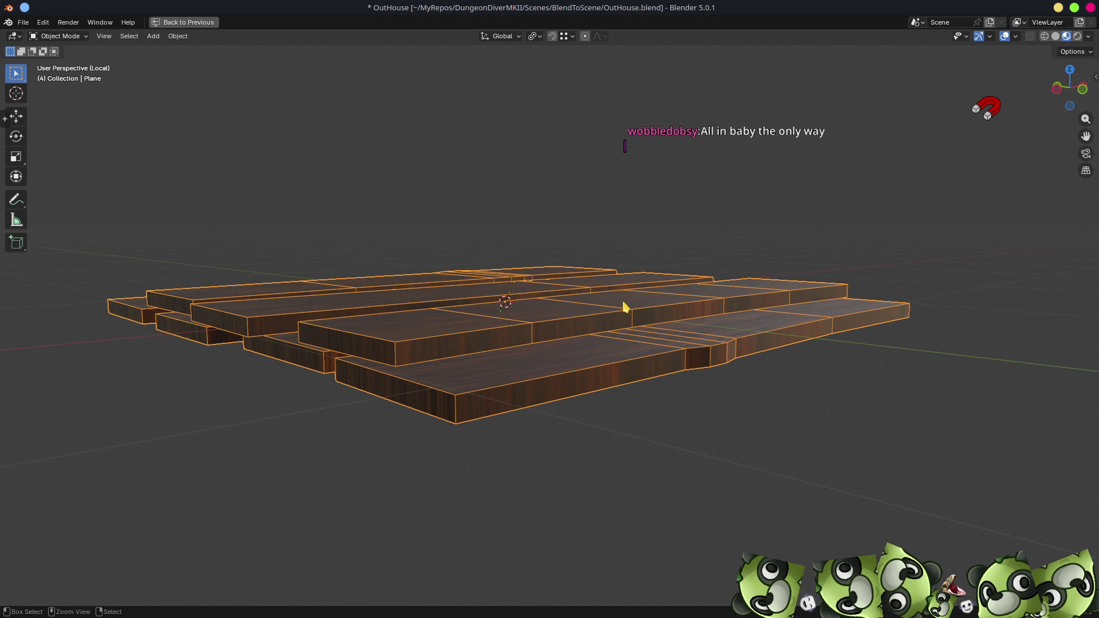
key("ctrl+space")
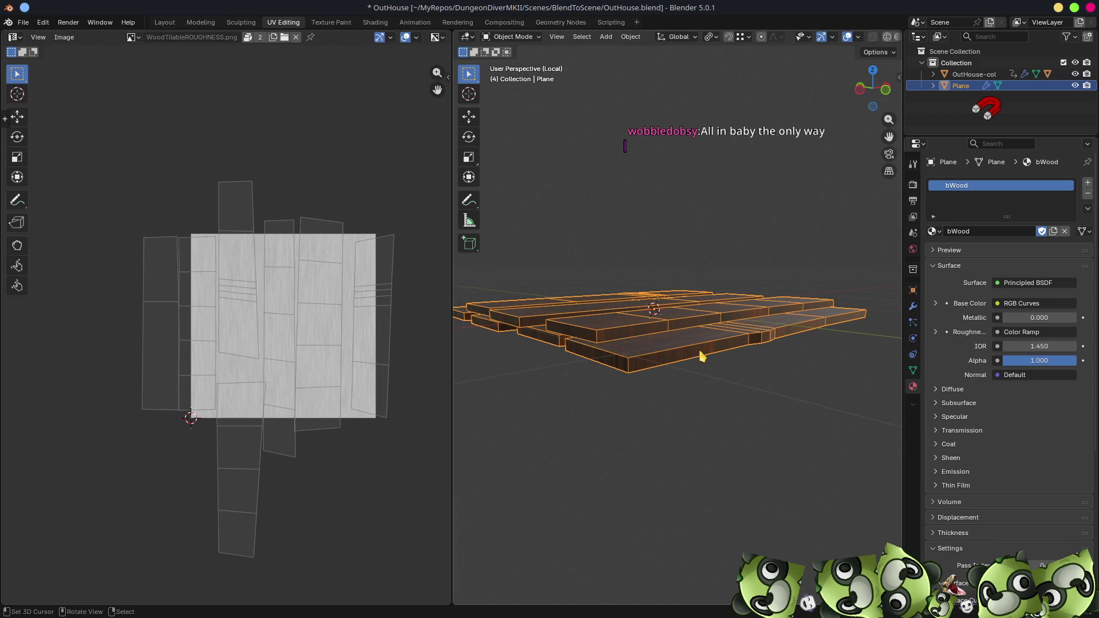
- Apply the Solidify modifier from the plank mesh's Modifier properties
middle_click_drag(705, 398, 762, 389)
left_click(914, 372)
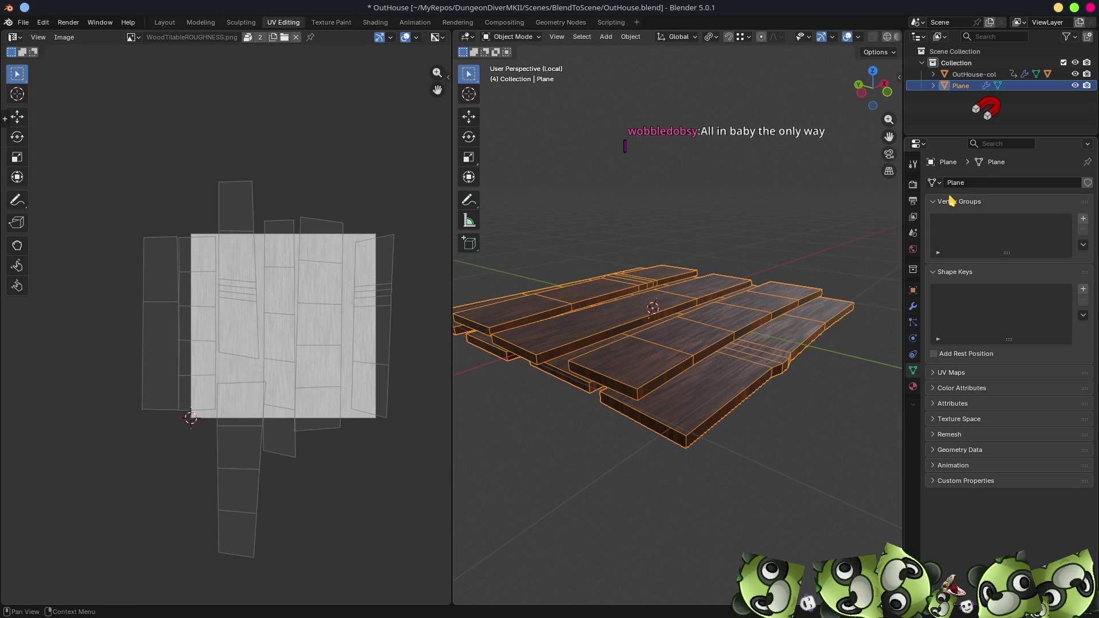
left_click(914, 307)
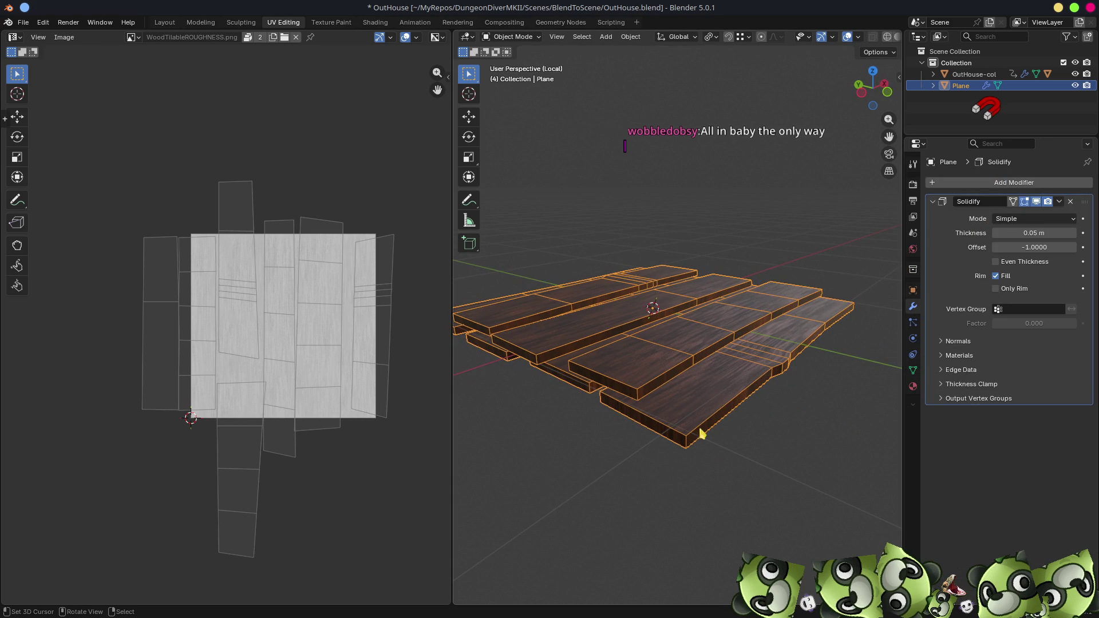
left_click(1060, 202)
left_click(1035, 211)
- Enter Edit Mode on the plank mesh and select a plank face
mouse_move(770, 457)
middle_mouse_down()
mouse_move(731, 412)
mouse_move(744, 400)
mouse_move(669, 229)
middle_mouse_up()
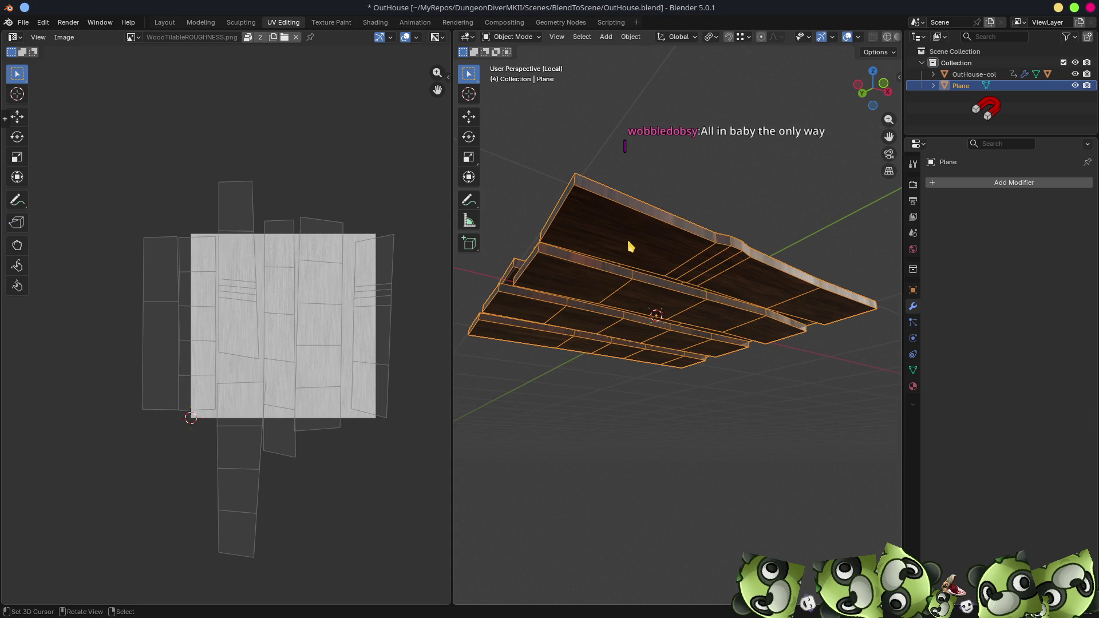
key("Tab")
left_click(669, 264)
middle_click_drag(670, 265, 687, 315)
- Switch to edge select, maximize the 3D view and use Solid shading
key("2")
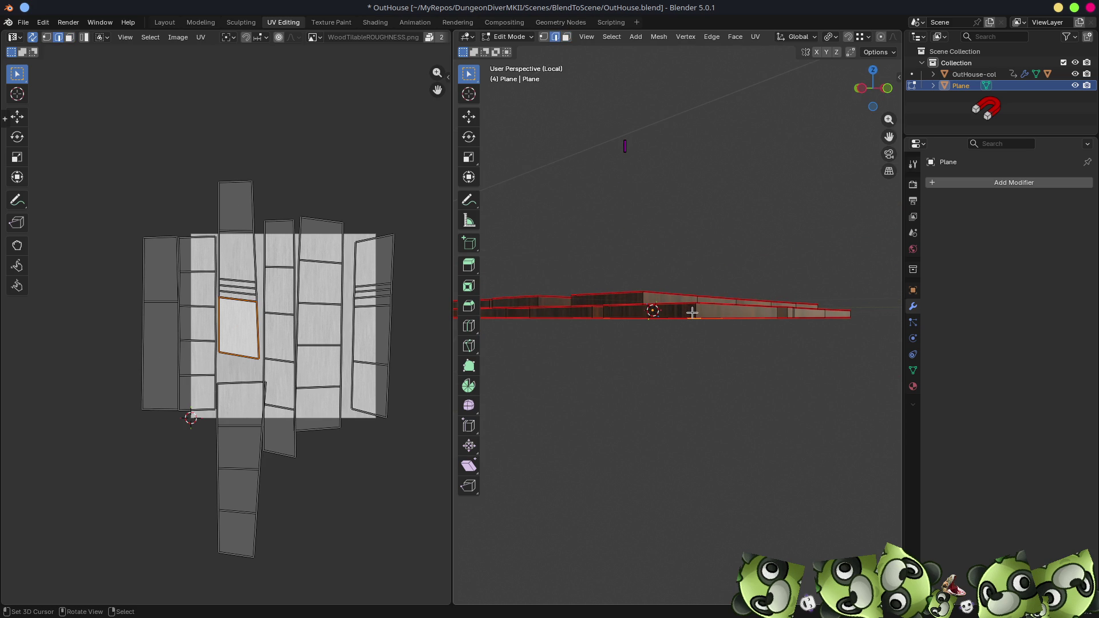
key("ctrl+space")
left_click(650, 356)
key("z")
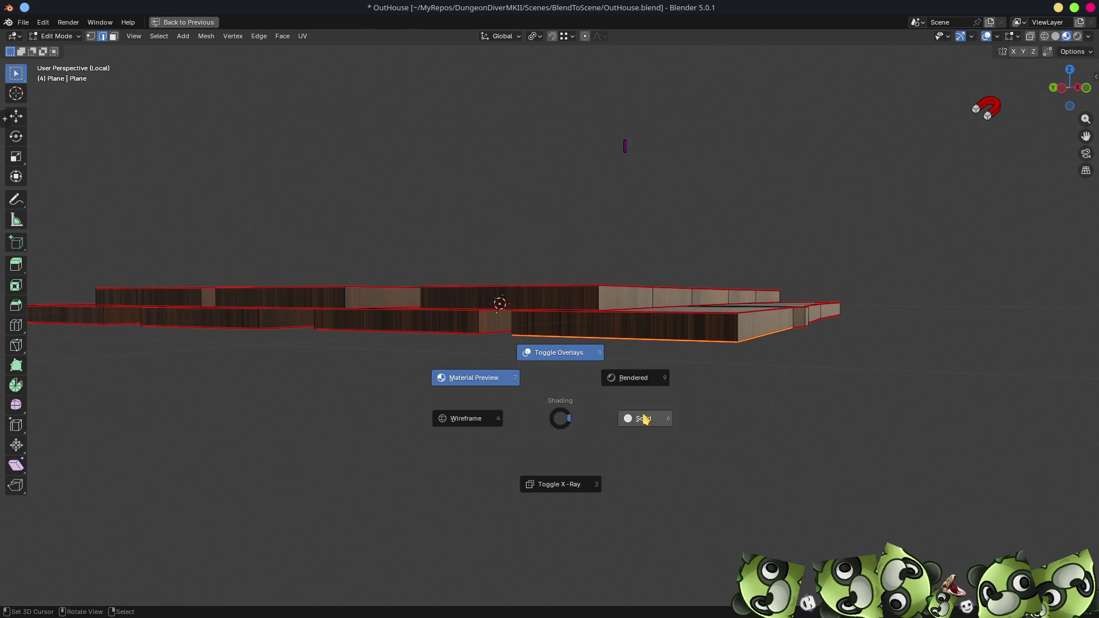
left_click(636, 419)
middle_click_drag(682, 380, 643, 401)
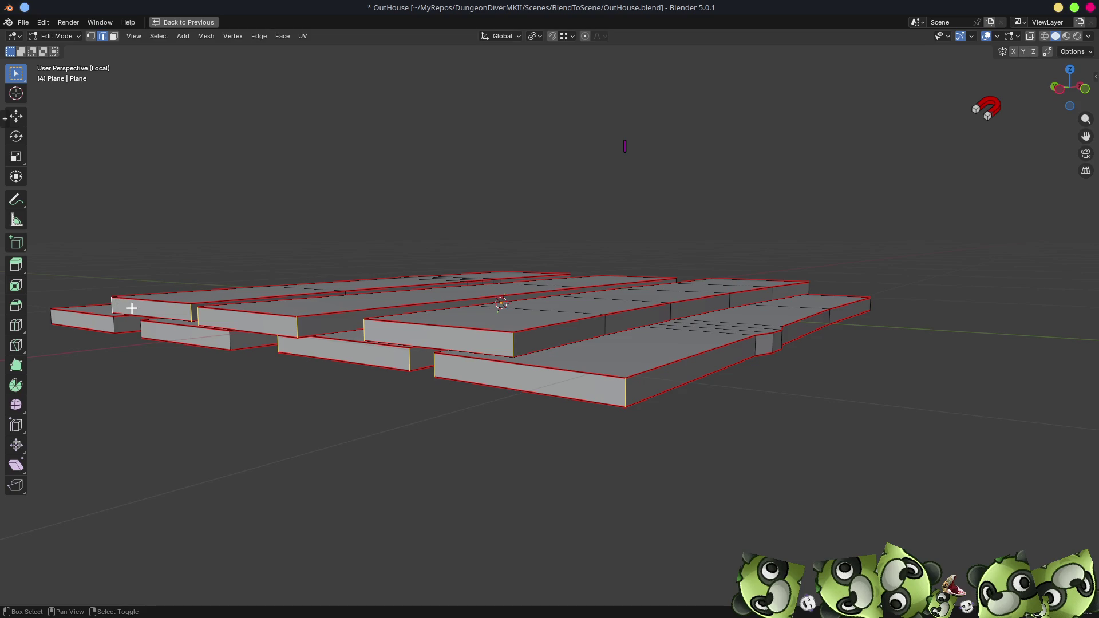
- Select the vertical rim edges on the solidified planks
left_click(203, 338)
key("alt+a")
mouse_move(741, 289)
middle_mouse_down()
mouse_move(766, 292)
mouse_move(563, 359)
mouse_move(371, 387)
middle_mouse_up()
right_click(564, 359)
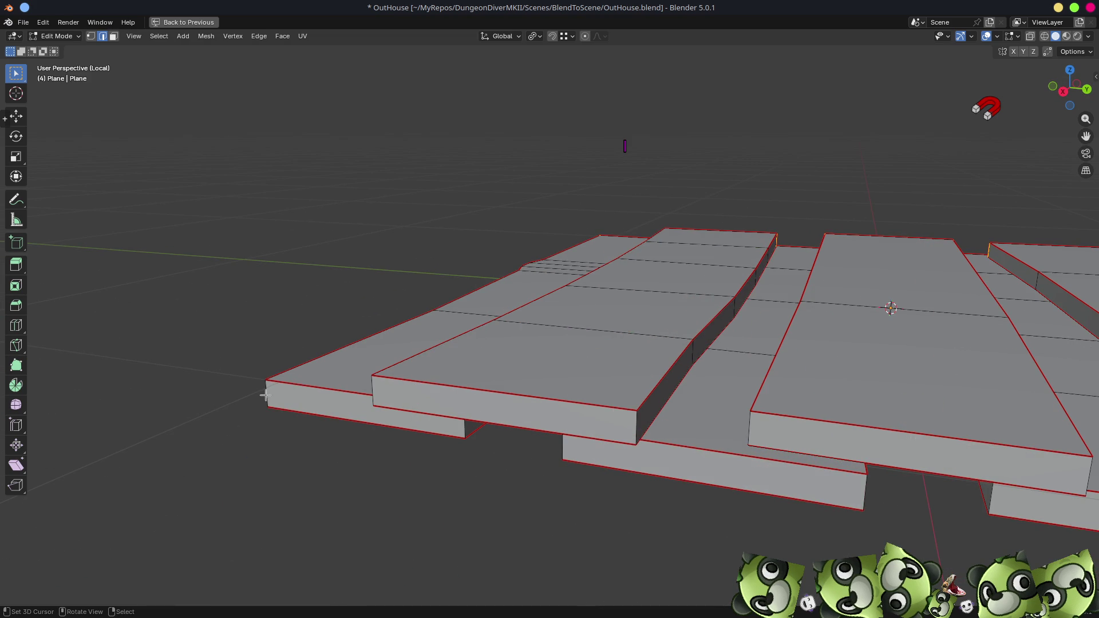
left_click(375, 389, "shift")
left_click(632, 422, "shift")
mouse_move(751, 429)
middle_mouse_down("shift")
mouse_move(566, 379)
mouse_move(338, 338)
middle_mouse_up("shift")
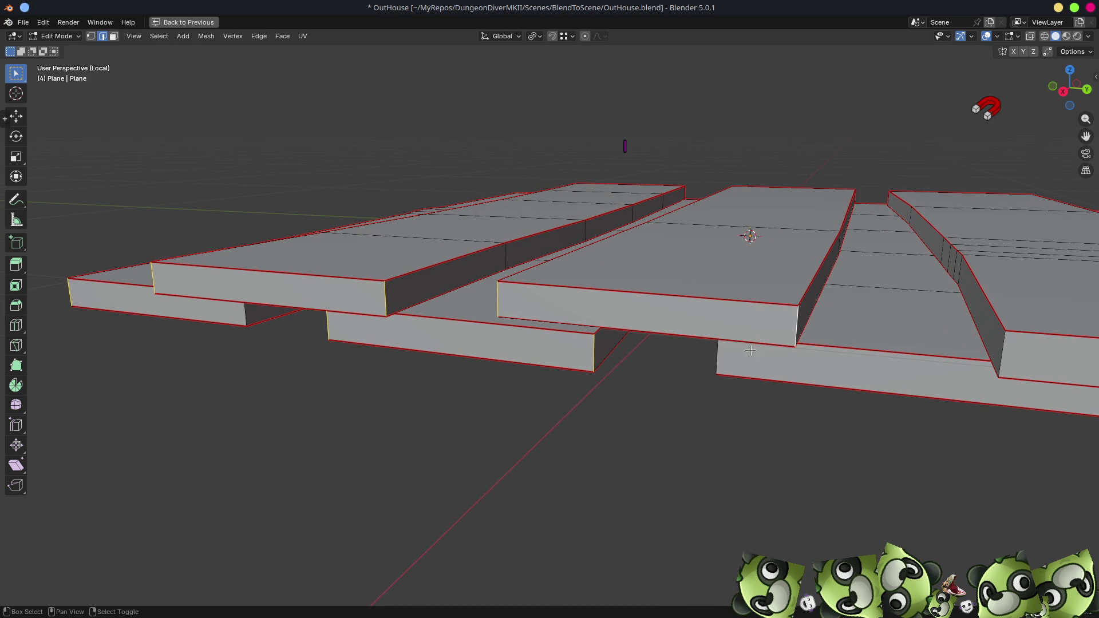
middle_click_drag(722, 355, 431, 291)
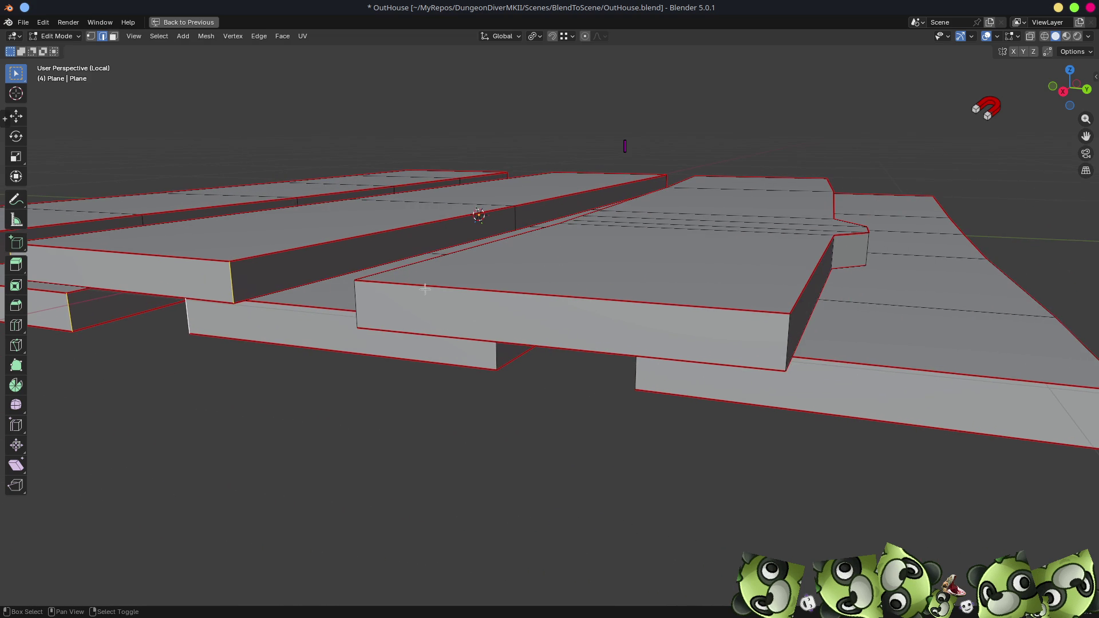
left_click(781, 342, "shift")
middle_click_drag(637, 371, 560, 341)
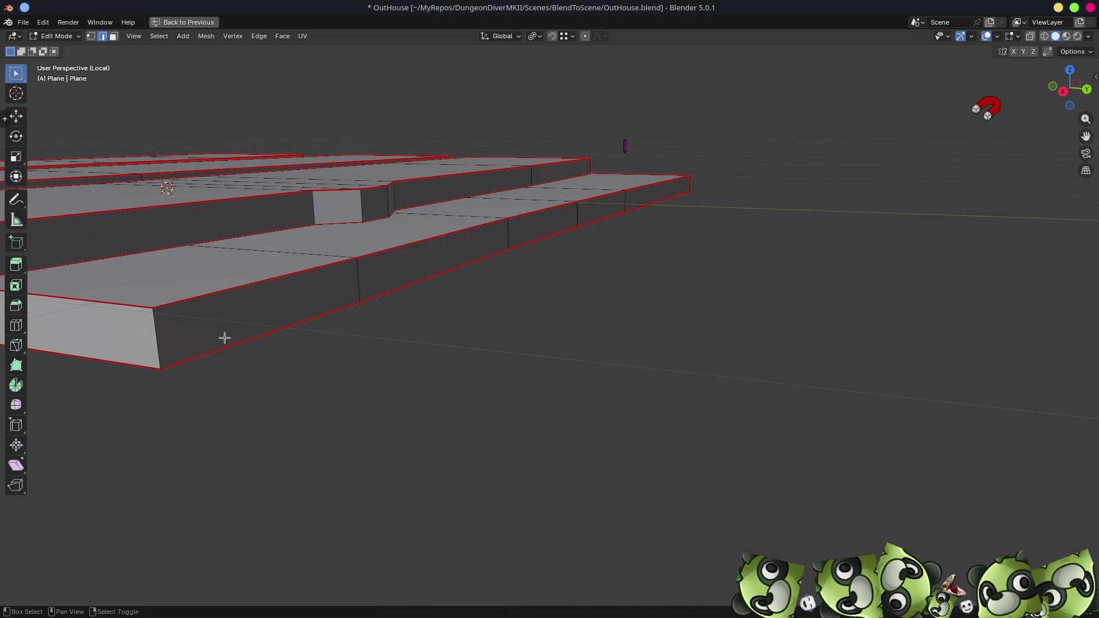
- Mark the selected plank edges as seams and restore the UV Editing layout
right_click(462, 414)
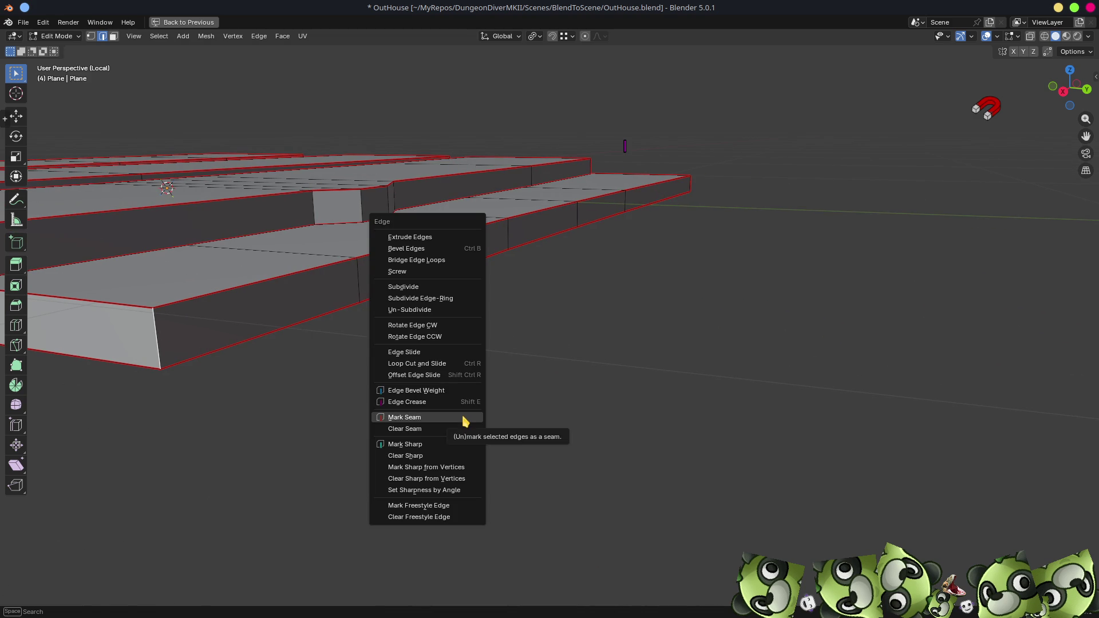
left_click(464, 413)
mouse_move(465, 414)
middle_mouse_down()
mouse_move(471, 405)
mouse_move(413, 337)
mouse_move(659, 336)
middle_mouse_up()
mouse_move(707, 377)
middle_mouse_down()
mouse_move(825, 344)
mouse_move(864, 408)
middle_mouse_up()
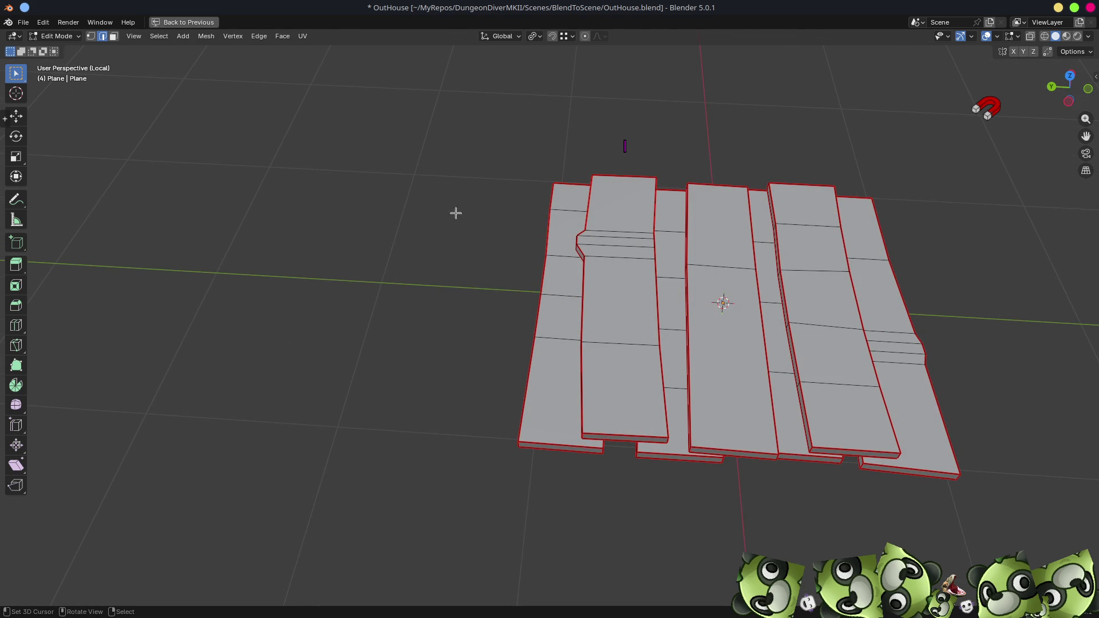
key("ctrl+space")
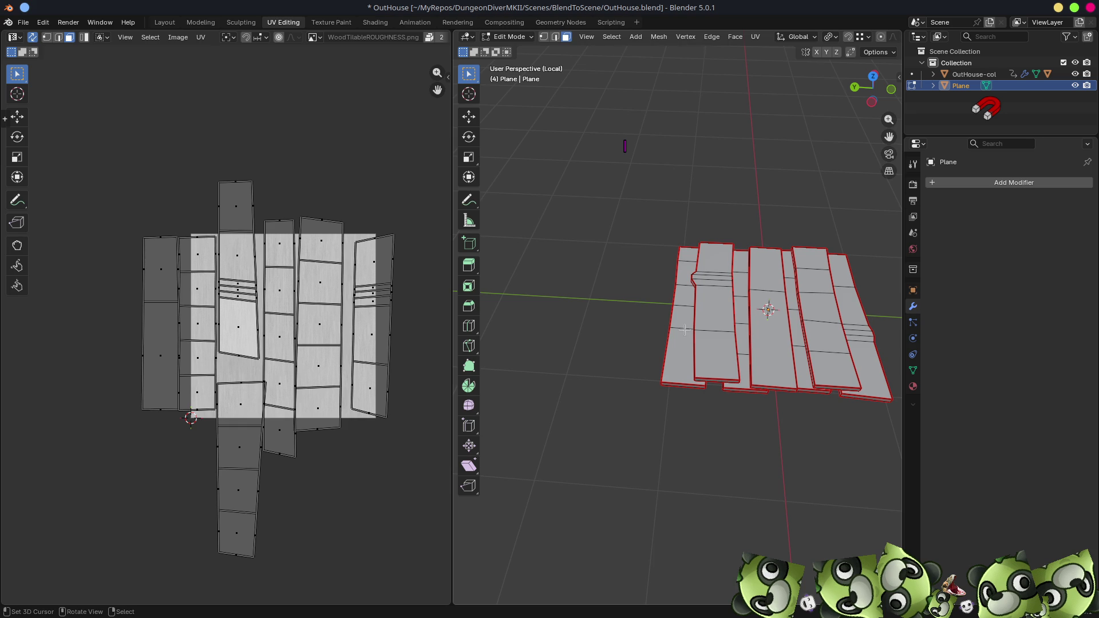
- Select each plank's broad faces with Select Linked (seam delimit) and hide them, leaving the rim strips
key("l")
left_click(531, 599)
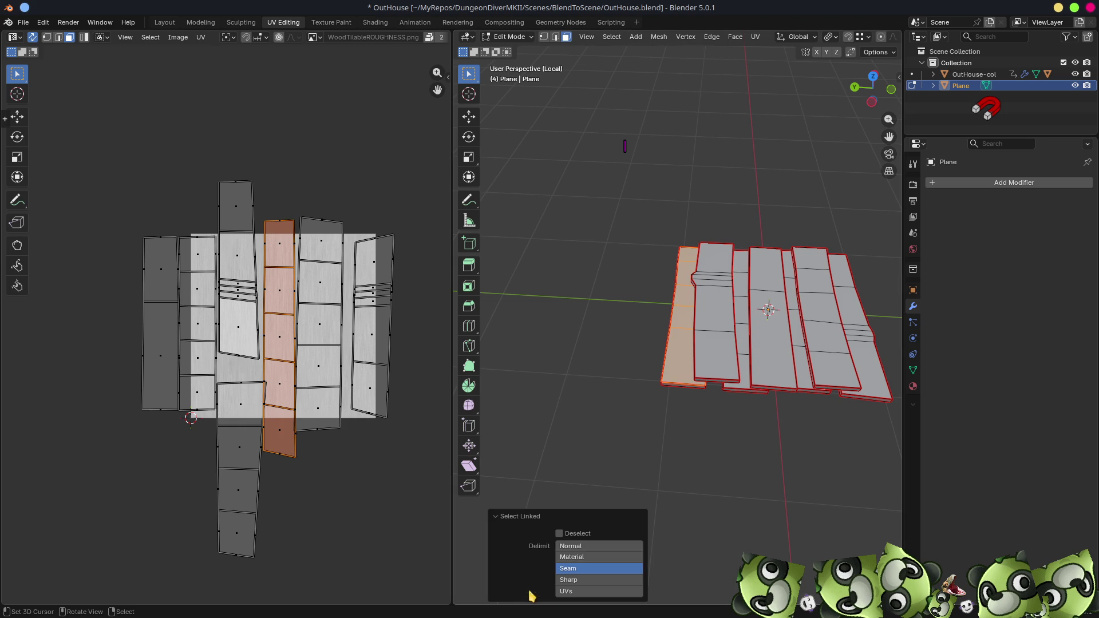
key("l")
key("l")
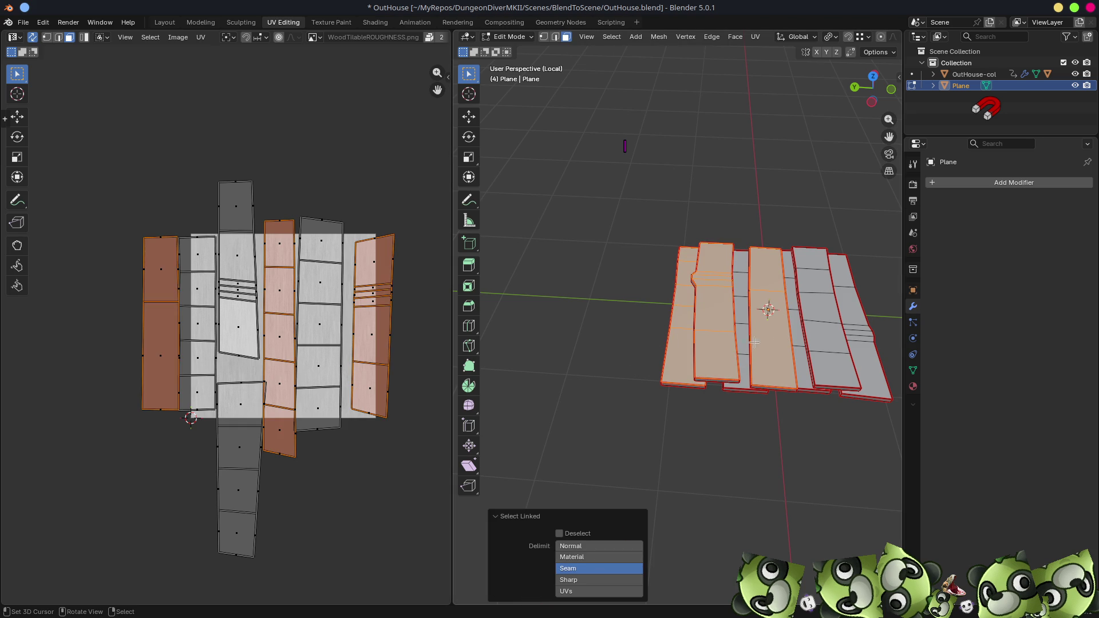
key("l")
key("l")
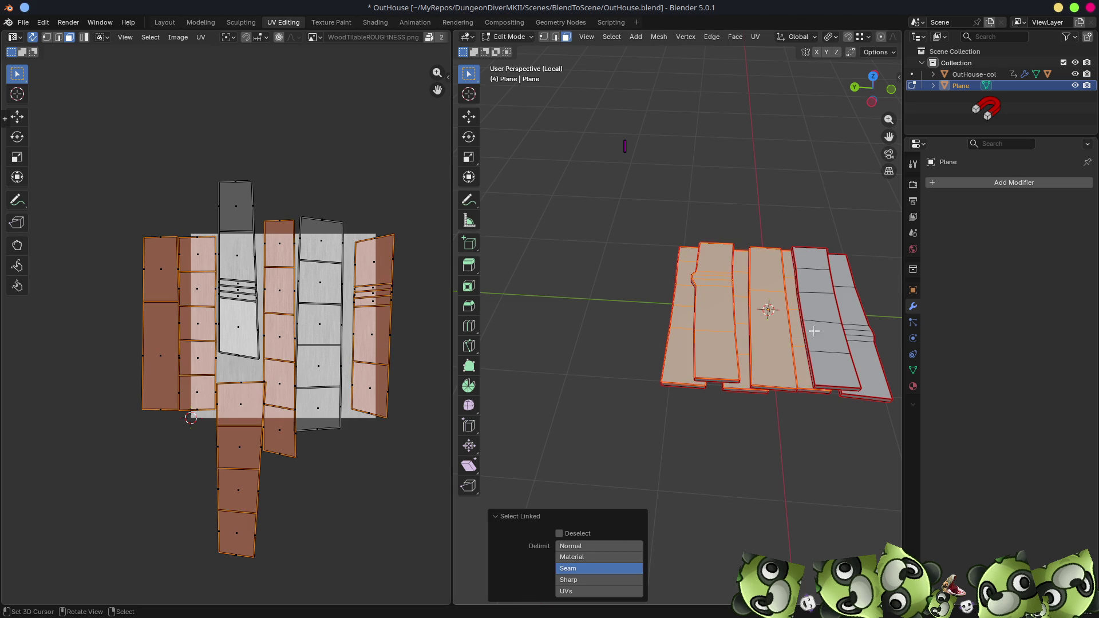
key("l")
key("l")
mouse_move(855, 357)
middle_mouse_down()
mouse_move(809, 369)
mouse_move(839, 275)
middle_mouse_up()
key("l")
key("l")
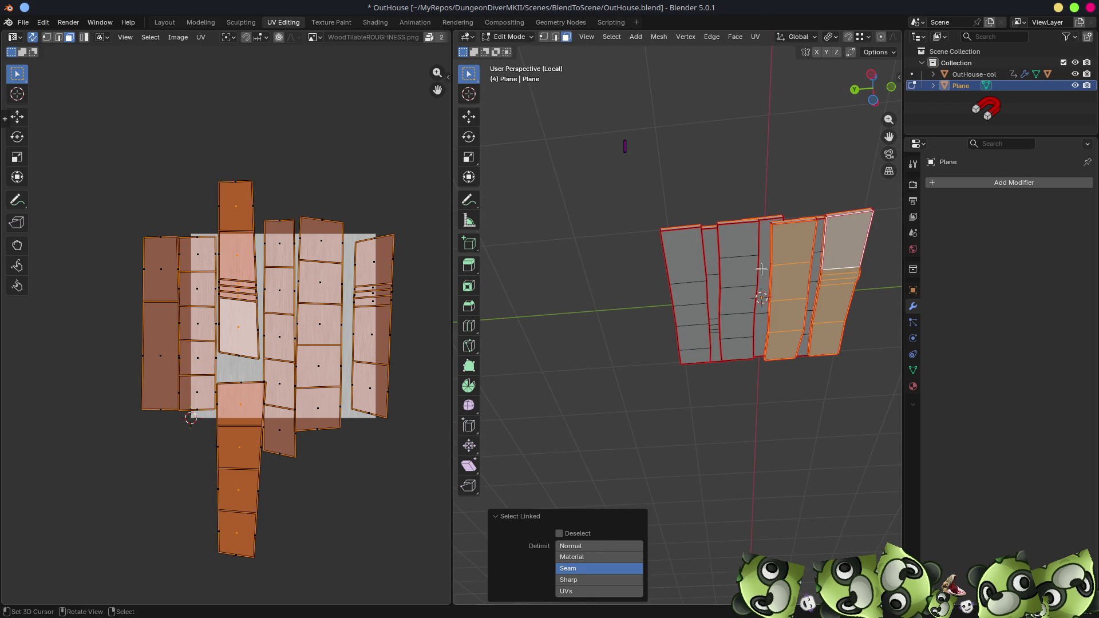
key("l")
key("l")
key("l")
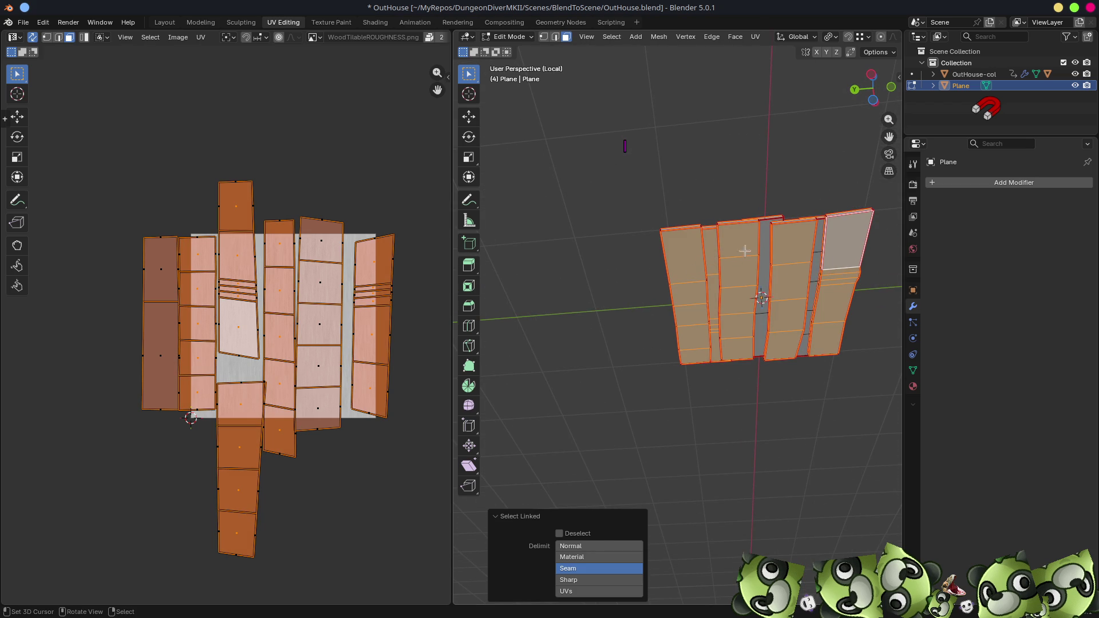
key("l")
key("l")
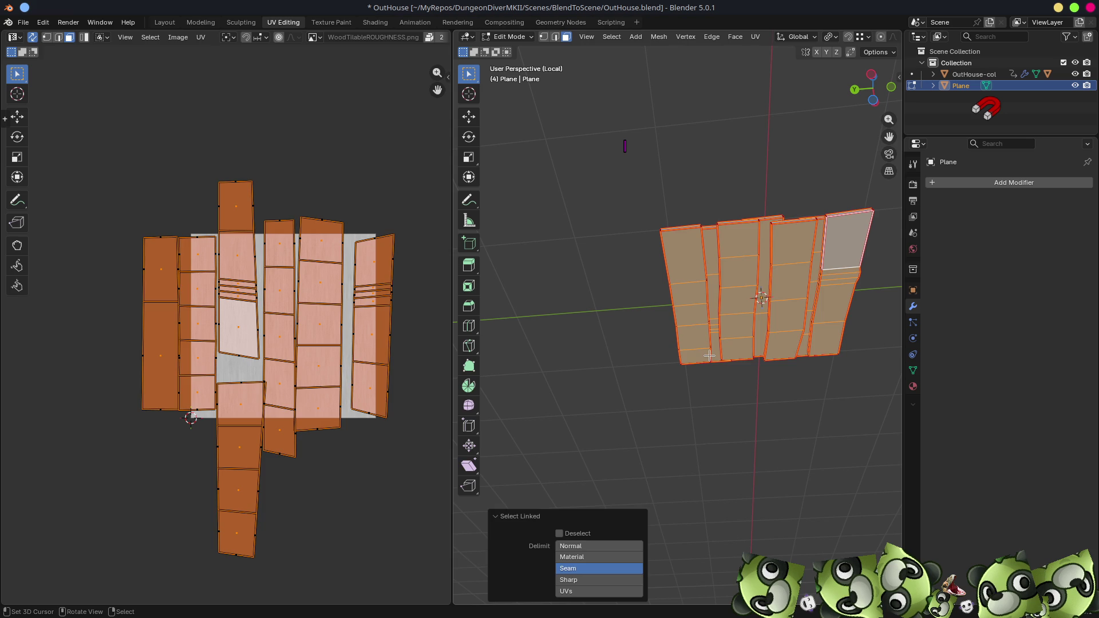
key("h")
mouse_move(689, 338)
middle_mouse_down()
mouse_move(725, 391)
mouse_move(706, 427)
middle_mouse_up()
- Select all rim strips, unwrap with Minimum Stretch and set Margin to 0.050
key("a")
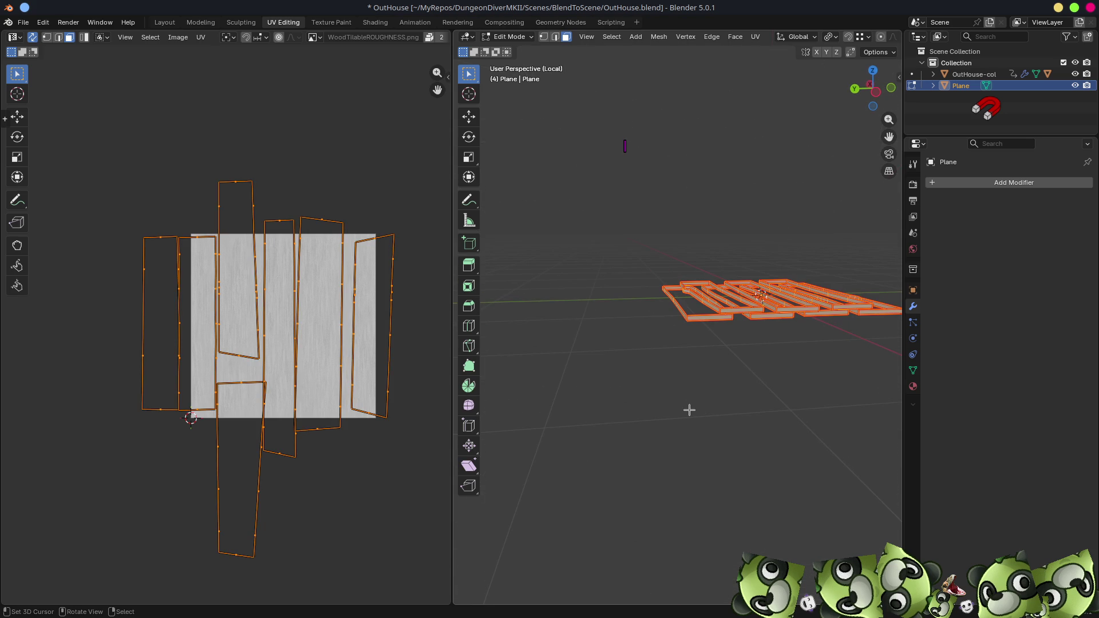
key("u")
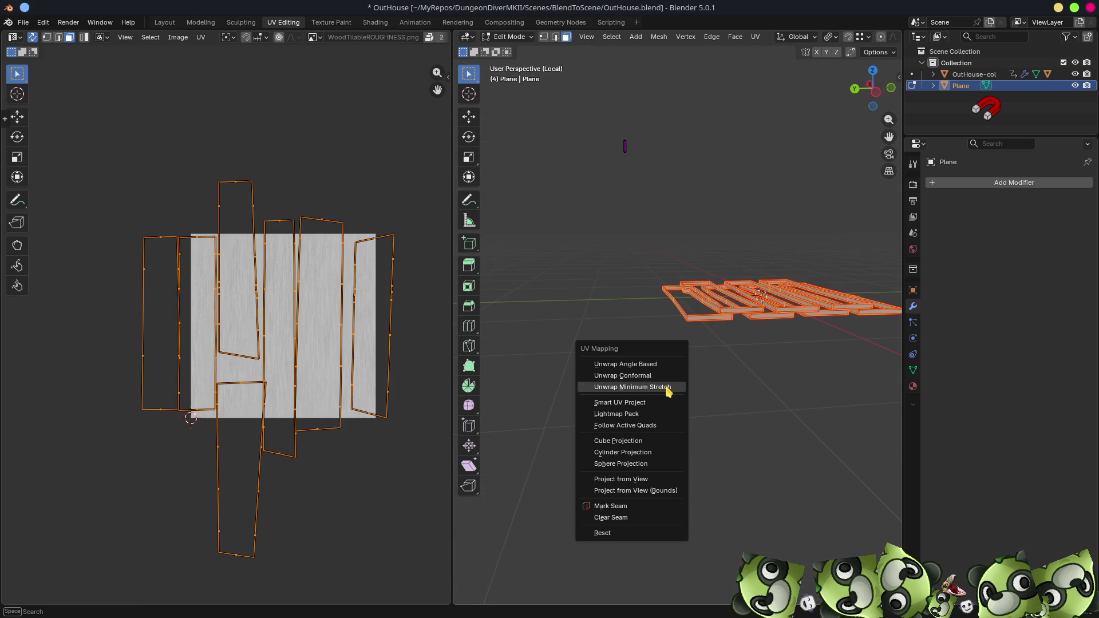
left_click(666, 386)
mouse_move(560, 388)
middle_mouse_down()
mouse_move(667, 360)
mouse_move(731, 380)
mouse_move(515, 349)
middle_mouse_up()
scroll(304, 343, "up", 3)
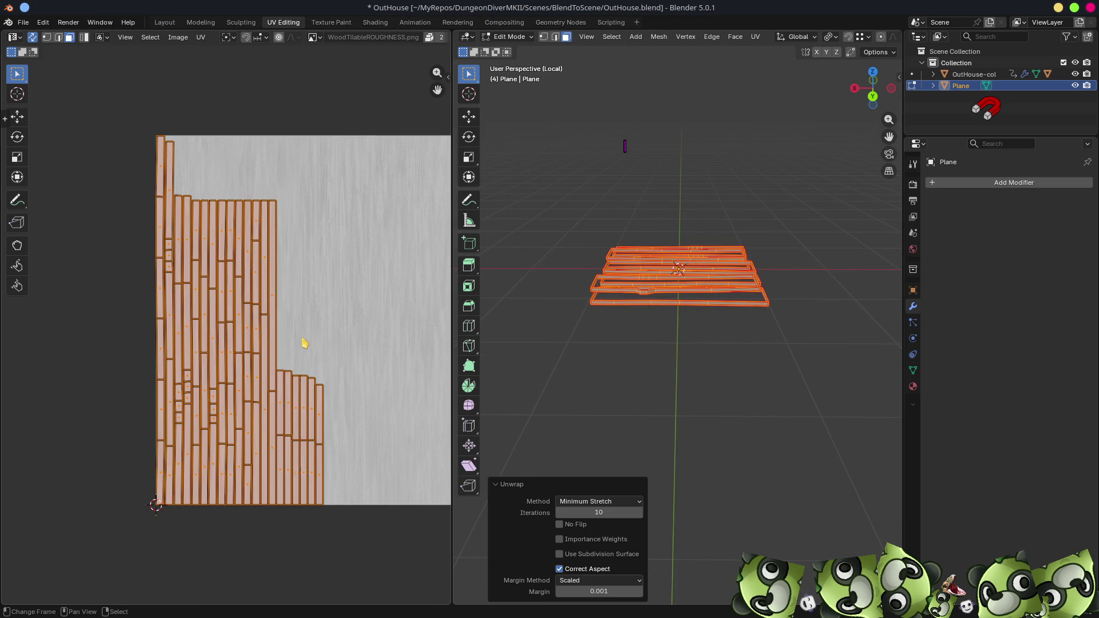
left_click_drag(595, 592, 641, 591)
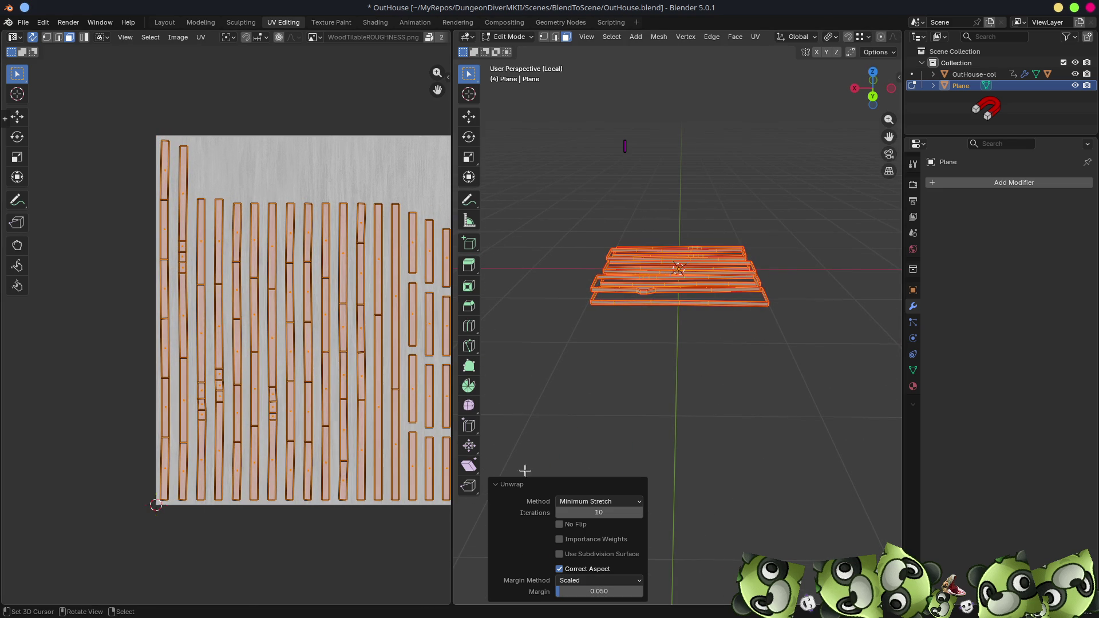
scroll(656, 333, "up", 4)
mouse_move(671, 322)
middle_mouse_down()
mouse_move(702, 297)
mouse_move(722, 340)
middle_mouse_up()
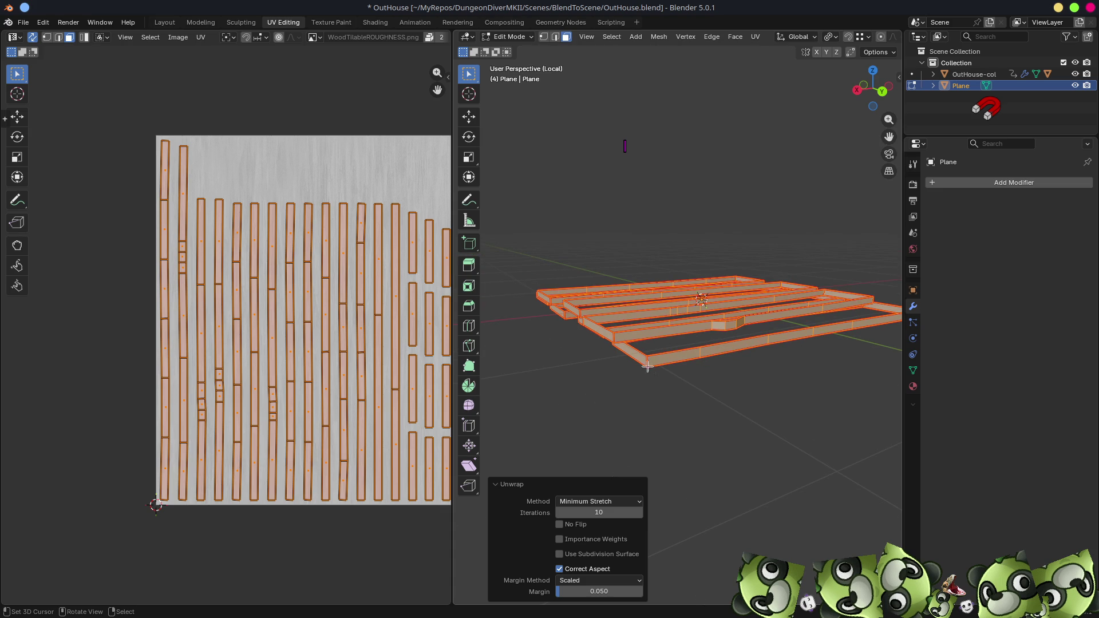
- Switch the viewport to Material Preview so the rim strips show the wood texture
key("a")
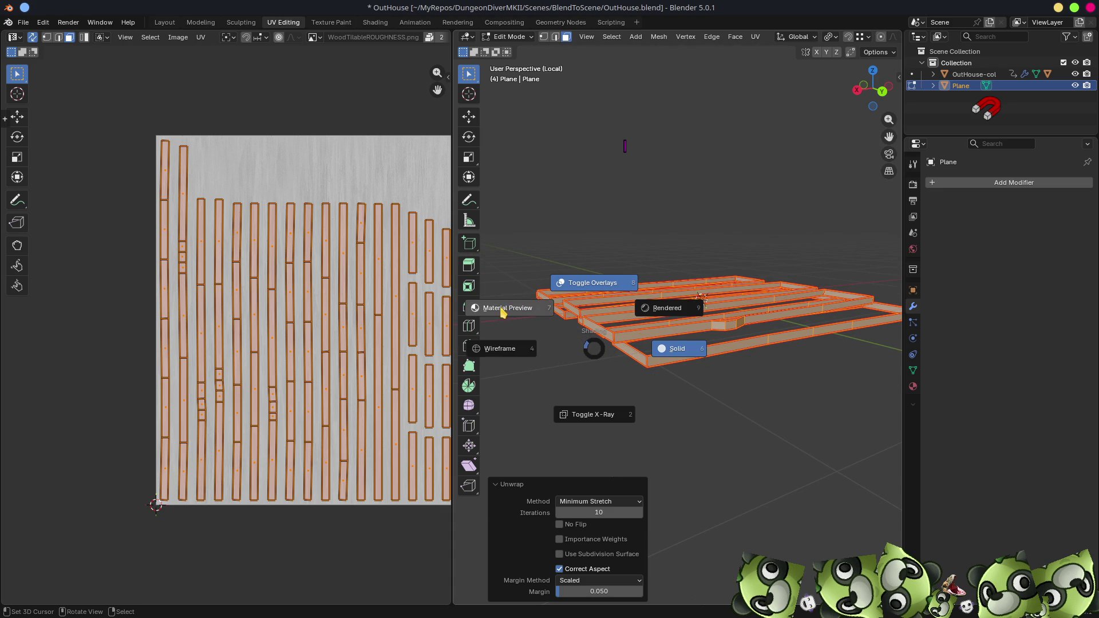
left_click(518, 310)
scroll(630, 366, "up", 5)
mouse_move(682, 417)
middle_mouse_down()
mouse_move(675, 402)
mouse_move(685, 406)
middle_mouse_up()
key("z")
left_click(655, 334)
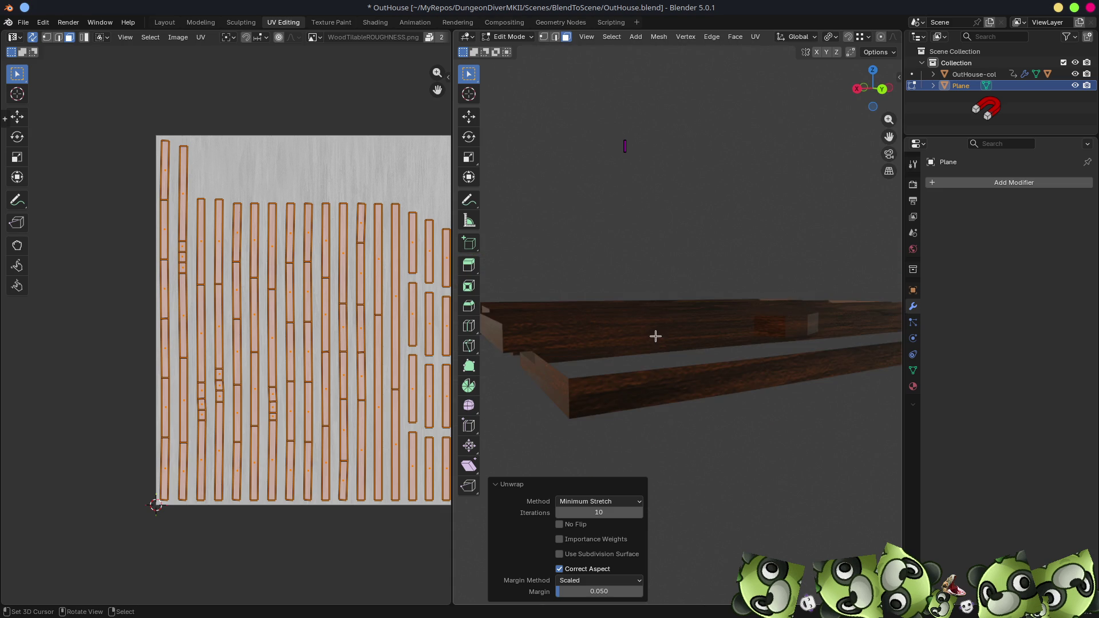
mouse_move(668, 335)
middle_mouse_down()
mouse_move(621, 321)
mouse_move(753, 329)
mouse_move(735, 353)
mouse_move(668, 376)
mouse_move(693, 375)
middle_mouse_up()
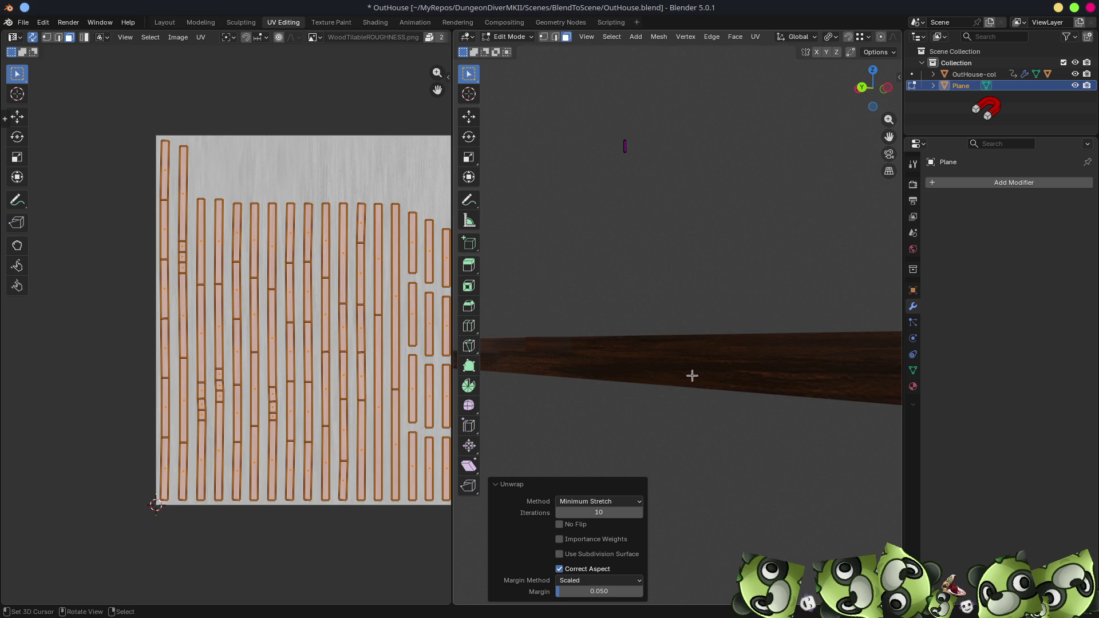
- In island select mode, scale a long plank's UV strip up past the texture's top and bottom
left_click(177, 269)
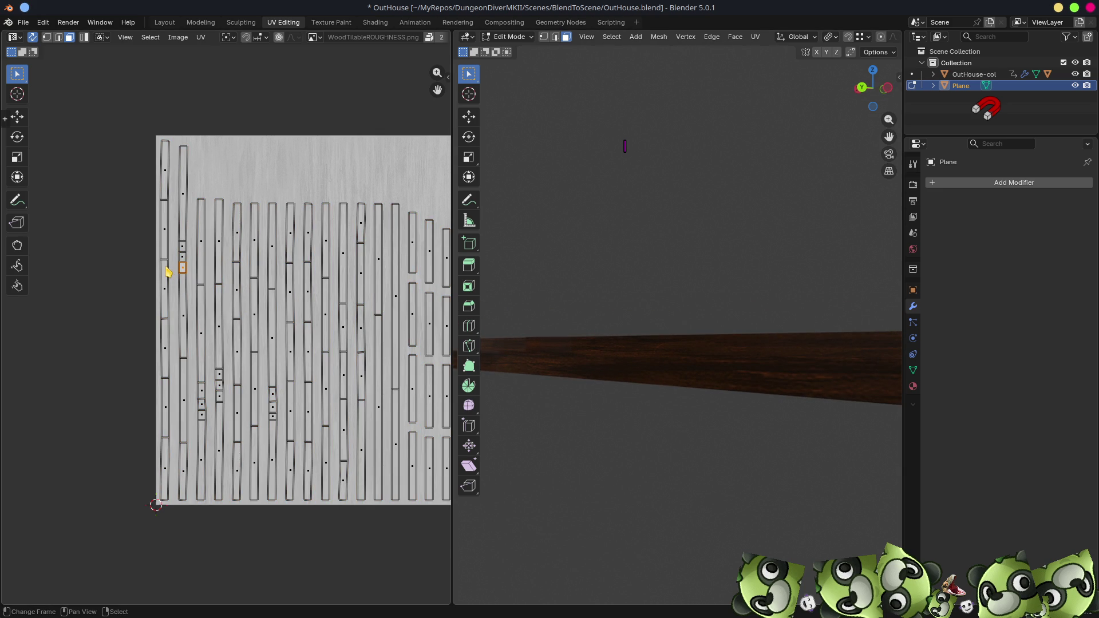
left_click(671, 362)
left_click(85, 37)
left_click(363, 331)
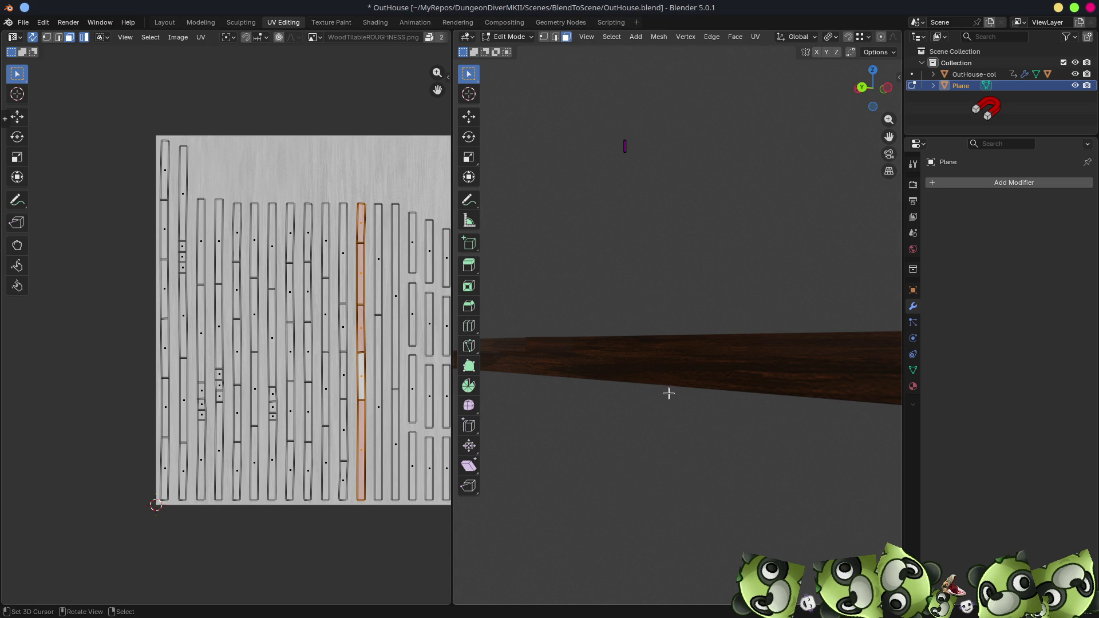
key("s")
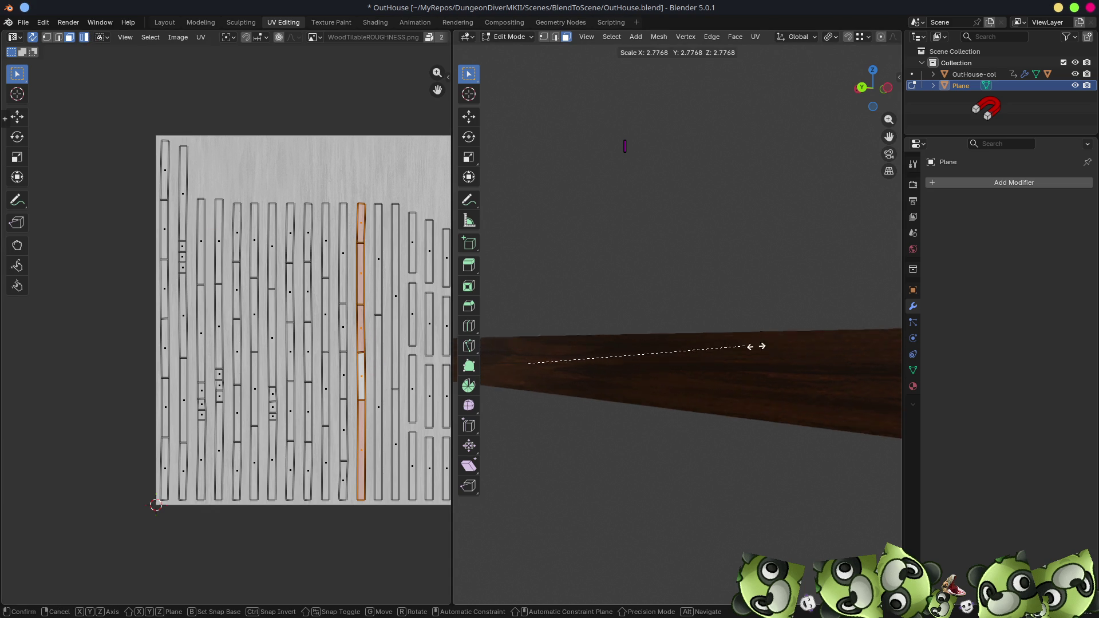
key("Escape")
key("s")
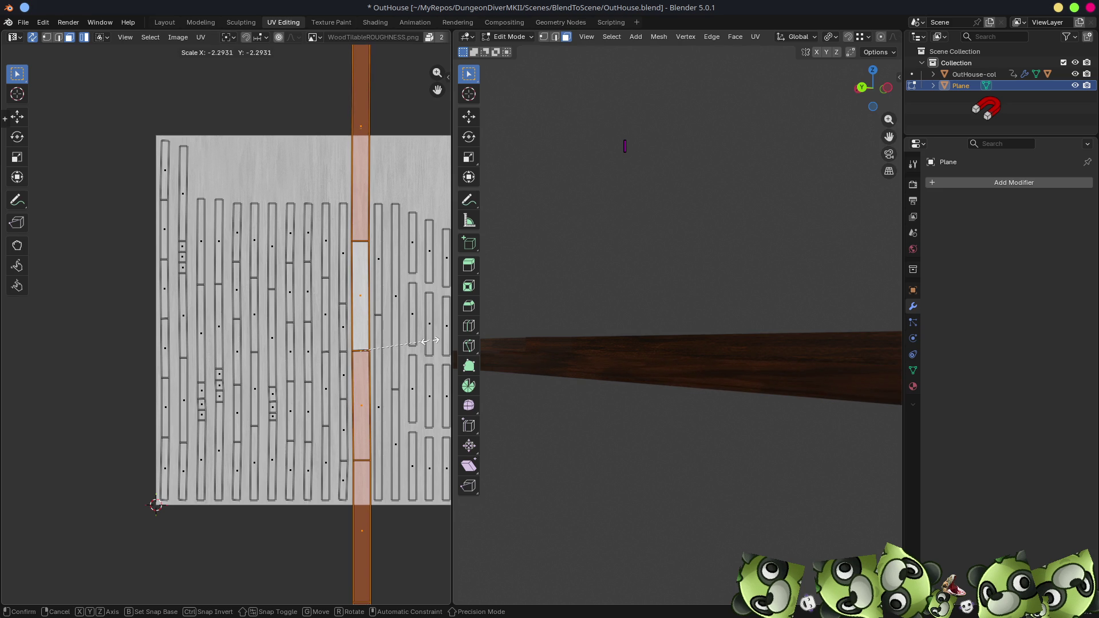
left_click(364, 348)
- Select the long vertical UV island with L and invert the selection to all other islands
mouse_move(523, 370)
middle_mouse_down()
mouse_move(621, 359)
mouse_move(670, 370)
mouse_move(678, 331)
middle_mouse_up()
scroll(653, 349, "up", 5)
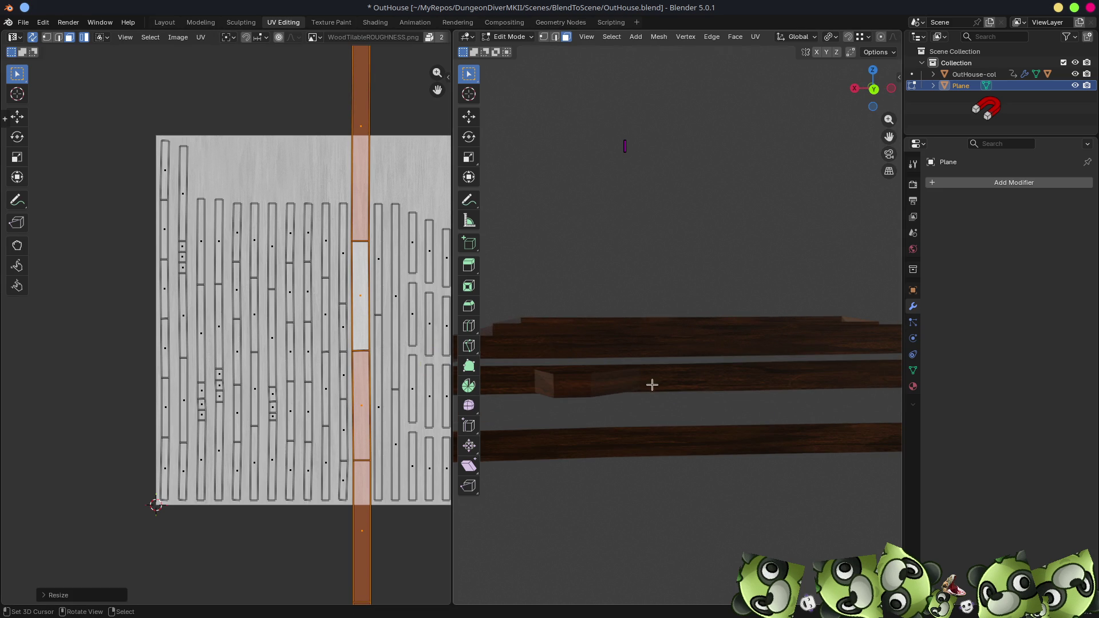
left_click(665, 382)
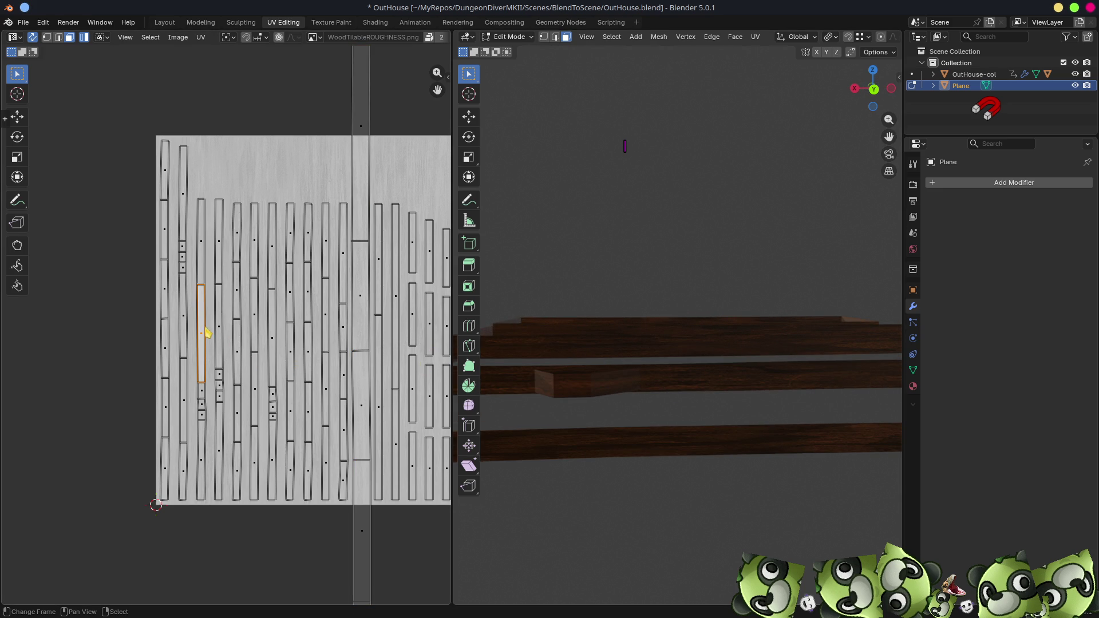
key("l")
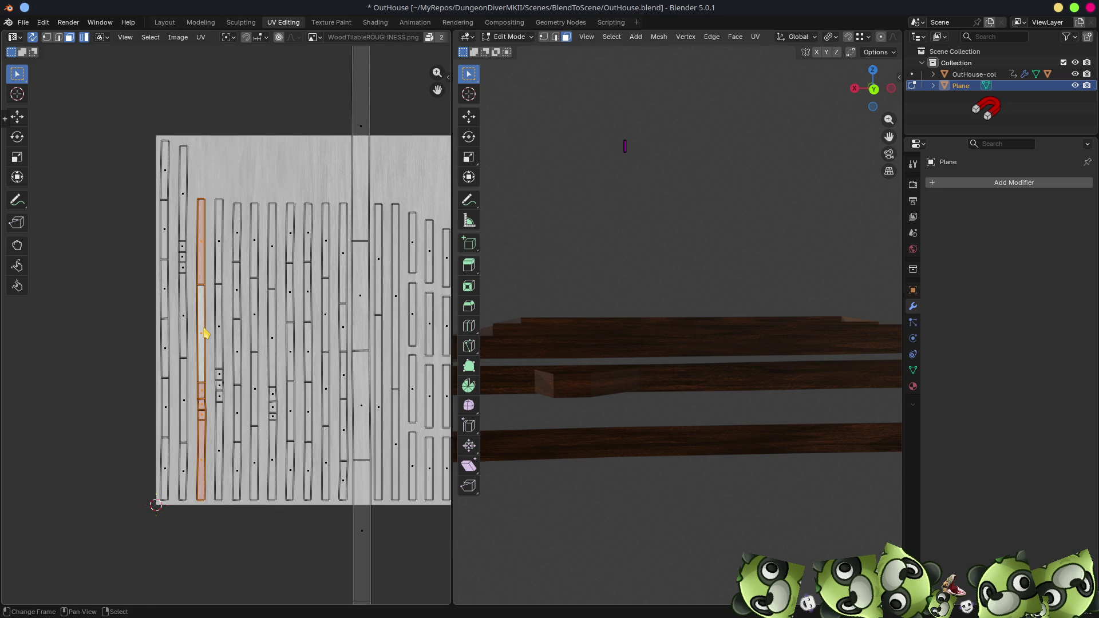
scroll(204, 337, "down", 2)
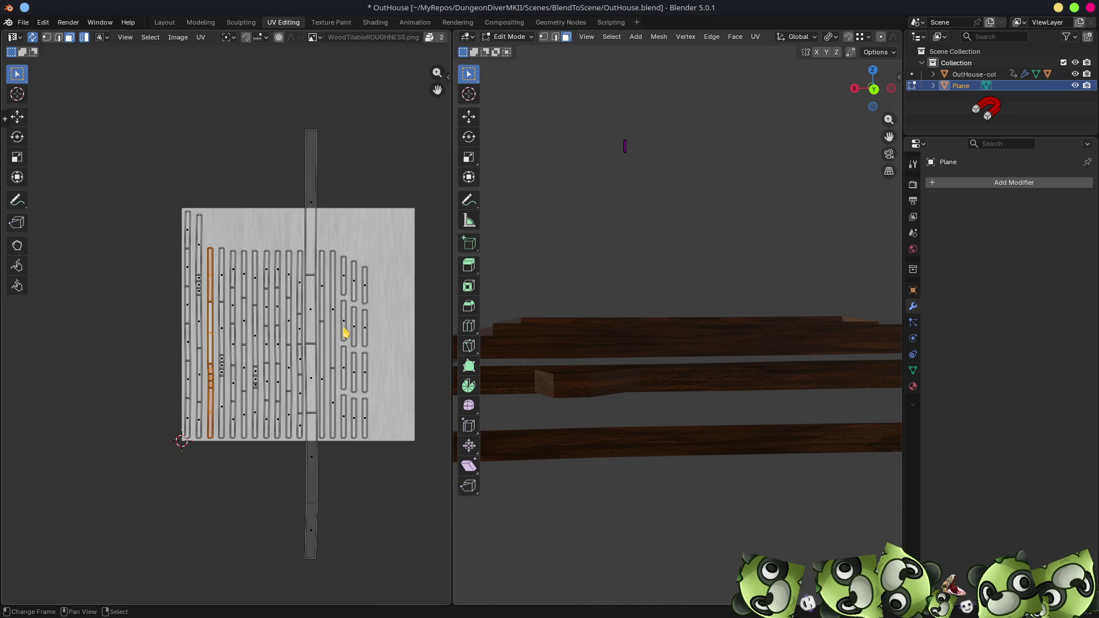
left_click(314, 315)
key("l")
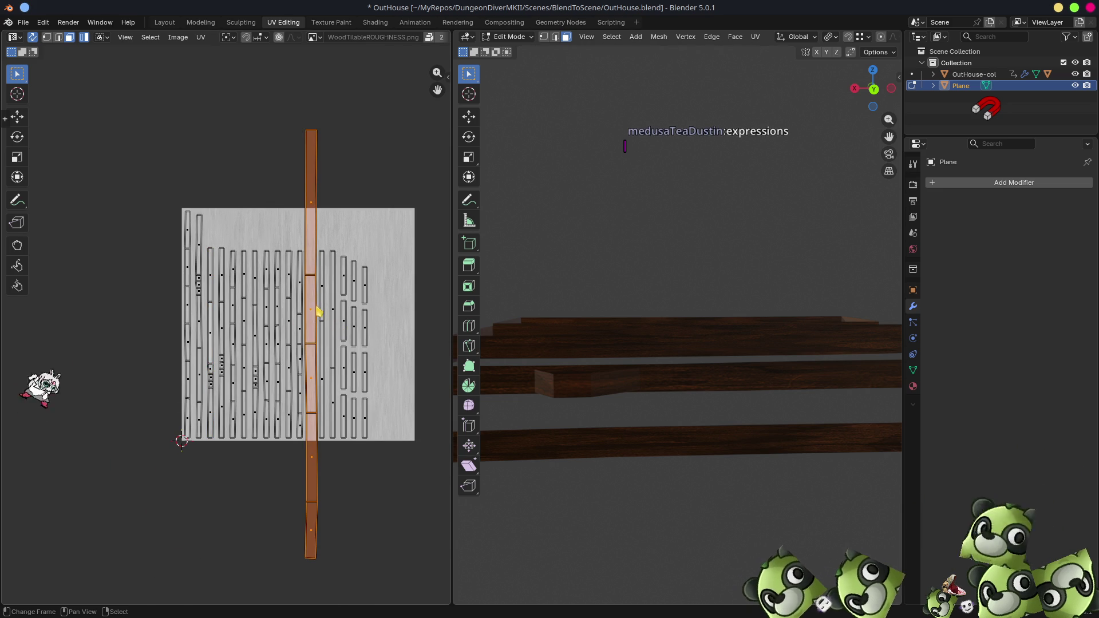
key("ctrl+i")
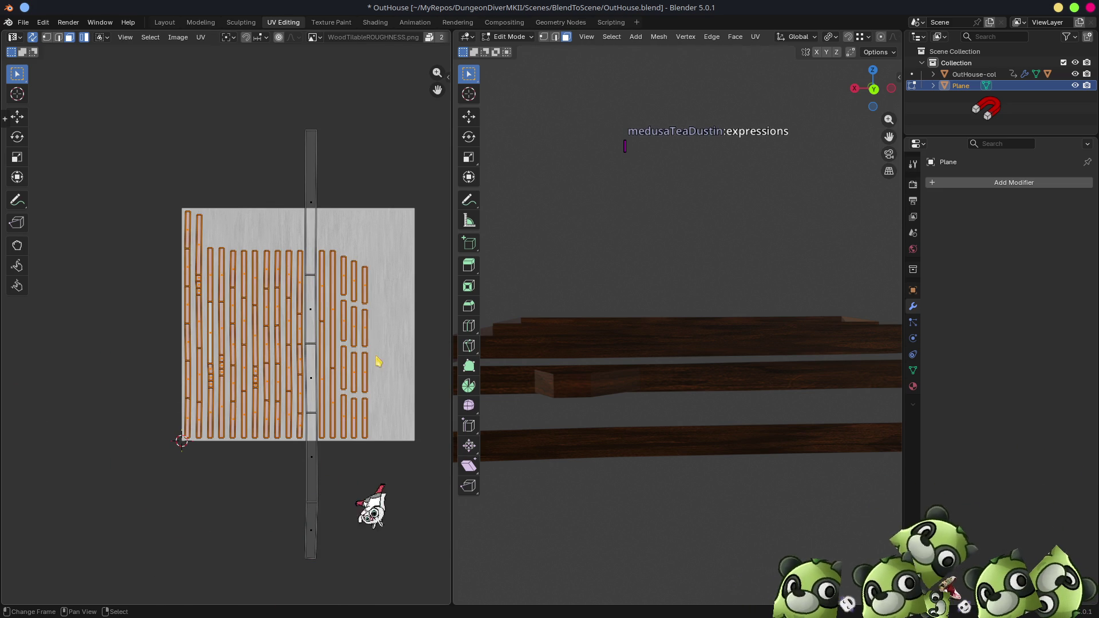
- Greatly enlarge the selected plank UV islands and shift them to a new spot
key("s")
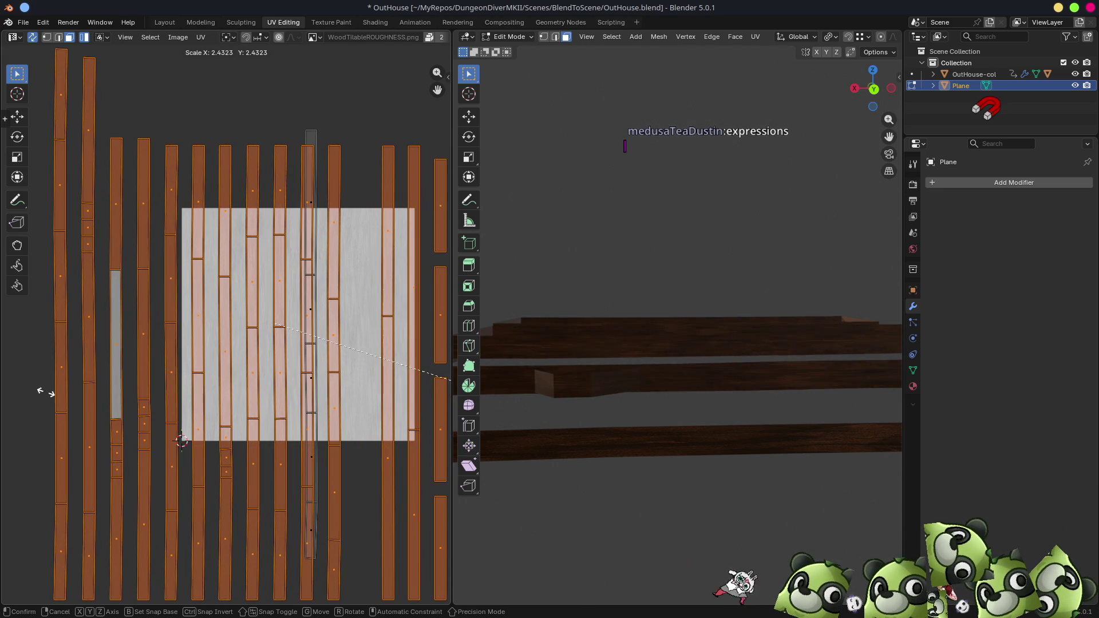
left_click(48, 397)
key("g")
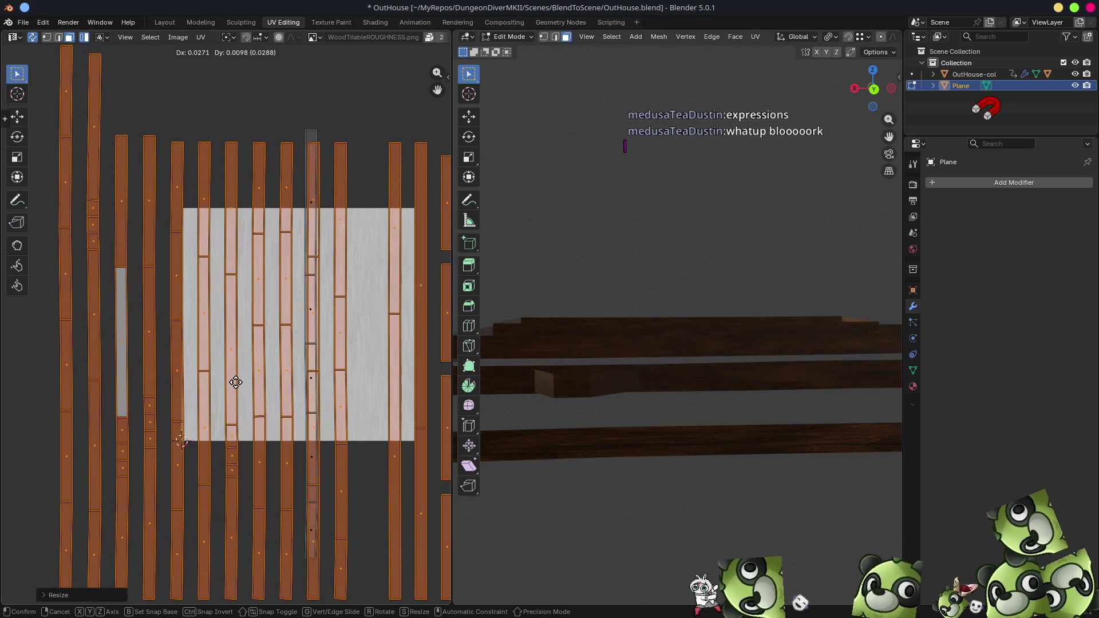
left_click(219, 376)
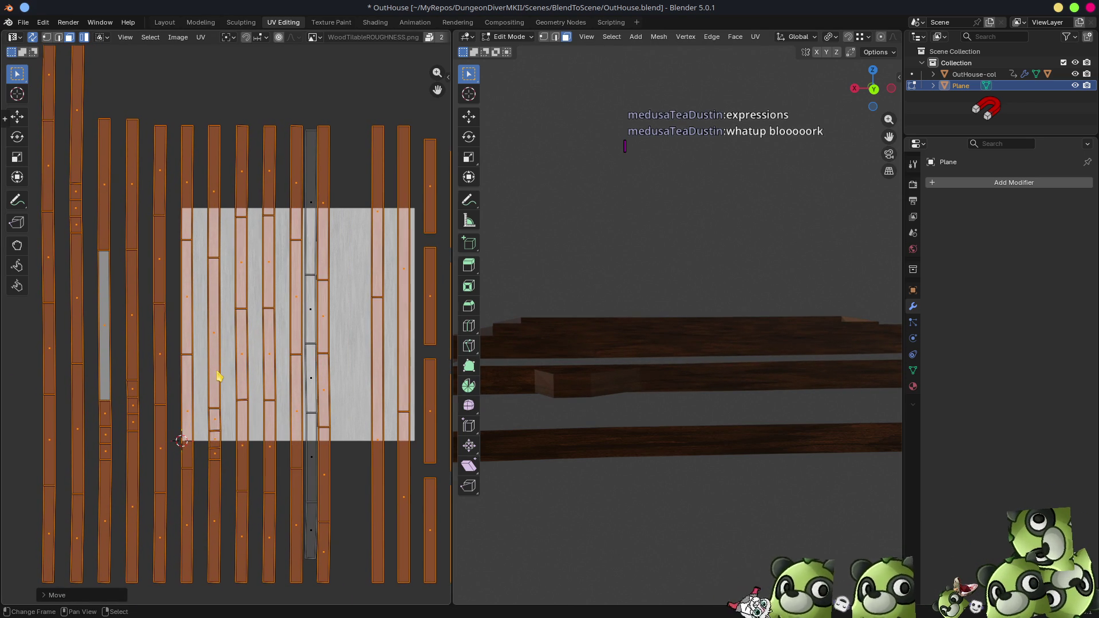
scroll(311, 402, "down", 3)
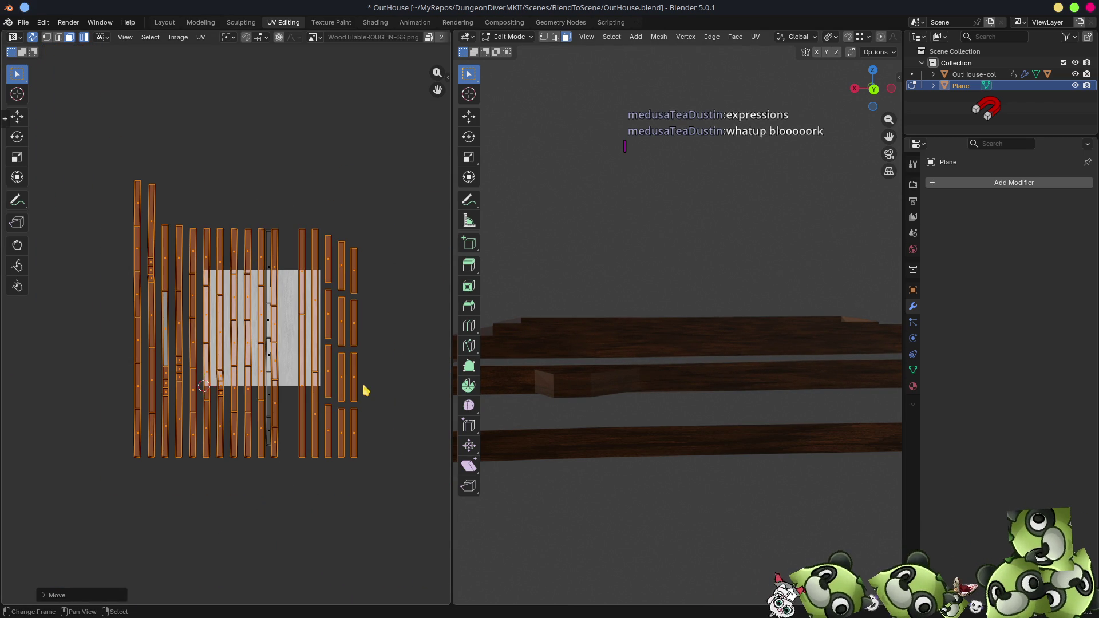
- Circle-select the six short rim islands on the right of the UV layout
left_click(329, 274)
key("c")
mouse_move(343, 290)
left_mouse_down()
mouse_move(336, 258)
mouse_move(360, 287)
mouse_move(343, 328)
mouse_move(363, 343)
mouse_move(338, 375)
mouse_move(337, 422)
mouse_move(356, 433)
left_mouse_up()
key("Escape")
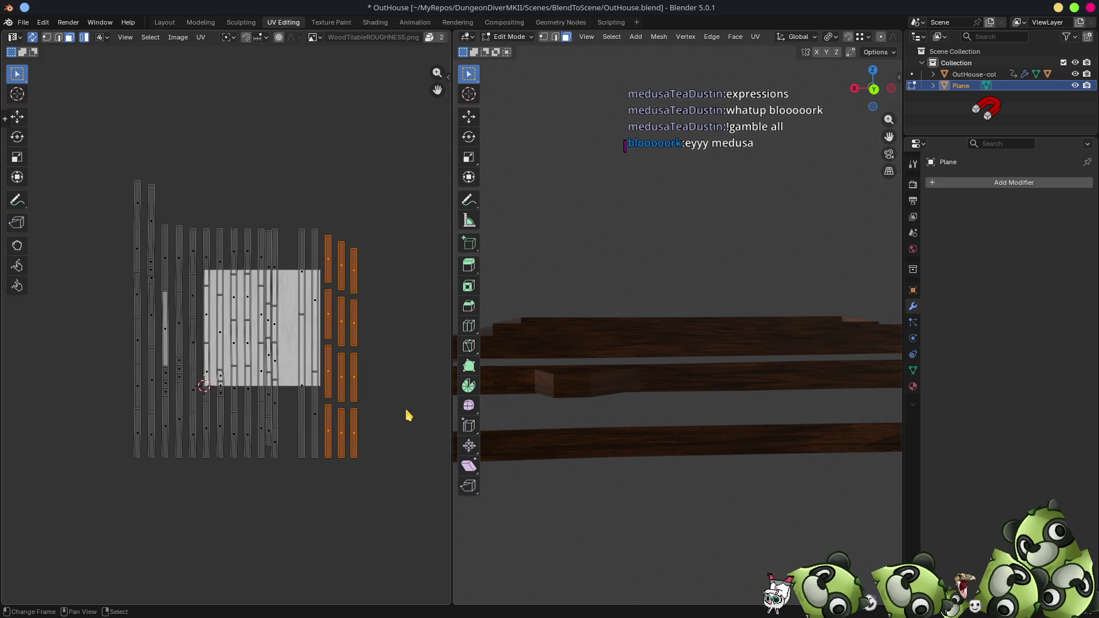
mouse_move(718, 408)
middle_mouse_down()
mouse_move(672, 309)
mouse_move(790, 358)
mouse_move(731, 311)
mouse_move(710, 347)
mouse_move(675, 344)
mouse_move(651, 260)
mouse_move(744, 280)
middle_mouse_up()
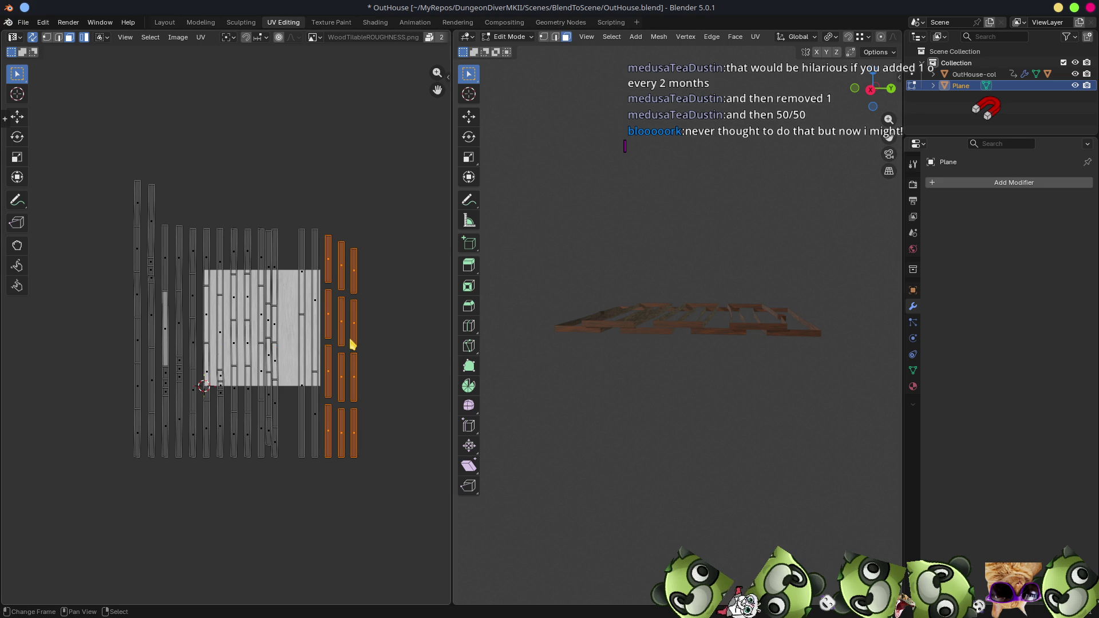
scroll(353, 344, "up", 3)
middle_click_drag(356, 343, 306, 349)
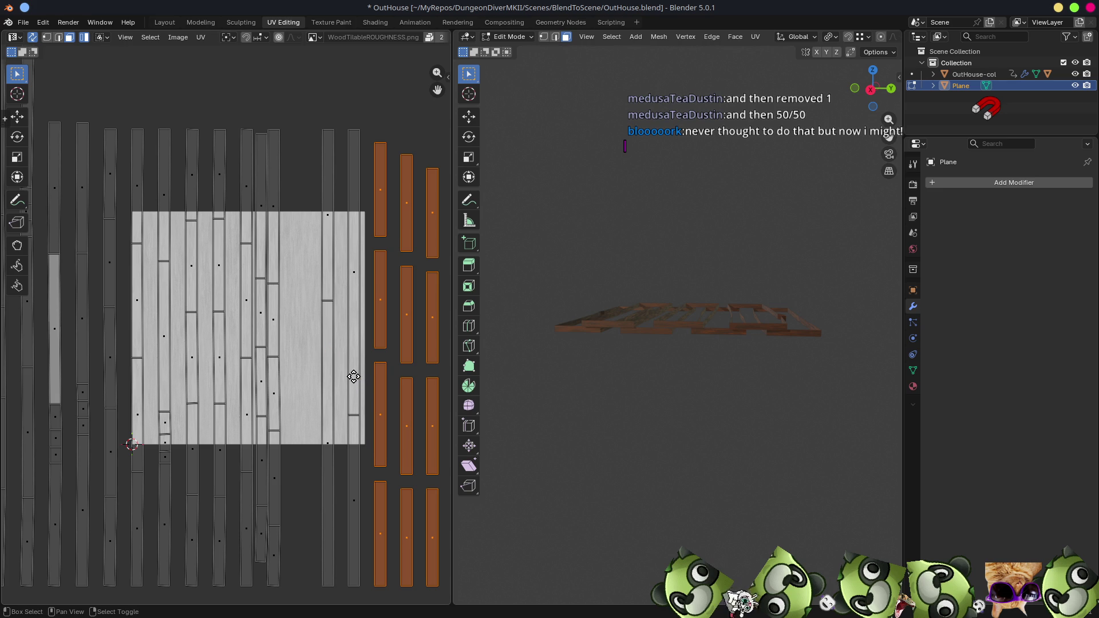
middle_click_drag(361, 378, 276, 358)
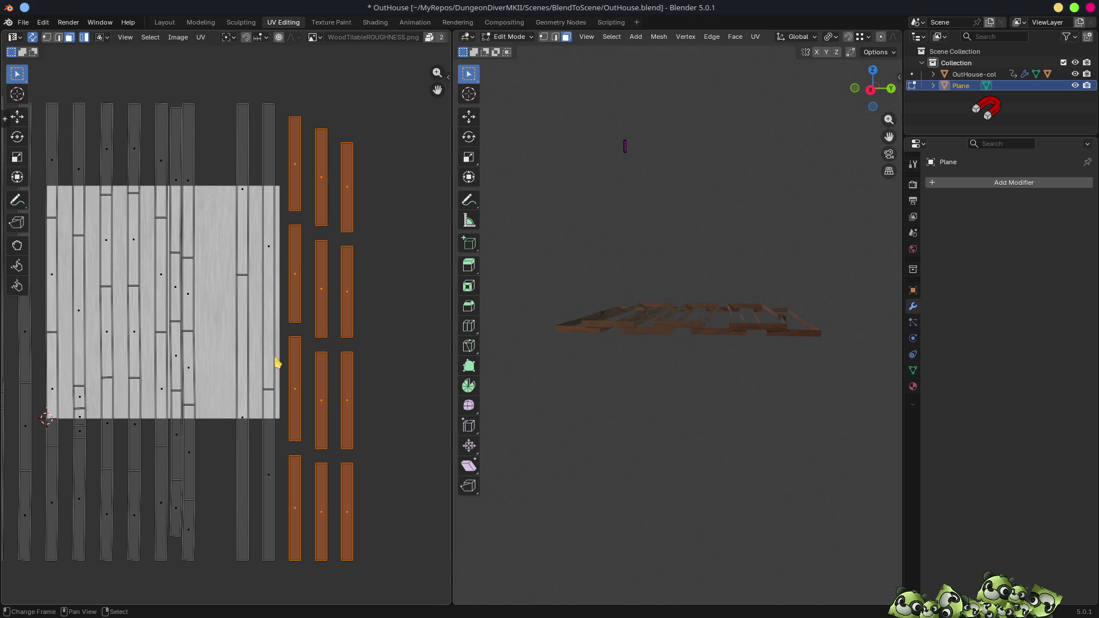
left_click(180, 288)
left_click_drag(179, 284, 217, 278)
middle_click_drag(658, 358, 748, 327)
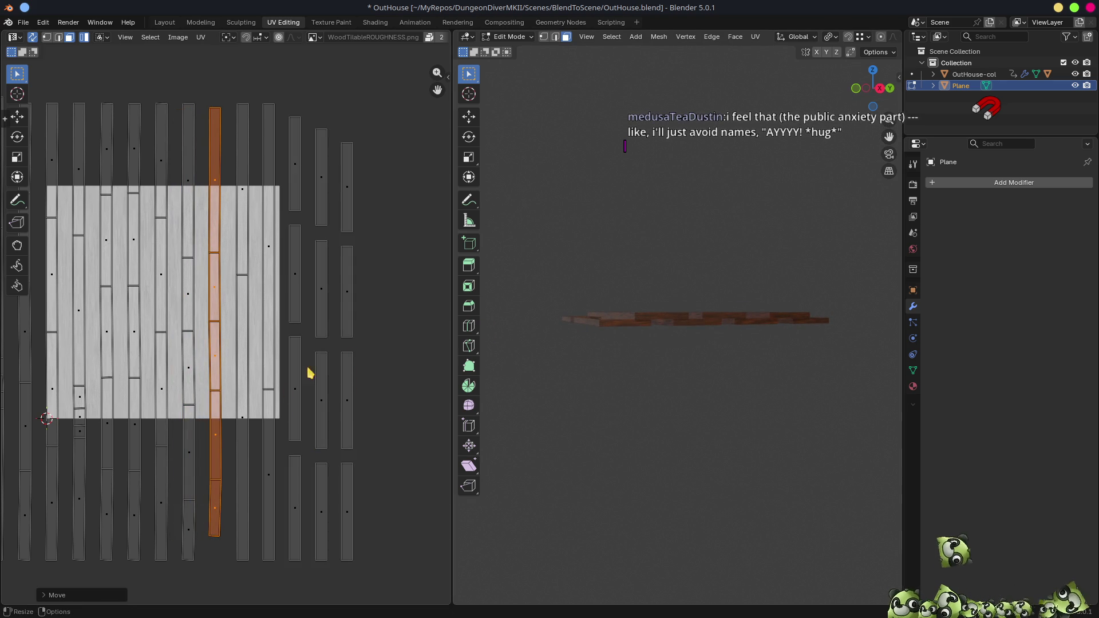
left_click(296, 396)
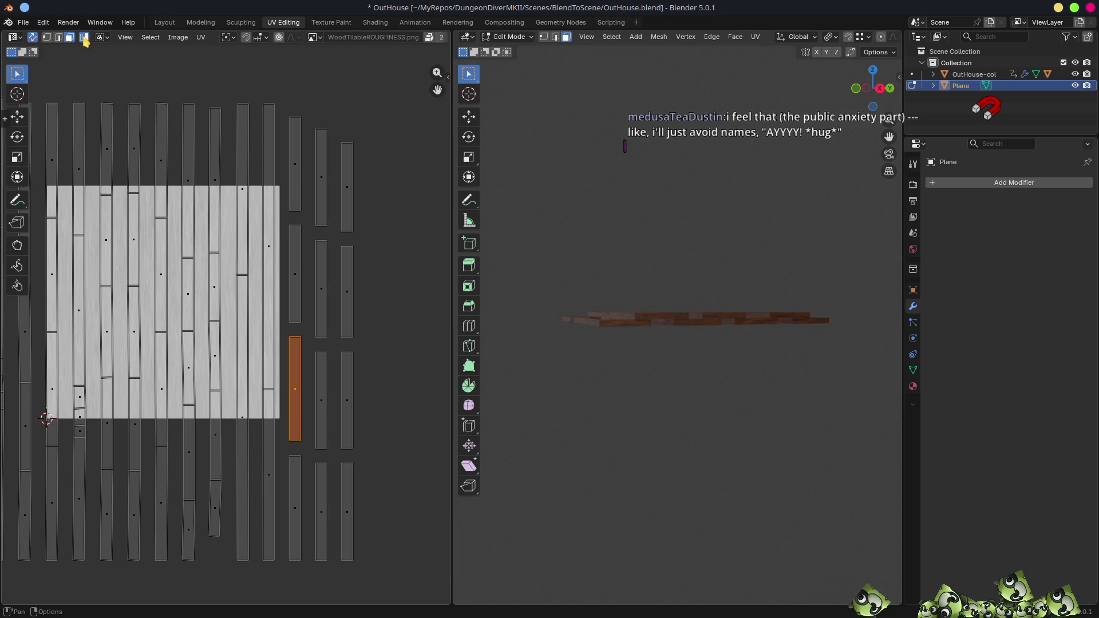
middle_click_drag(710, 328, 660, 412)
key("z")
left_click(647, 319)
mouse_move(640, 318)
middle_mouse_down()
mouse_move(635, 338)
mouse_move(790, 351)
mouse_move(724, 416)
middle_mouse_up()
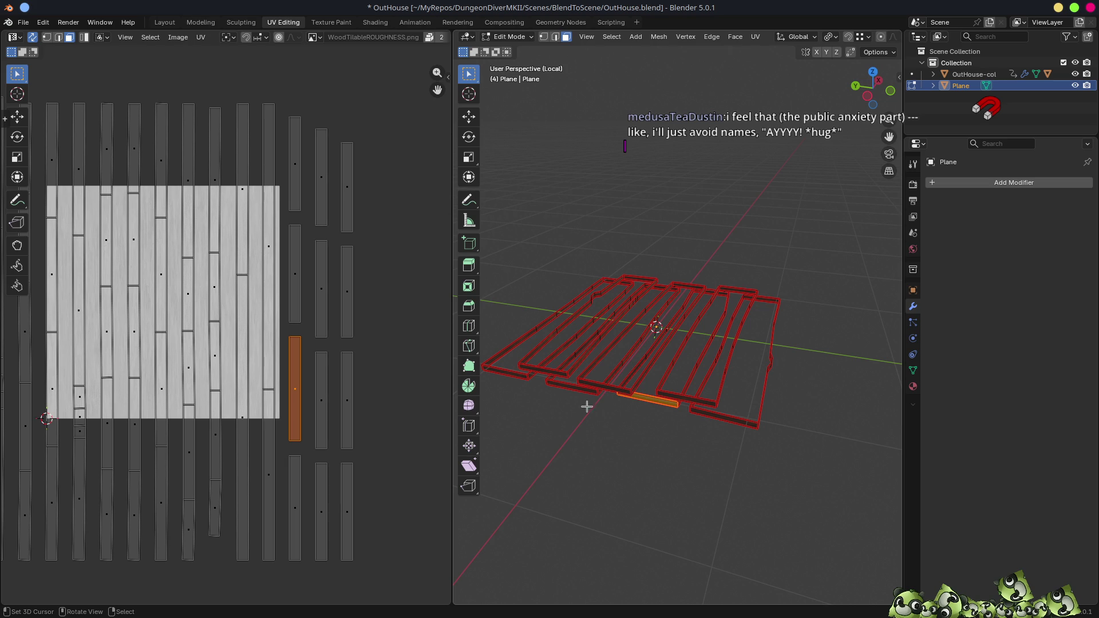
left_click(295, 493)
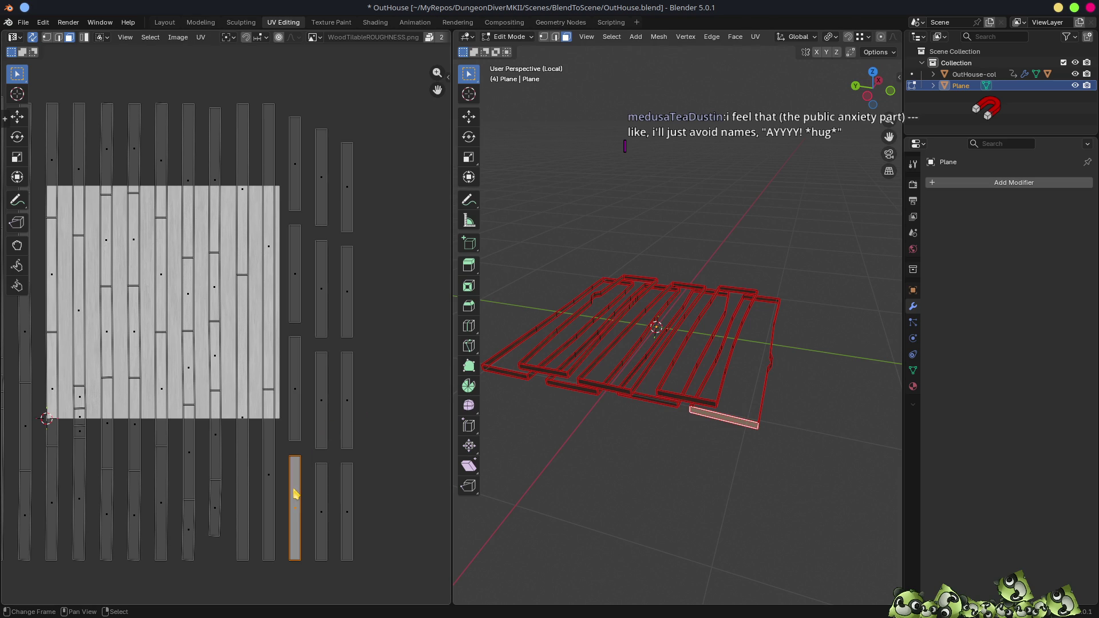
left_click(324, 505)
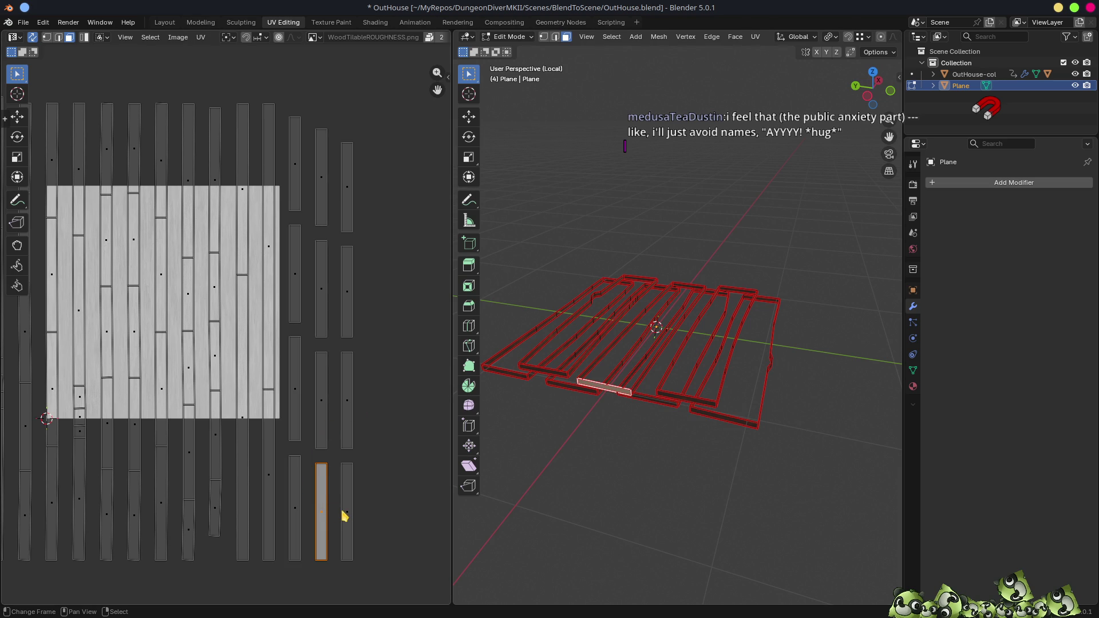
left_click(345, 516)
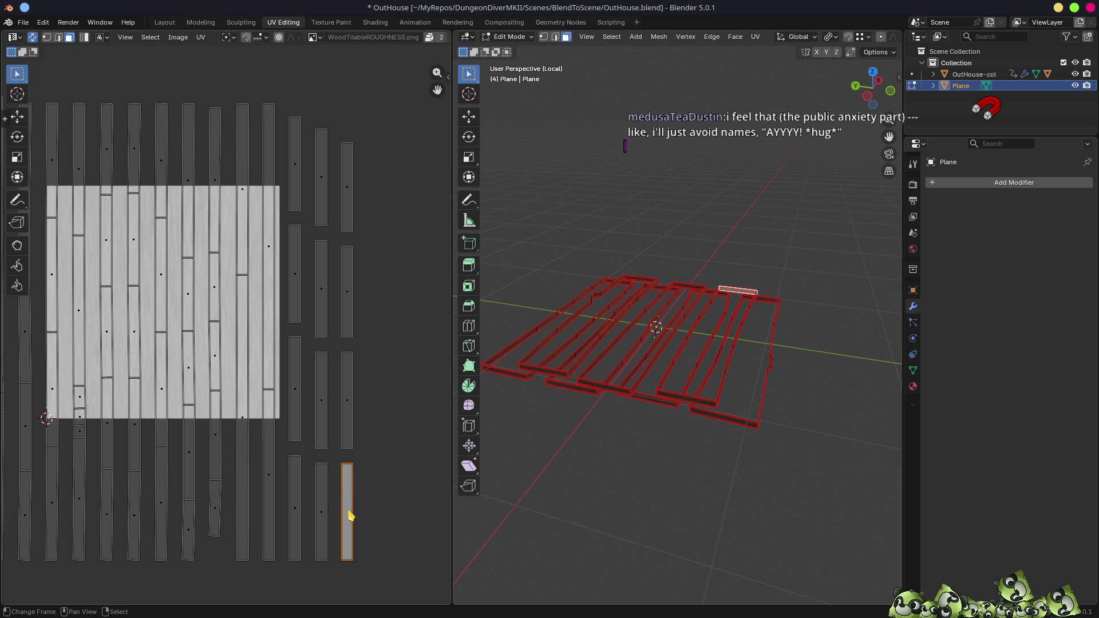
left_click(351, 418)
left_click(322, 406)
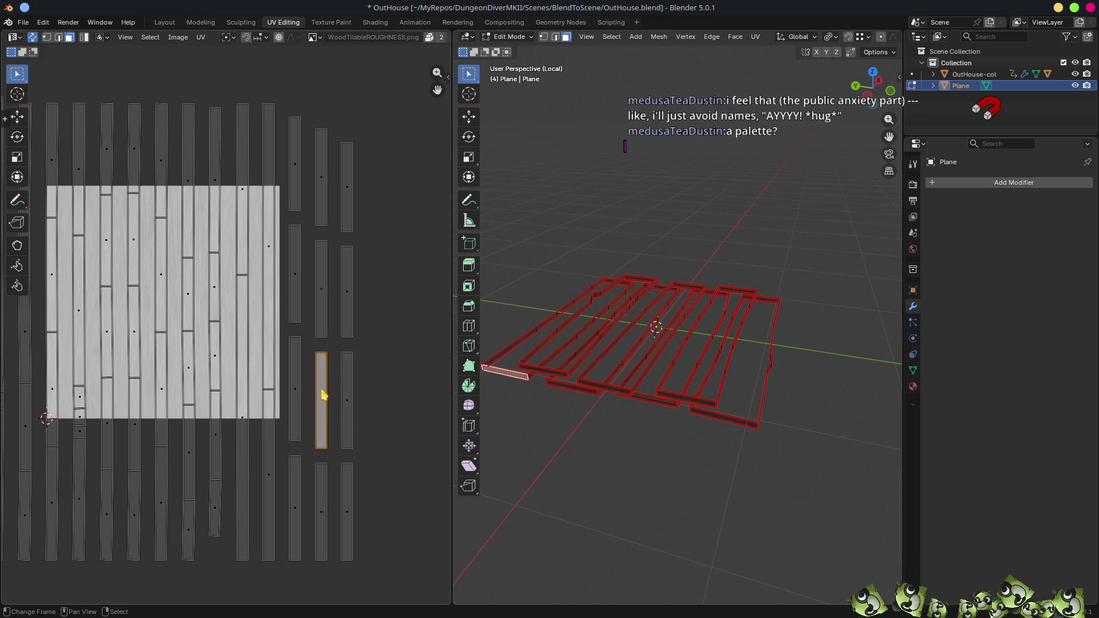
left_click(296, 276)
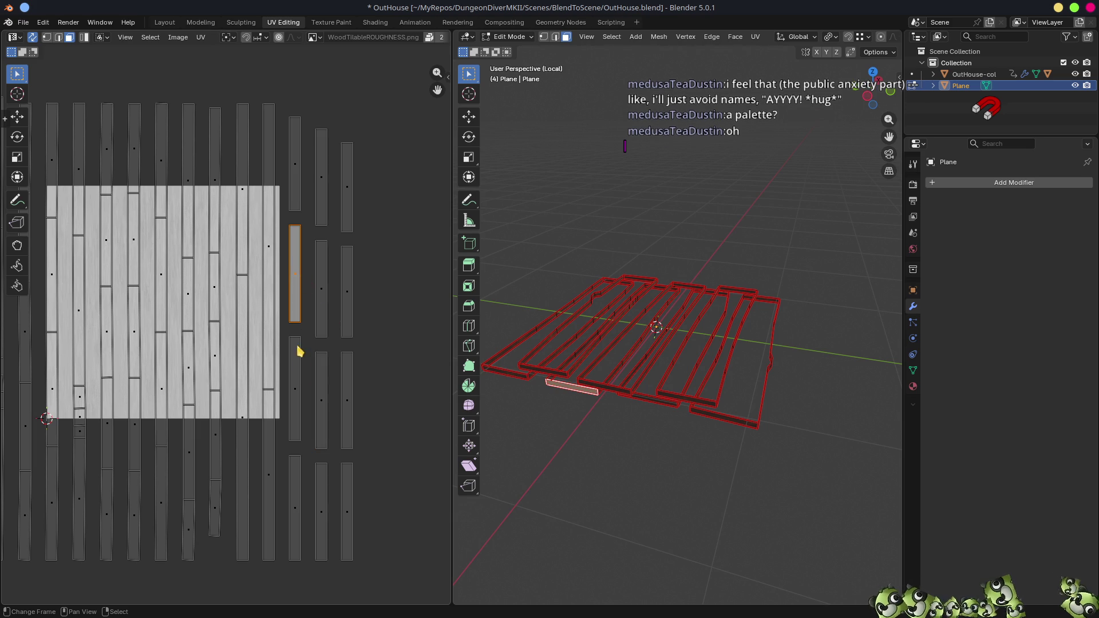
left_click(298, 401)
left_click(292, 484)
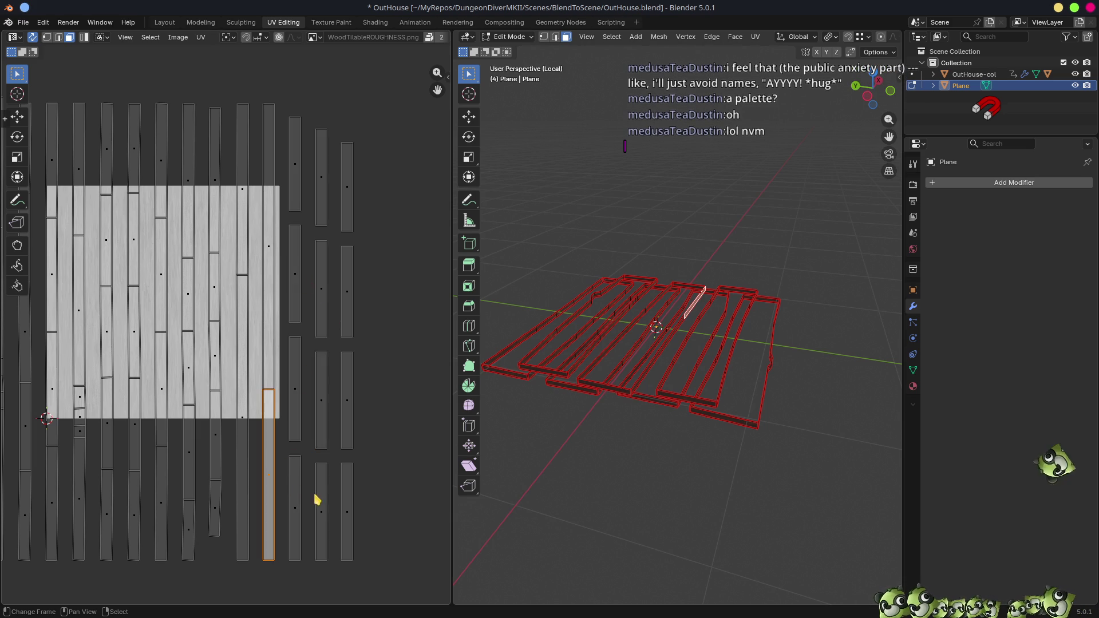
left_click(324, 504)
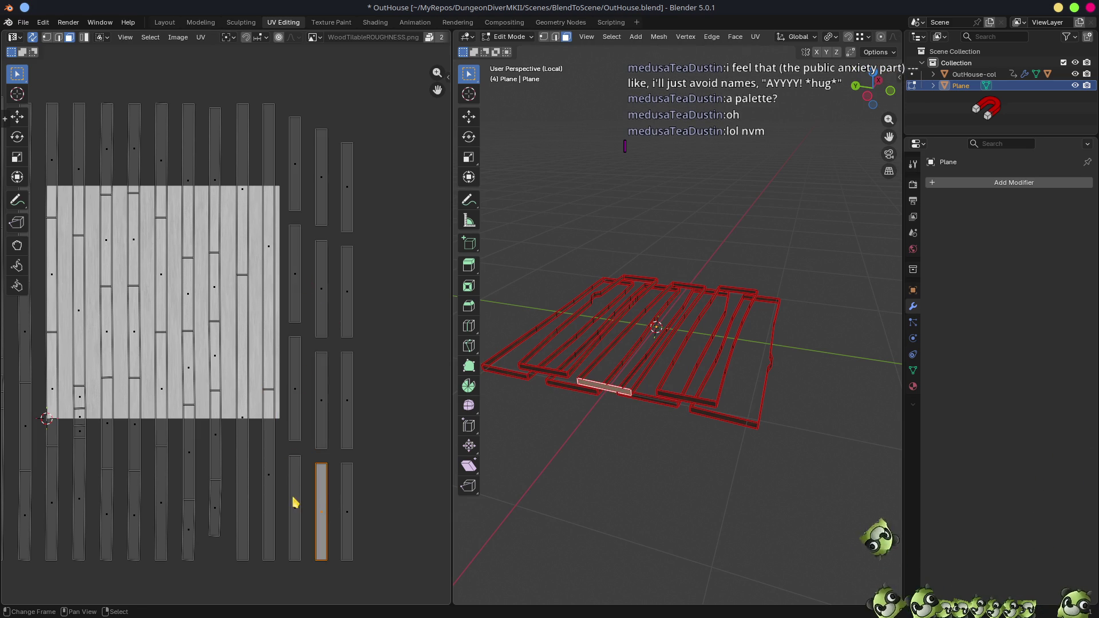
left_click(295, 504)
left_click(347, 492)
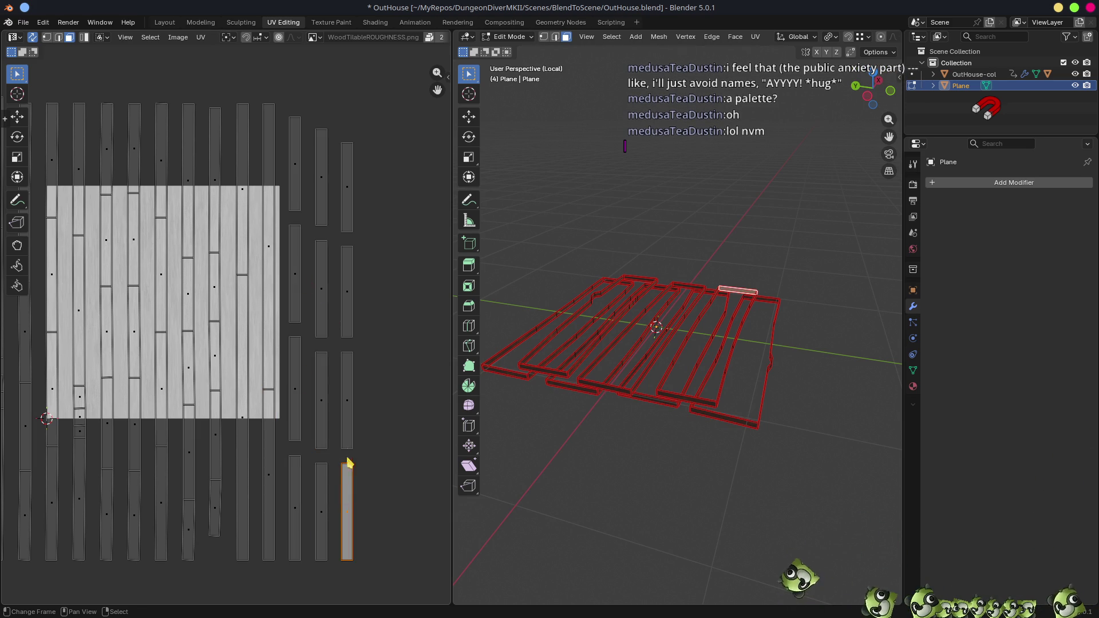
left_click(348, 403)
left_click(349, 321)
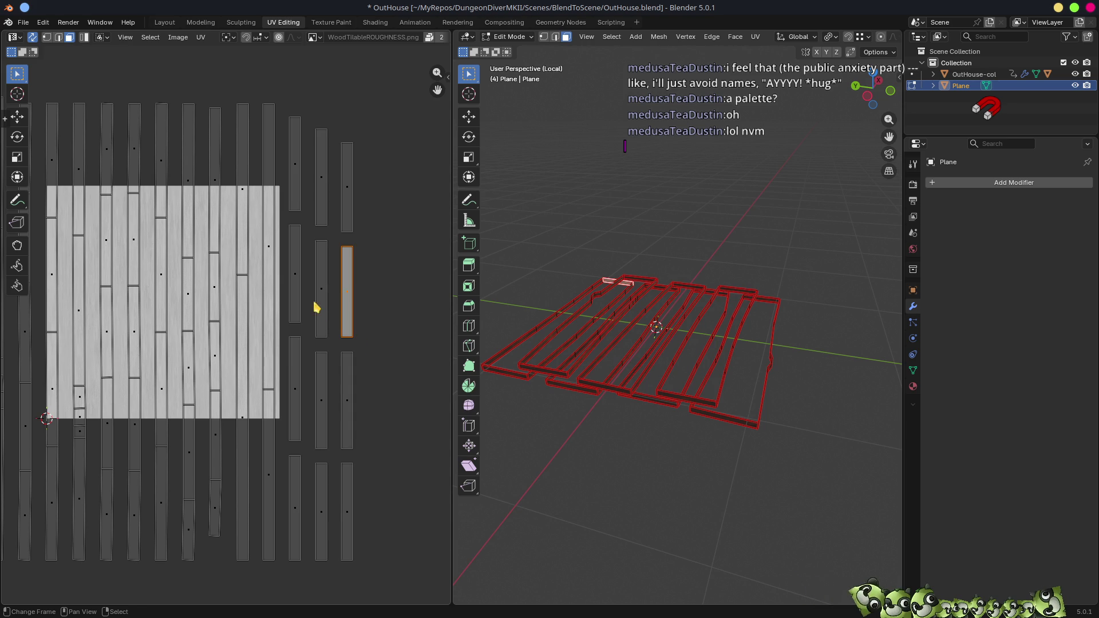
left_click(324, 299)
left_click(299, 284)
left_click(316, 196)
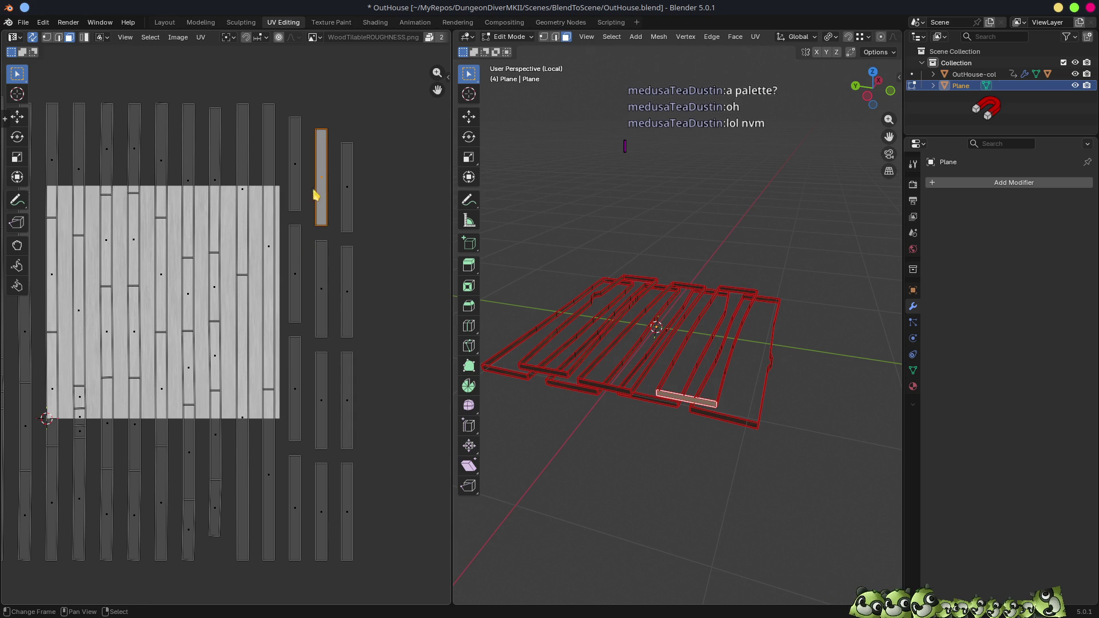
left_click(308, 189)
left_click(349, 206)
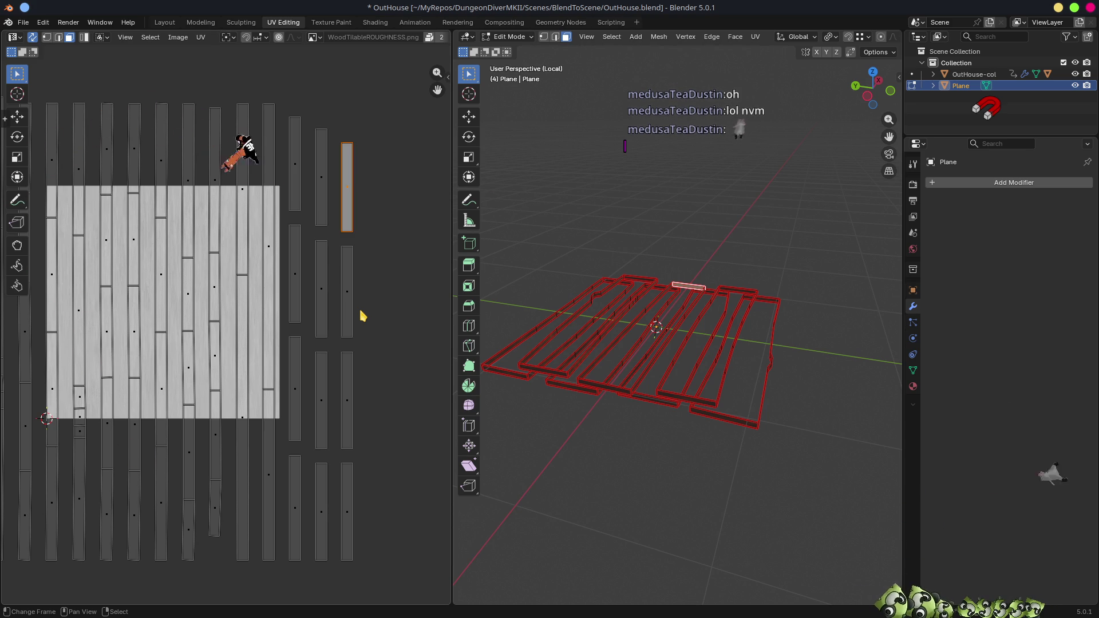
- Select the front plank face, maximize the 3D view, and search commands for 'selectsm'
mouse_move(658, 378)
middle_mouse_down()
mouse_move(749, 373)
mouse_move(727, 444)
mouse_move(699, 455)
mouse_move(483, 132)
middle_mouse_up()
left_click(687, 446)
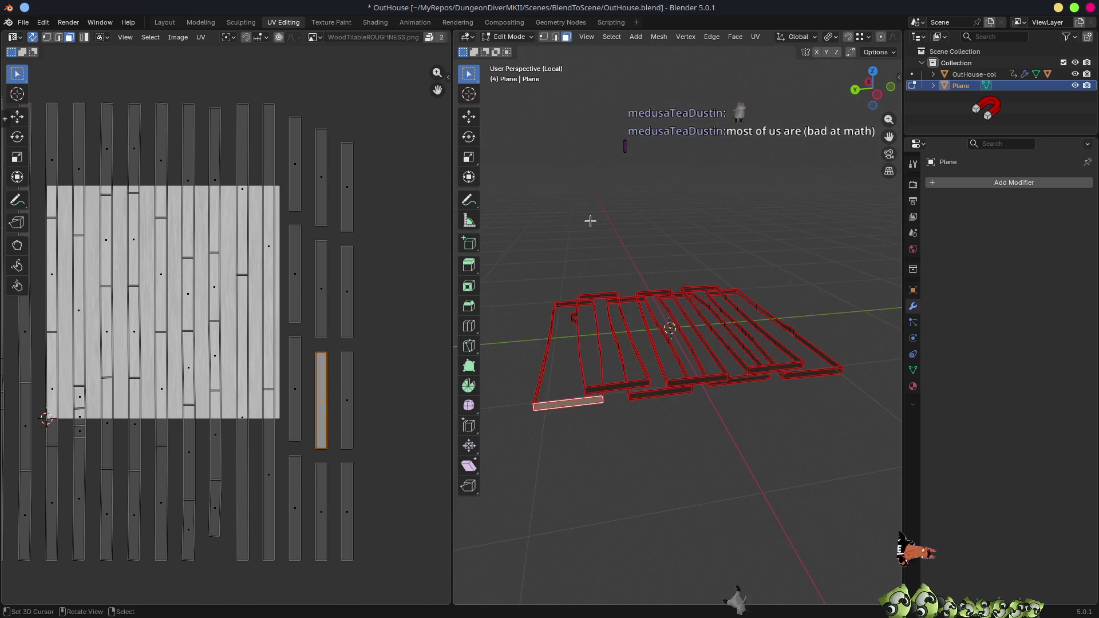
key("ctrl+space")
key("ctrl+space")
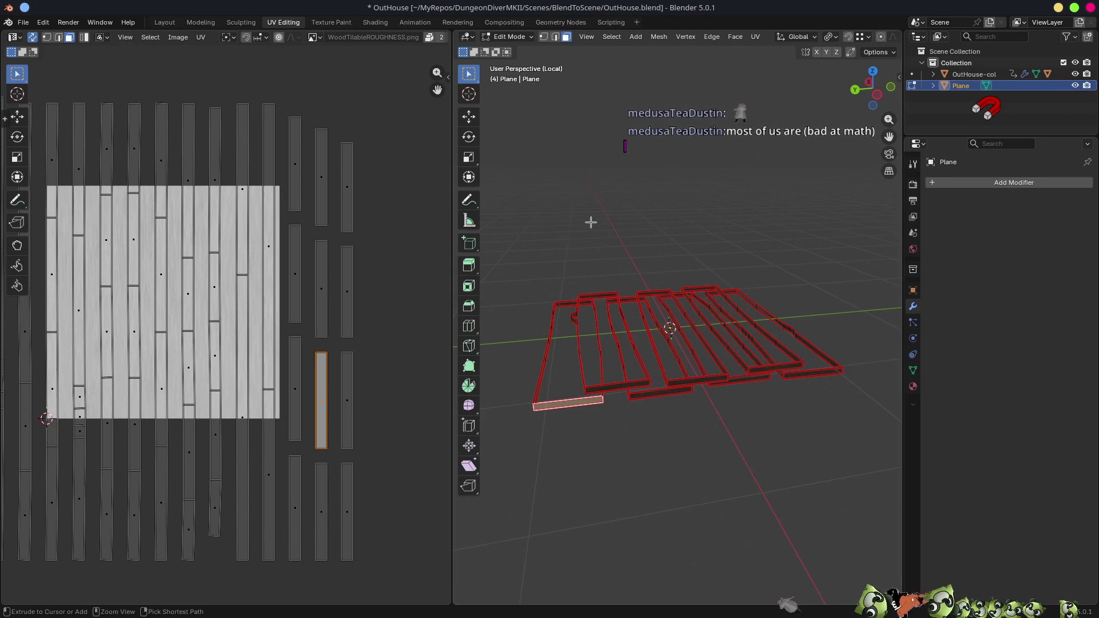
key("F3")
type("sel")
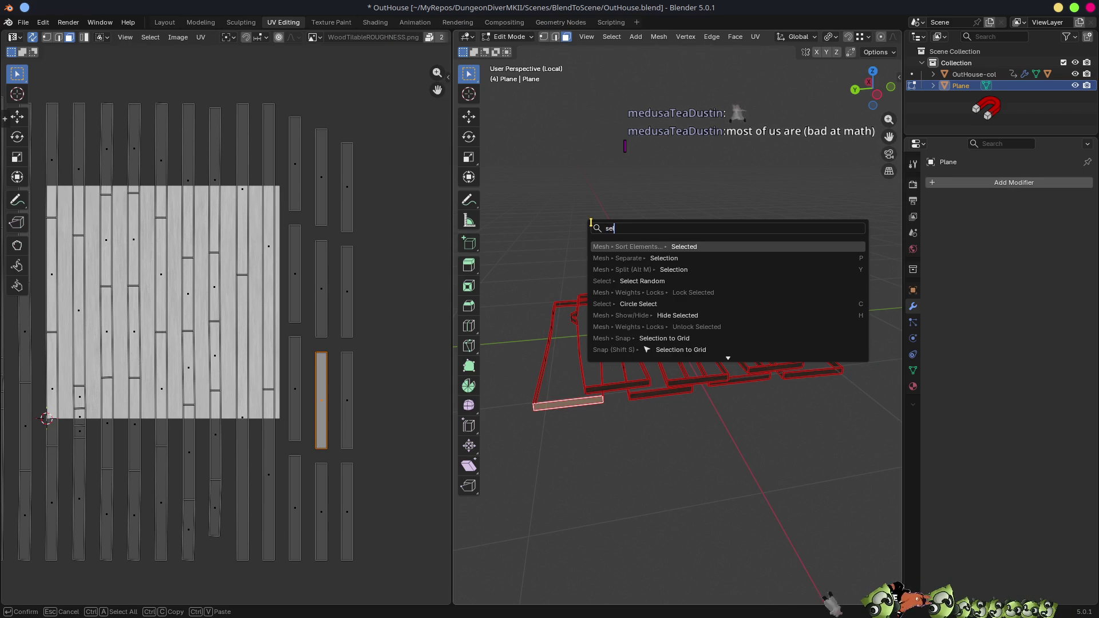
type("ectsm")
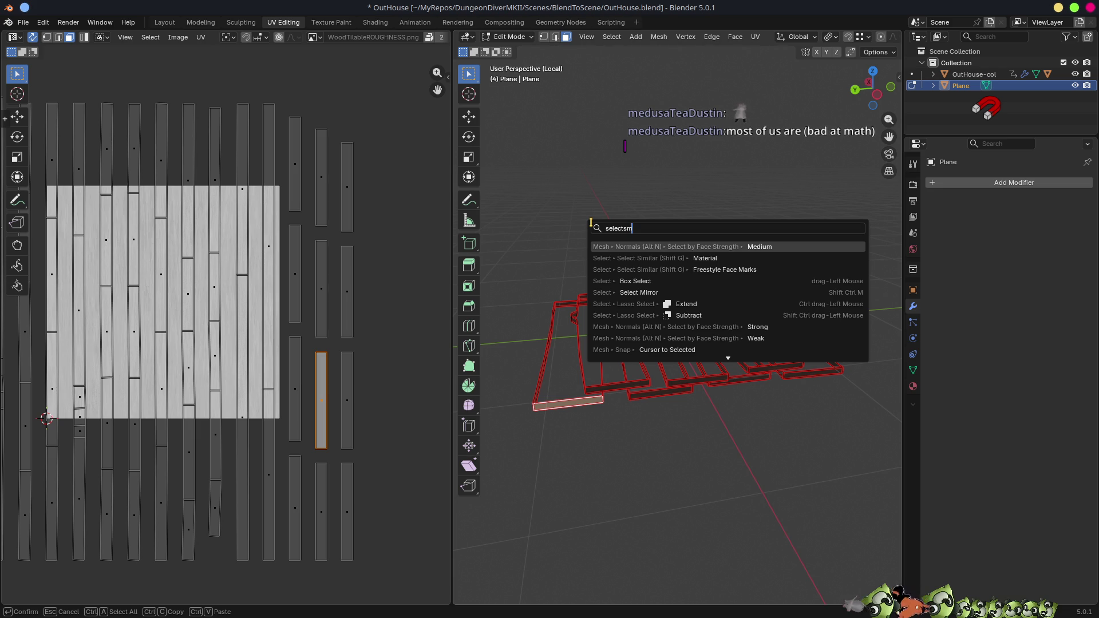
- Select plank faces sharing the same Normal via Select Similar, with a raised threshold
key("Escape")
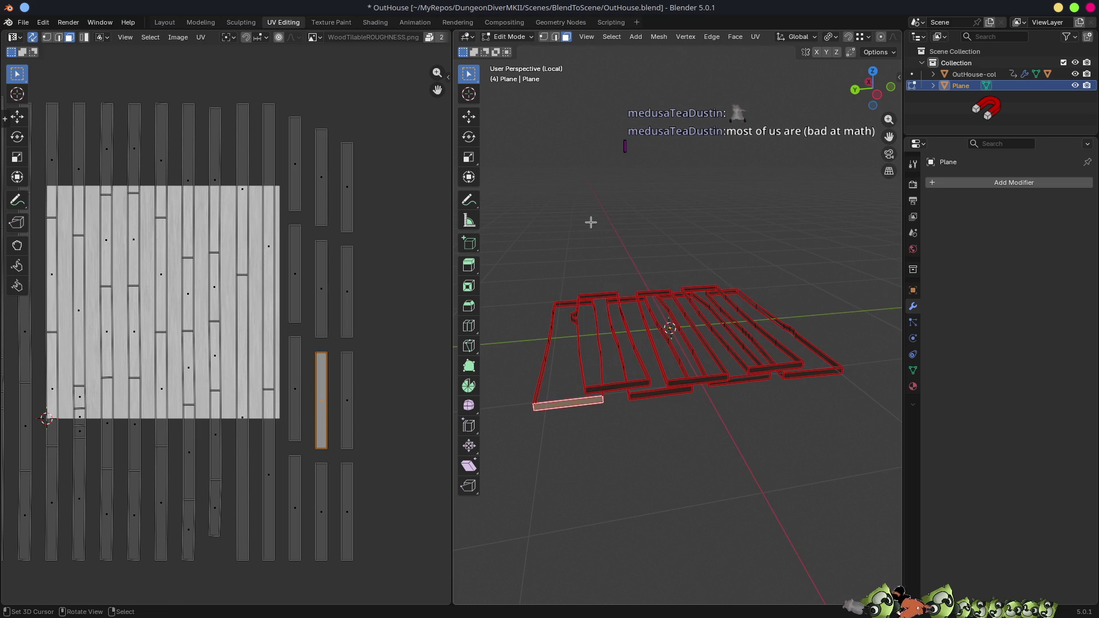
key("shift+g")
key("Down")
key("Down")
key("Down")
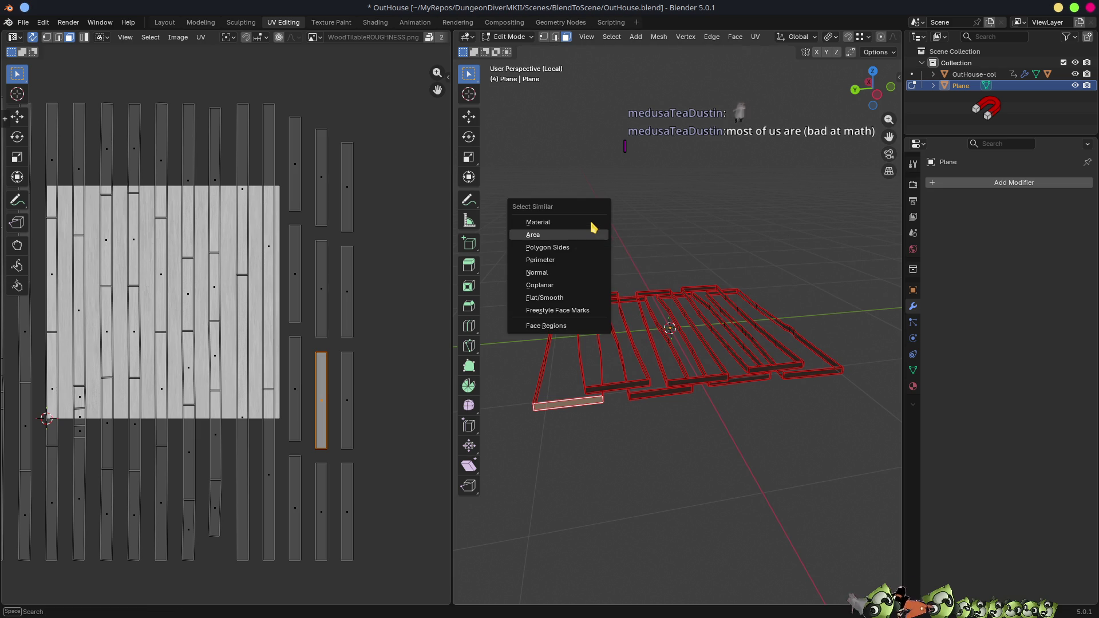
key("Return")
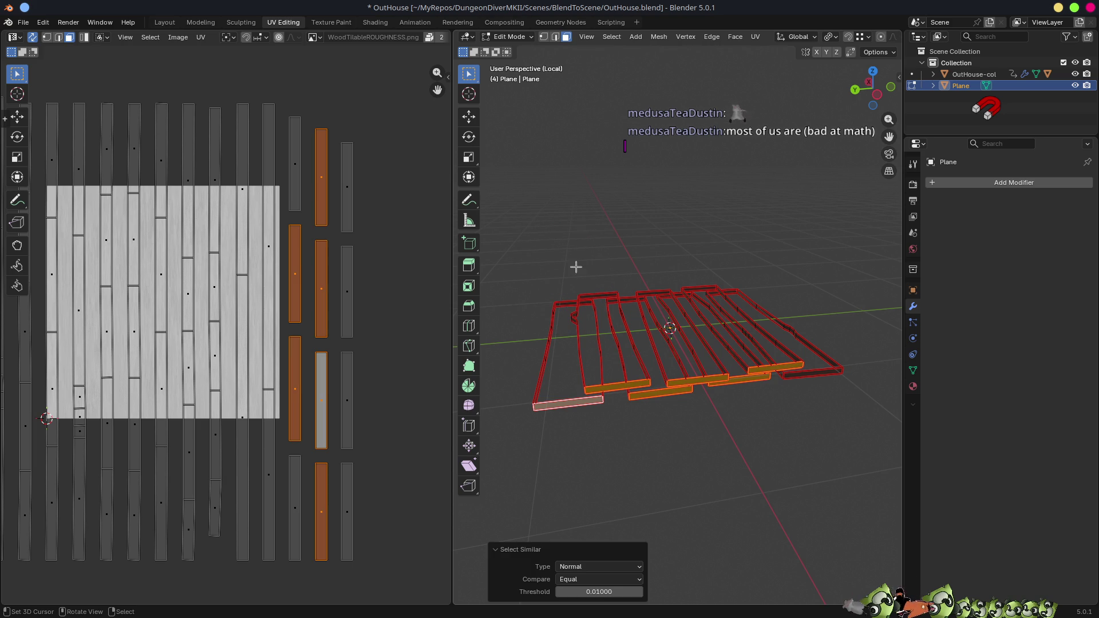
left_click_drag(606, 592, 618, 591)
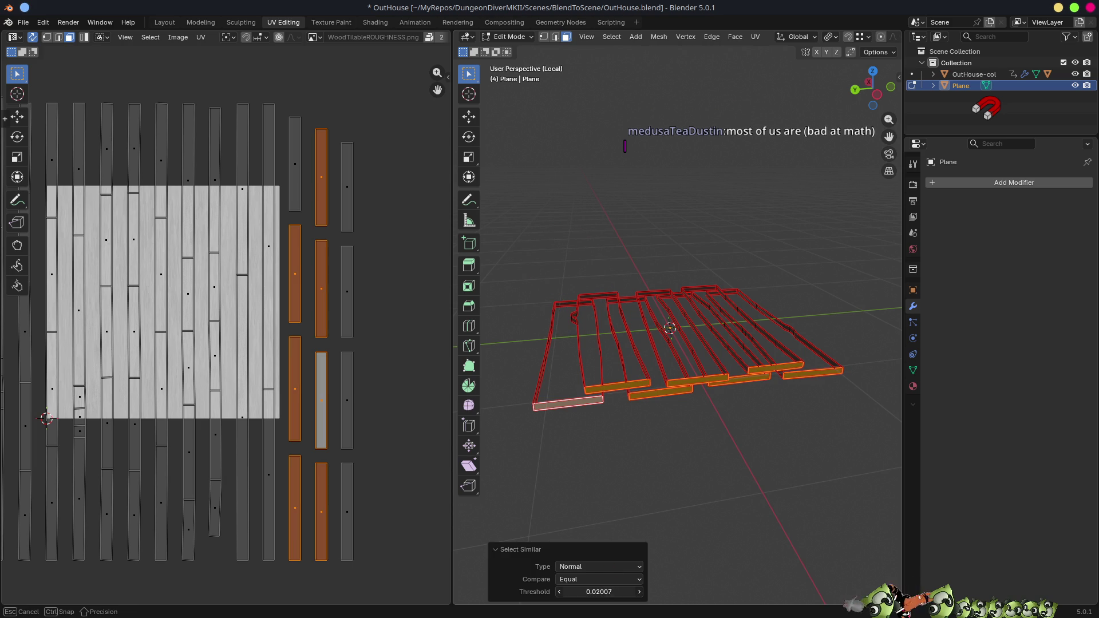
scroll(331, 361, "down", 5)
scroll(331, 385, "up", 2)
middle_click_drag(573, 387, 802, 380)
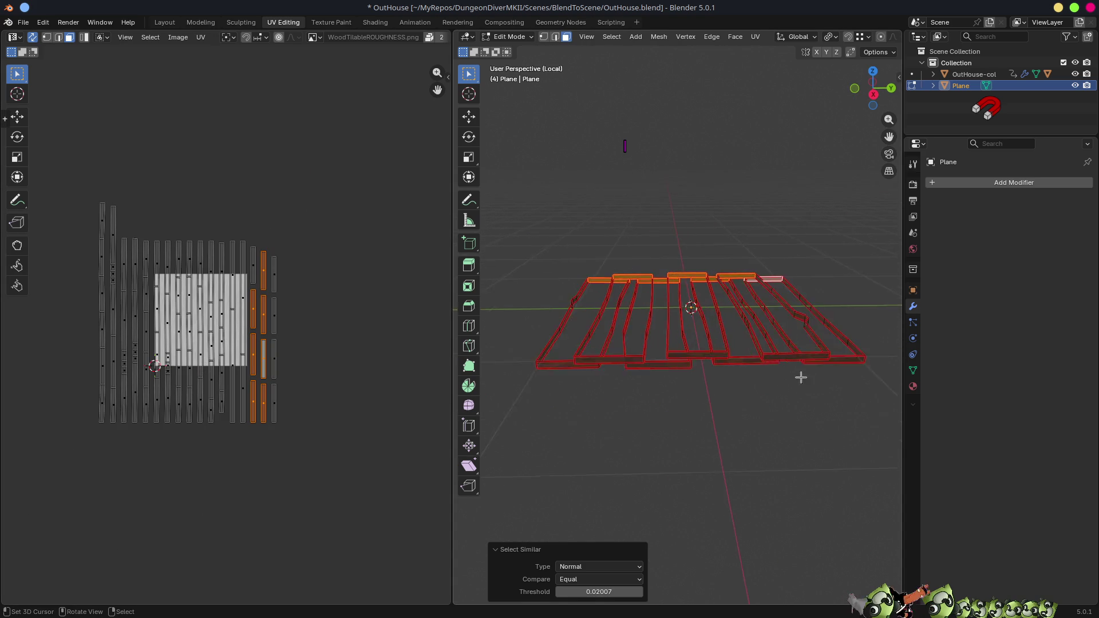
scroll(708, 391, "up", 3)
left_click(708, 401, "shift")
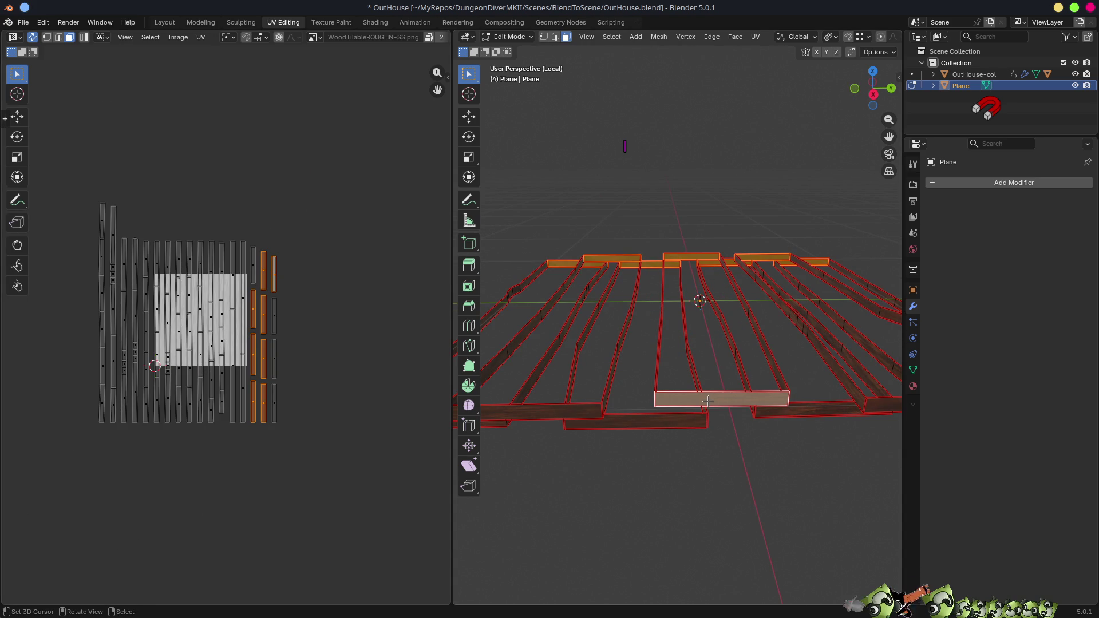
key("shift+g")
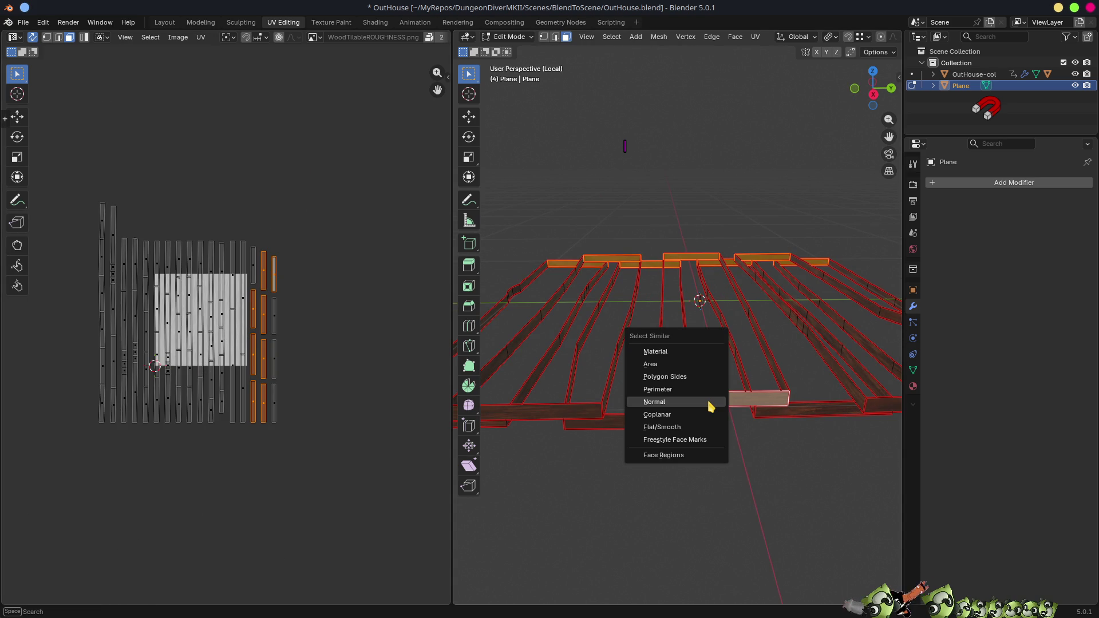
left_click(655, 402)
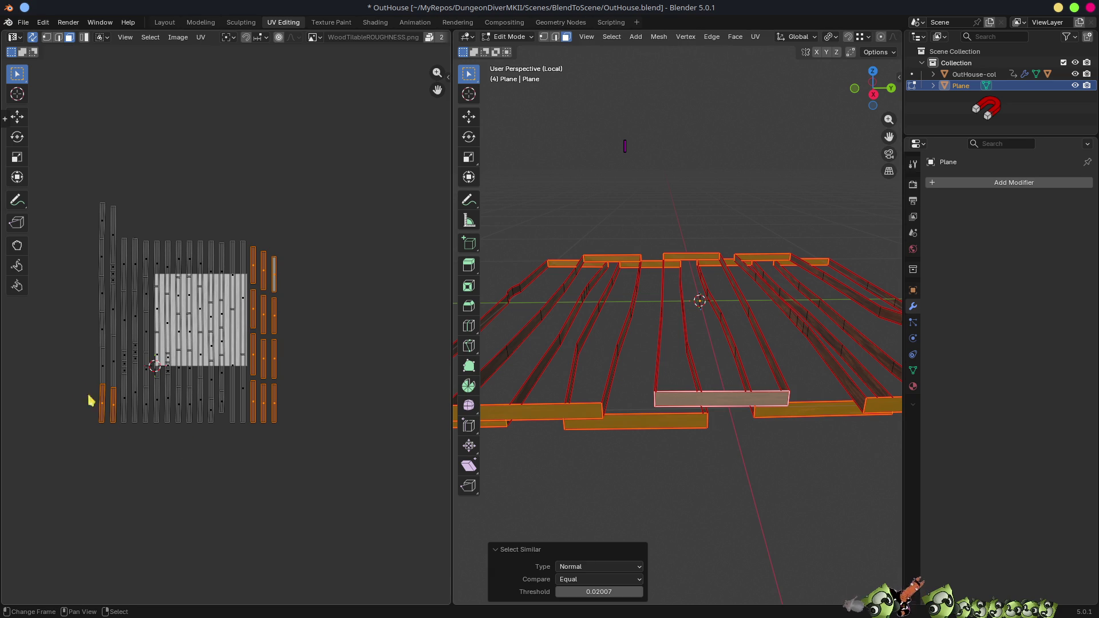
- Move the two leftmost UV strips below the rest of the UV layout
left_click(103, 410)
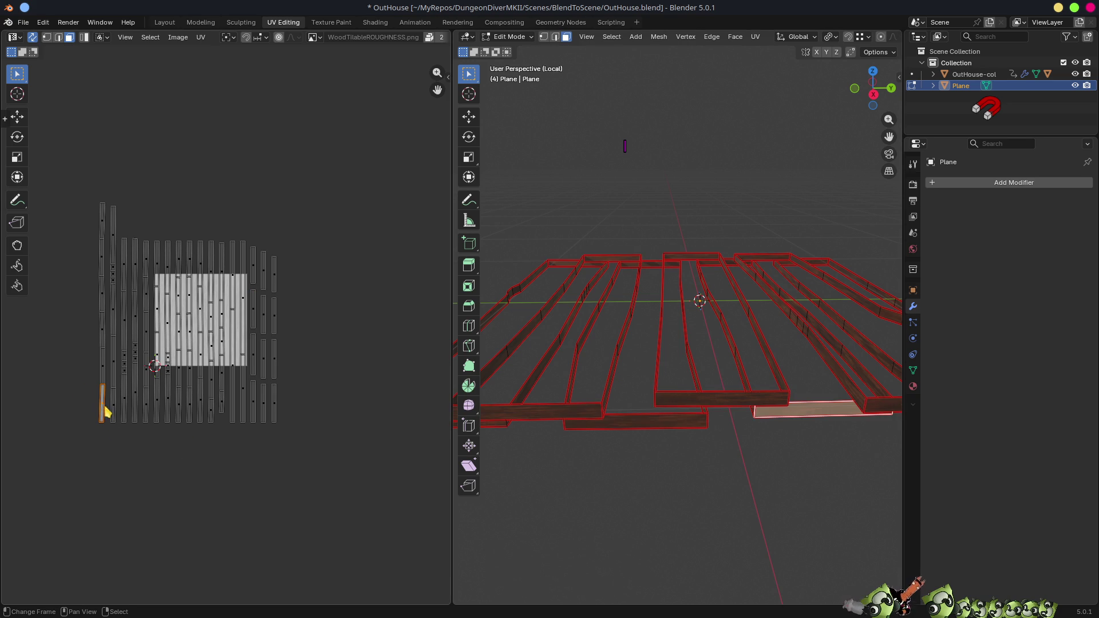
left_click(113, 411, "shift")
key("g")
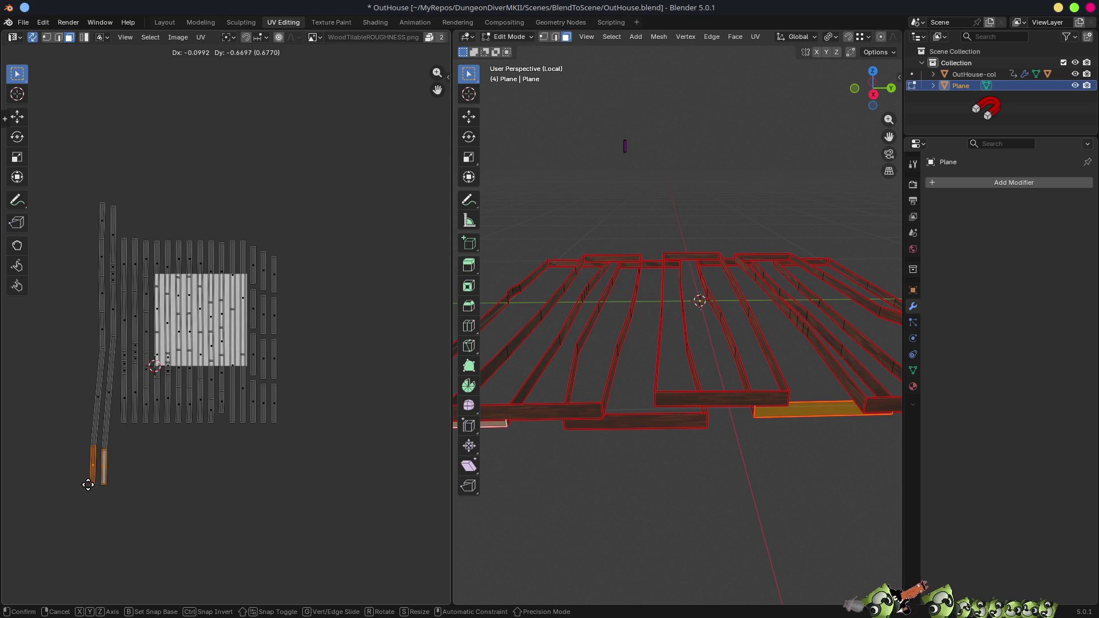
left_click(108, 494)
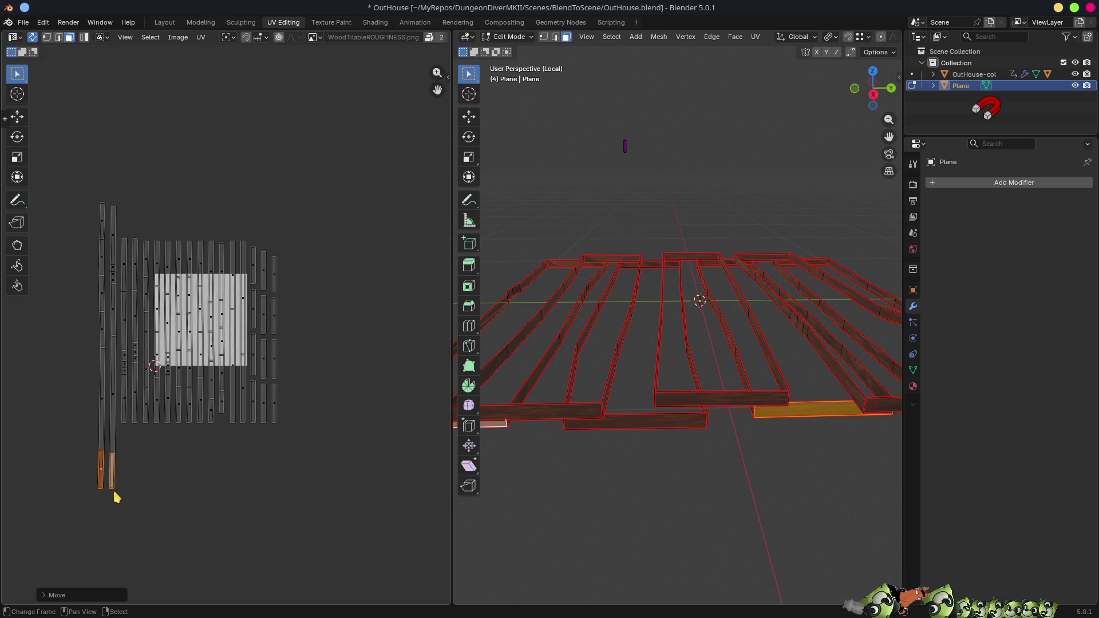
scroll(111, 471, "up", 4)
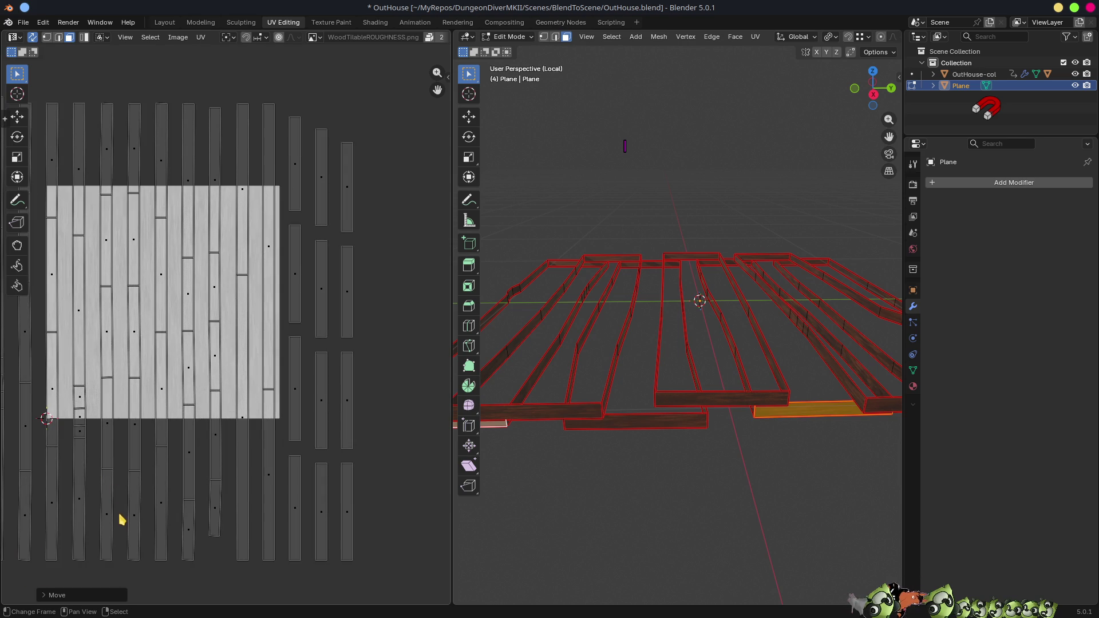
- Mark the chosen strip edge as a seam in edge select mode
scroll(177, 490, "down", 4)
scroll(118, 441, "up", 4)
middle_click_drag(236, 427, 449, 387)
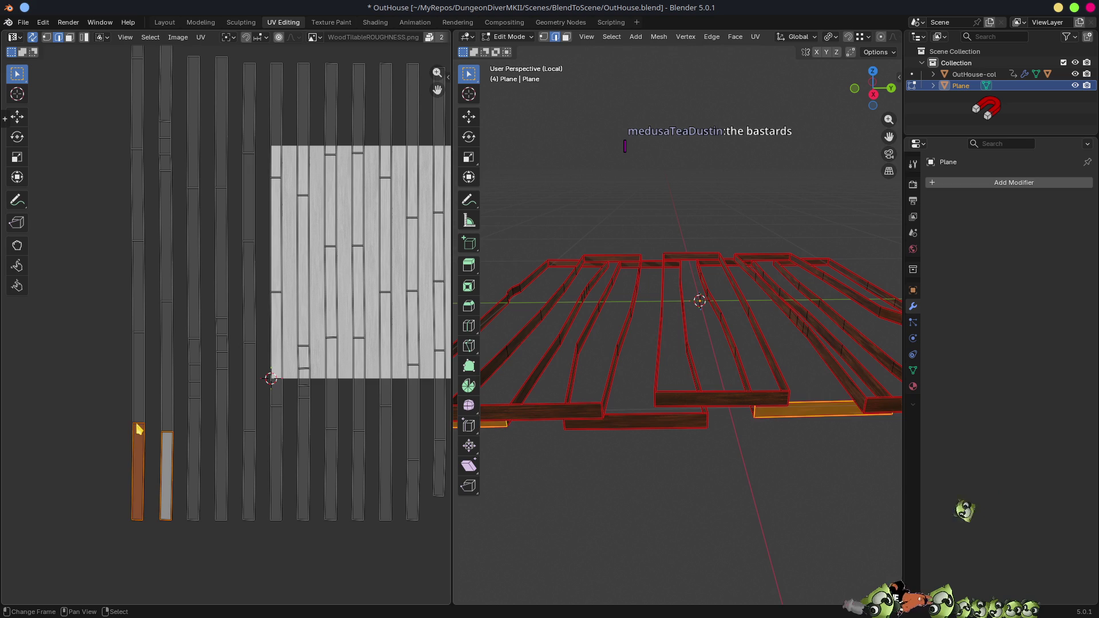
key("2")
key("ctrl+e")
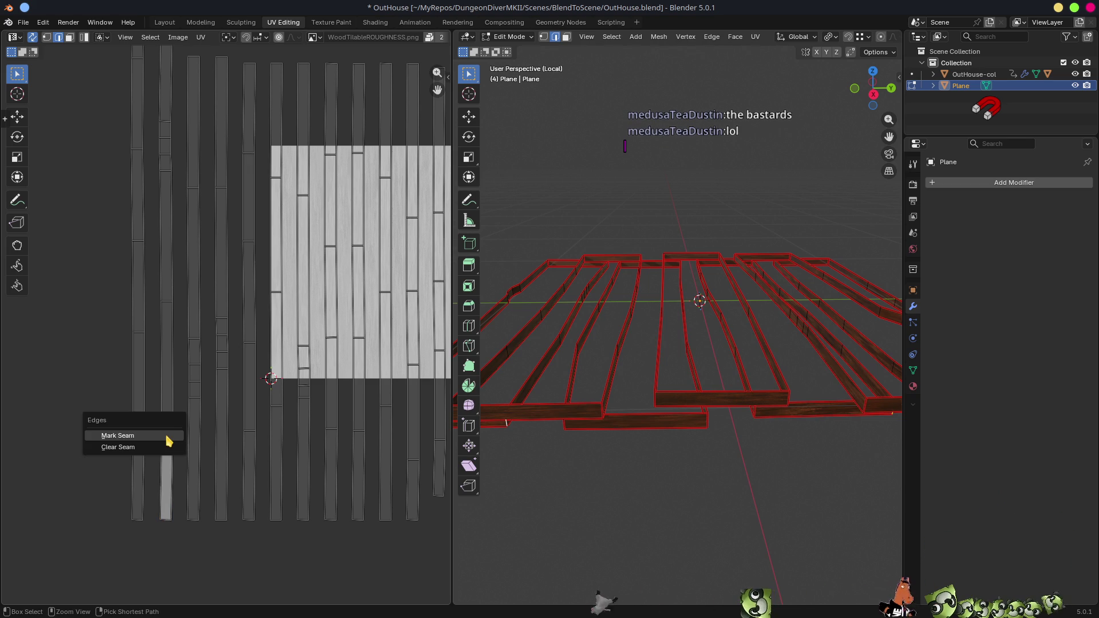
left_click(169, 437)
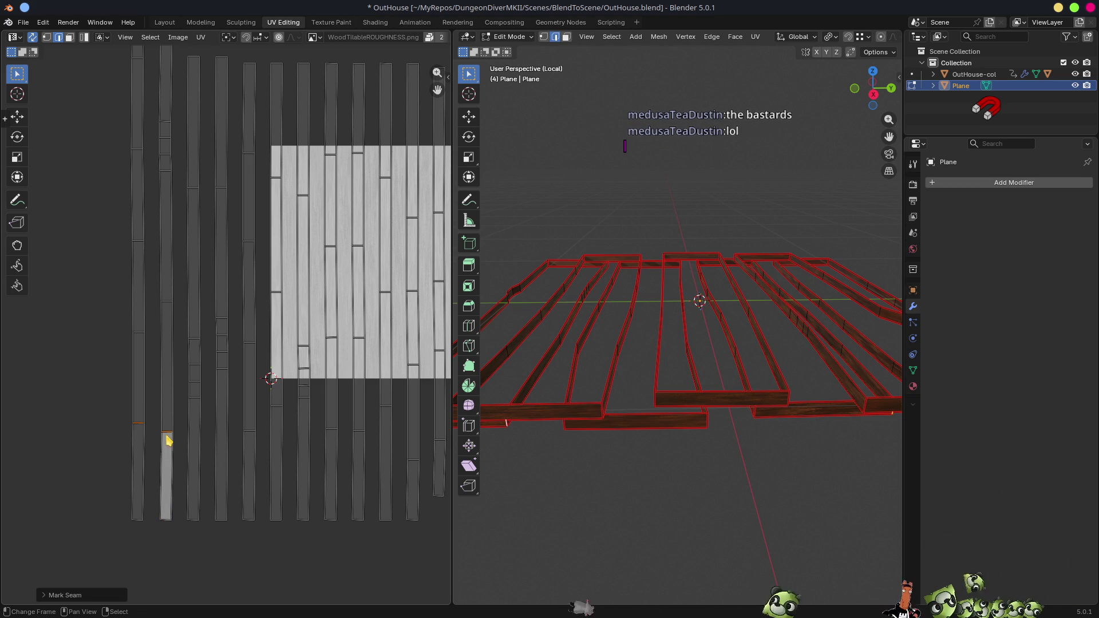
- Move the two short plank UV pieces beside the right side of the layout
key("3")
left_click(140, 483)
left_click(171, 481, "shift")
key("g")
key("Escape")
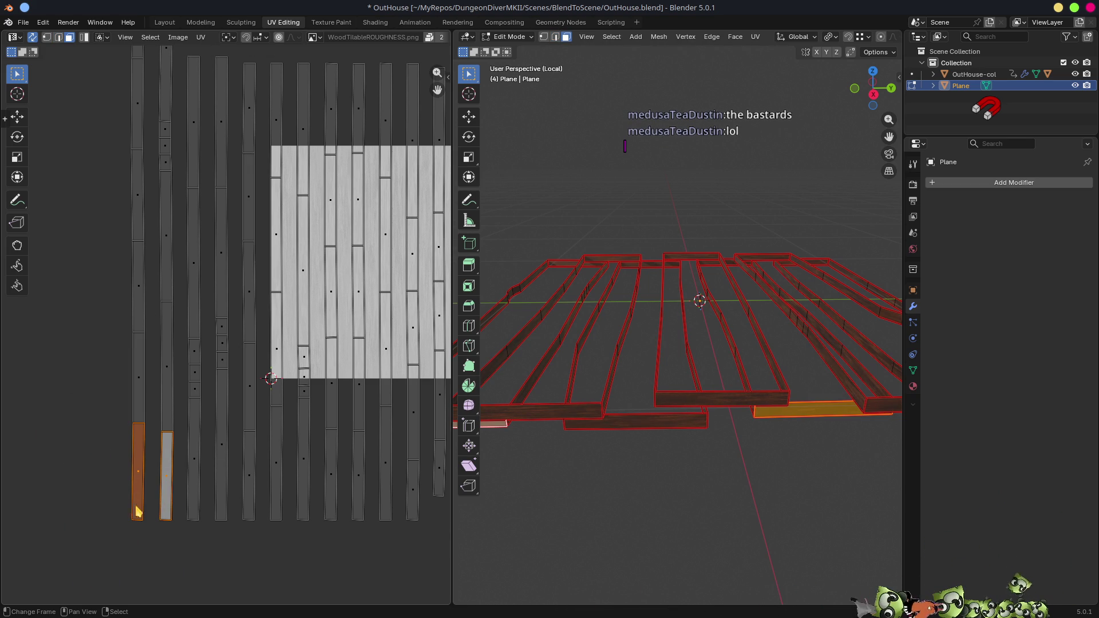
key("g")
left_click(138, 535)
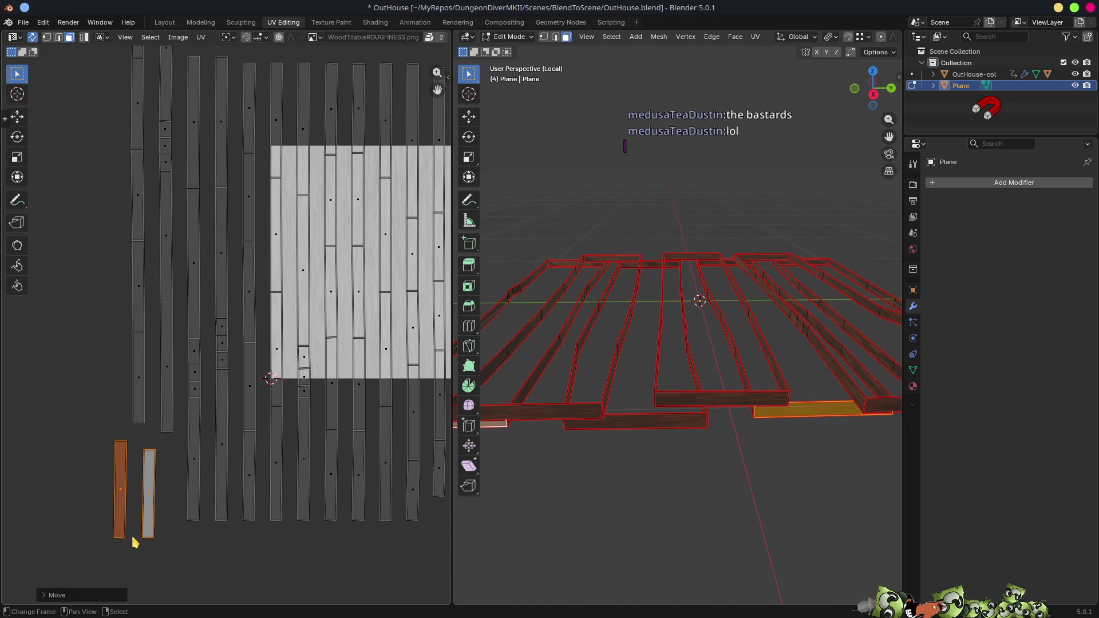
scroll(209, 516, "down", 5)
scroll(229, 491, "up", 4)
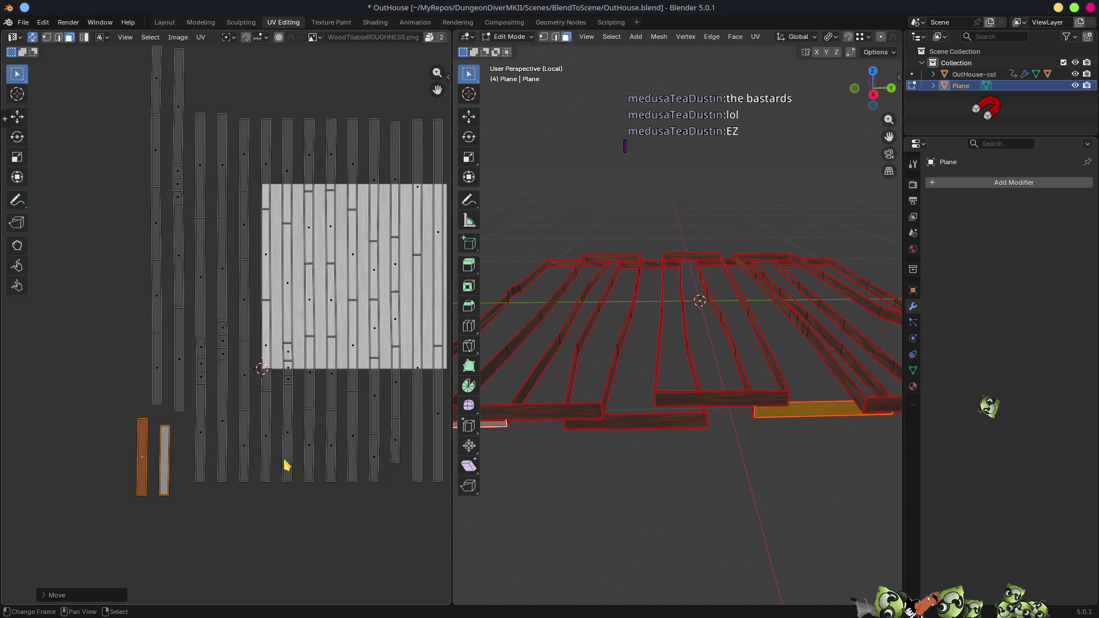
scroll(292, 458, "down", 3)
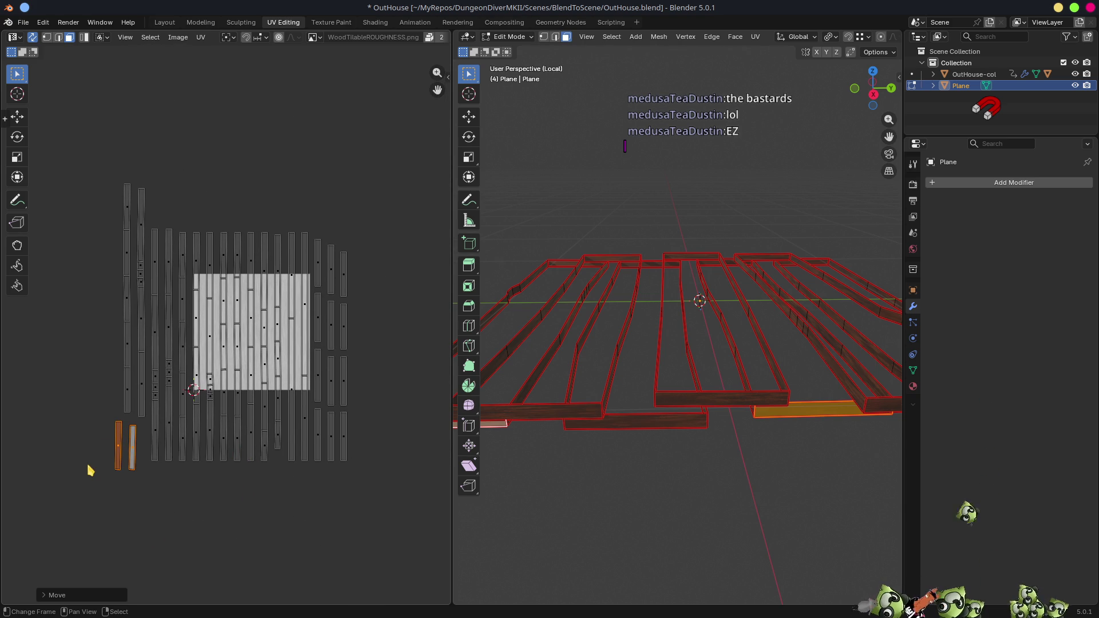
mouse_move(127, 458)
left_mouse_down()
mouse_move(386, 326)
mouse_move(369, 279)
left_mouse_up()
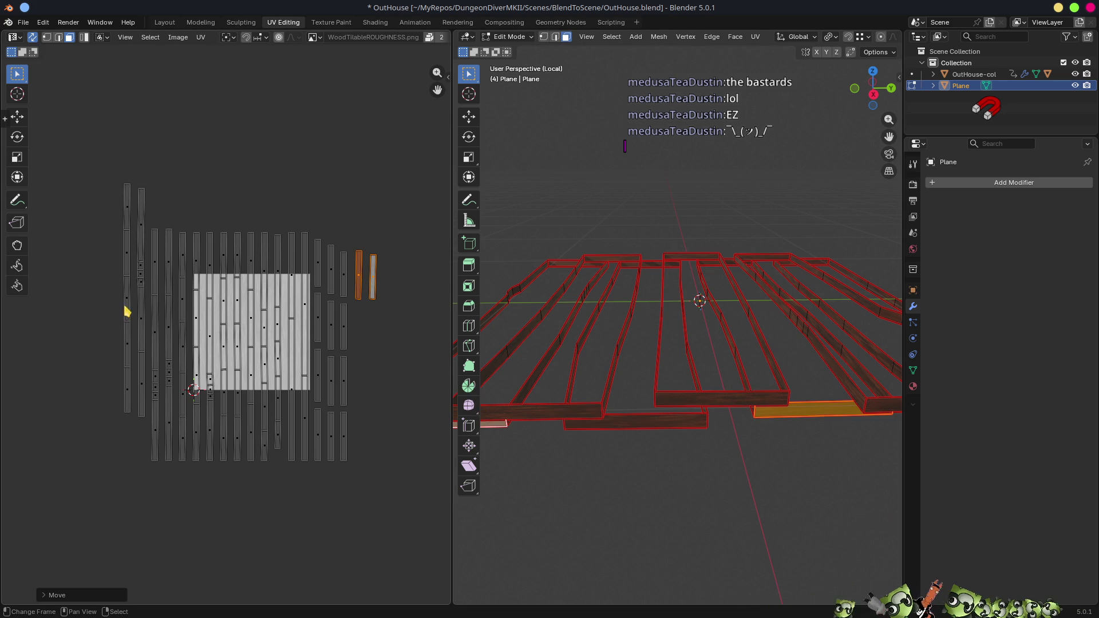
- Move the two leftmost plank UV strips lower on the wood texture
left_click(126, 264)
left_click(142, 272, "shift")
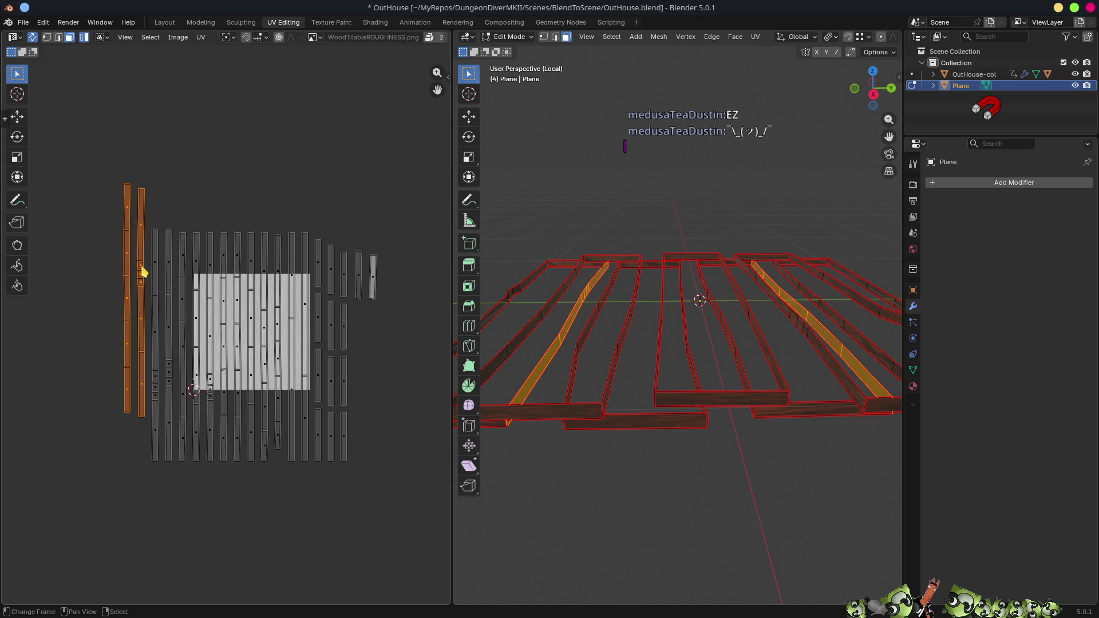
key("g")
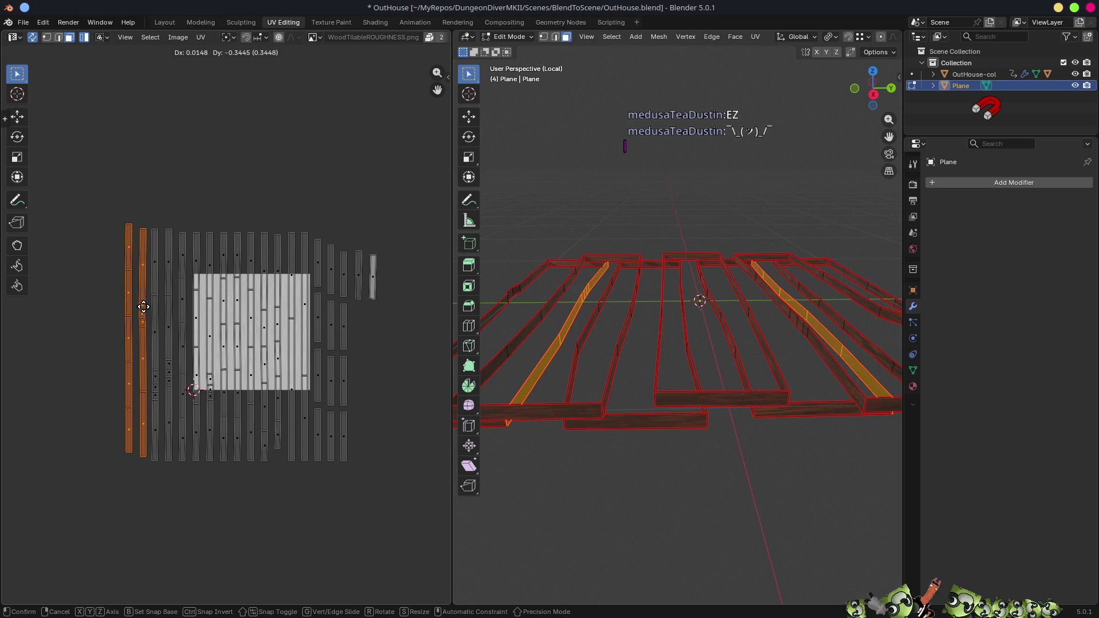
left_click(143, 312)
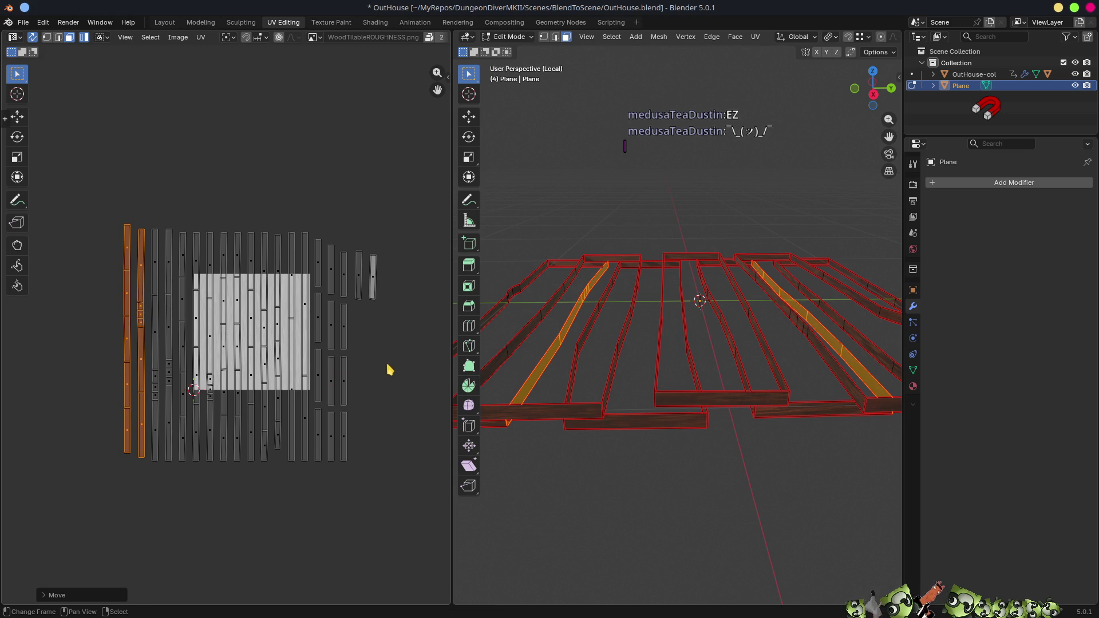
- Select the rightmost short UV strips, then switch over to the Godot editor
middle_click_drag(375, 362, 267, 370)
scroll(265, 361, "up", 1)
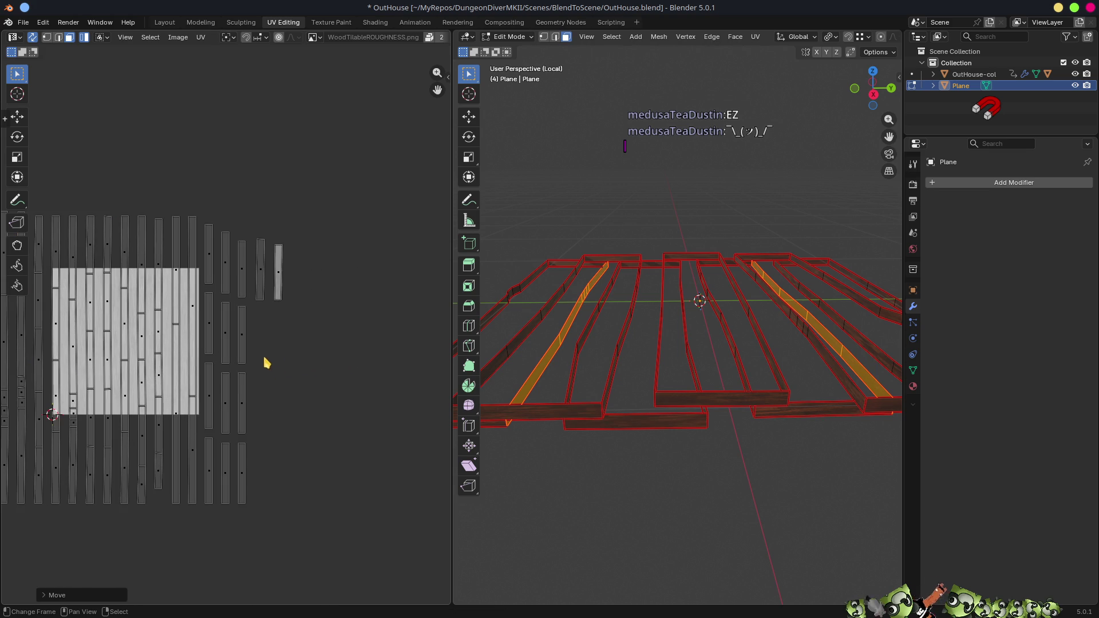
left_click(280, 274)
left_click(242, 330)
left_click(280, 278)
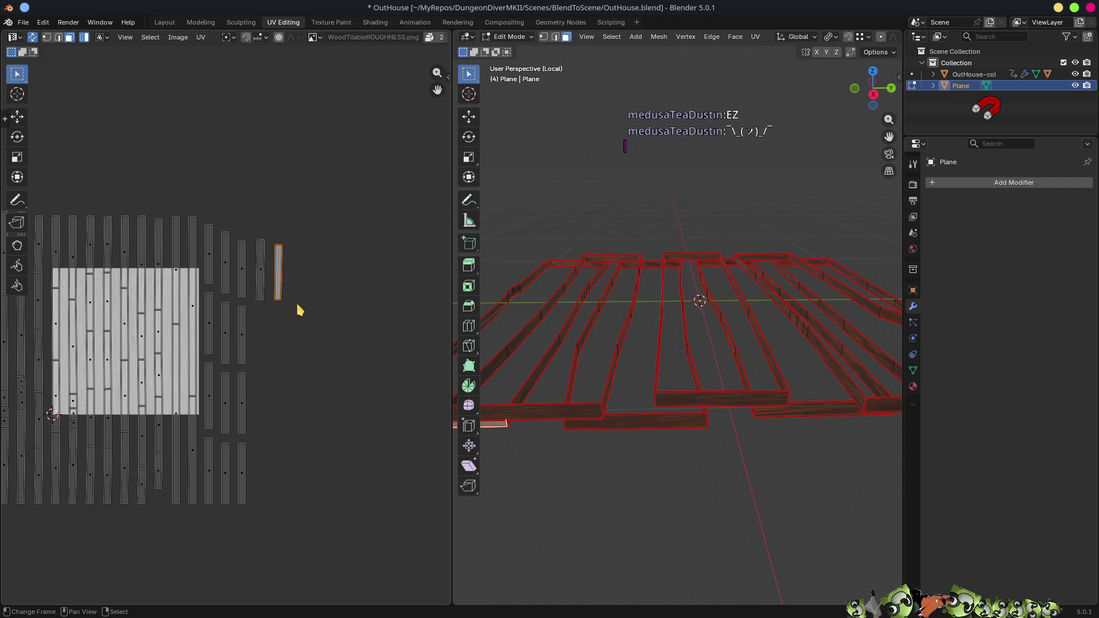
scroll(327, 300, "up", 5)
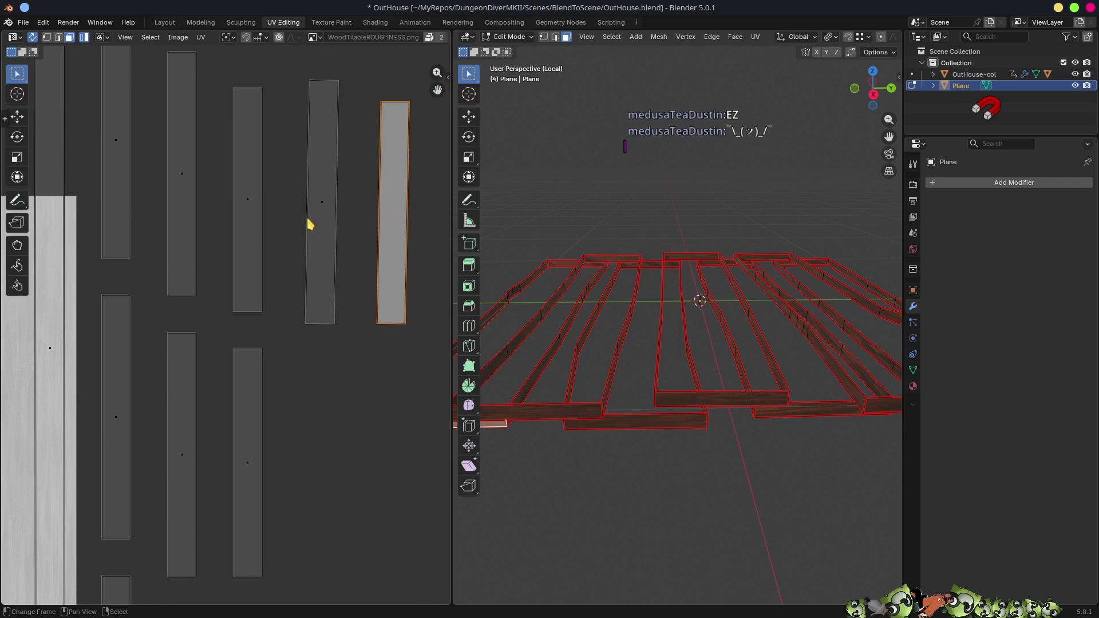
left_click(311, 226)
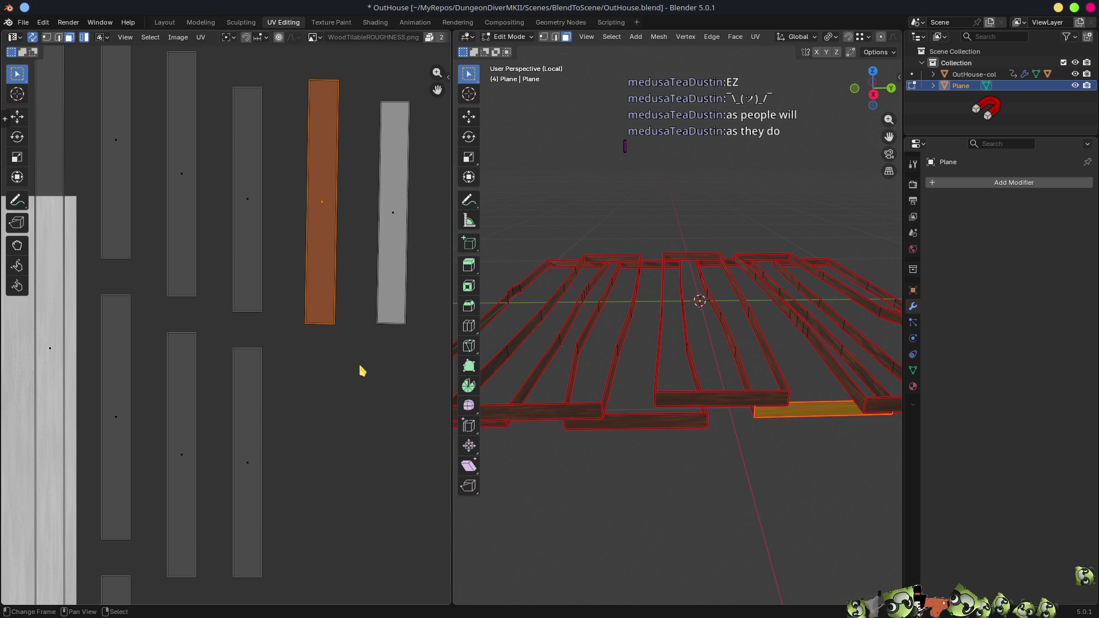
left_click(388, 225)
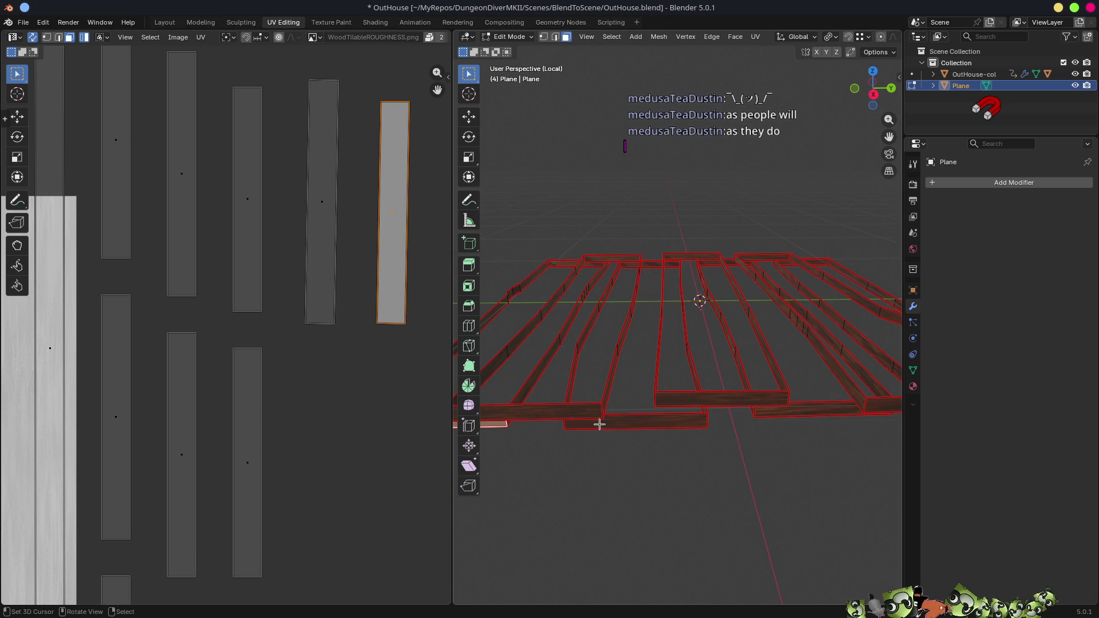
middle_click_drag(588, 448, 653, 427)
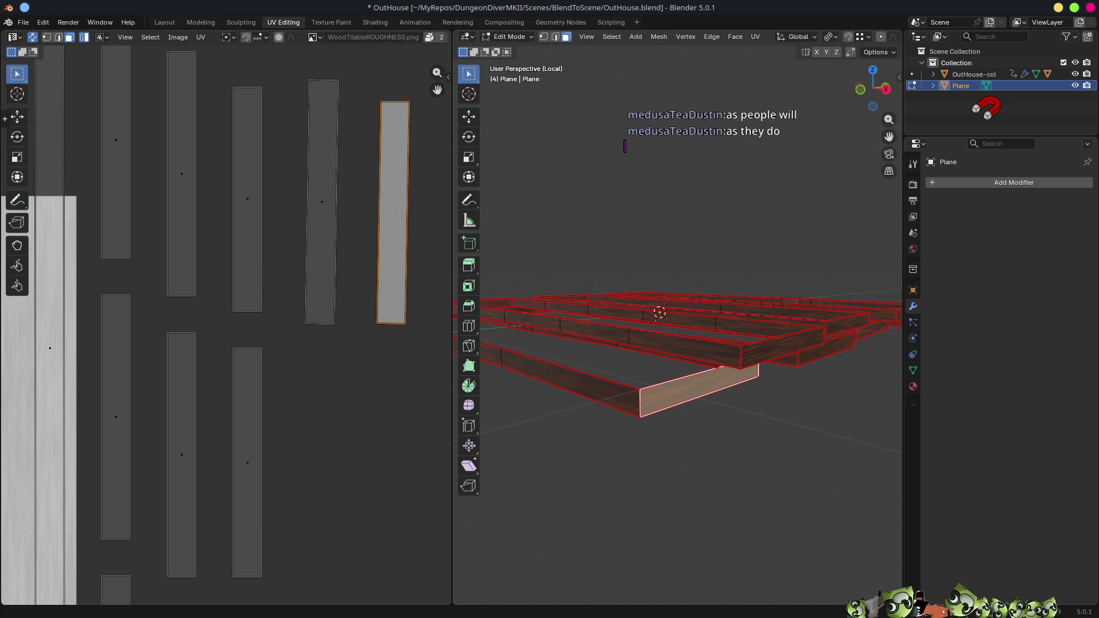
key("alt+Tab")
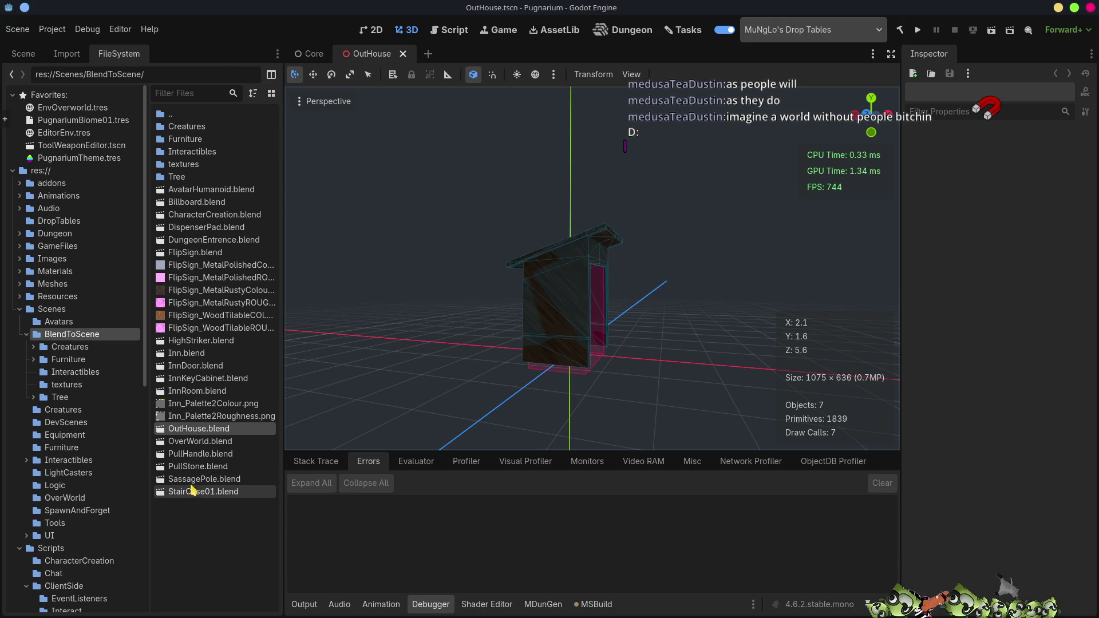
- Dismiss the OverWorld.blend import settings and open Scenes/OverWorld/OverWorld.tscn
double_click(198, 442)
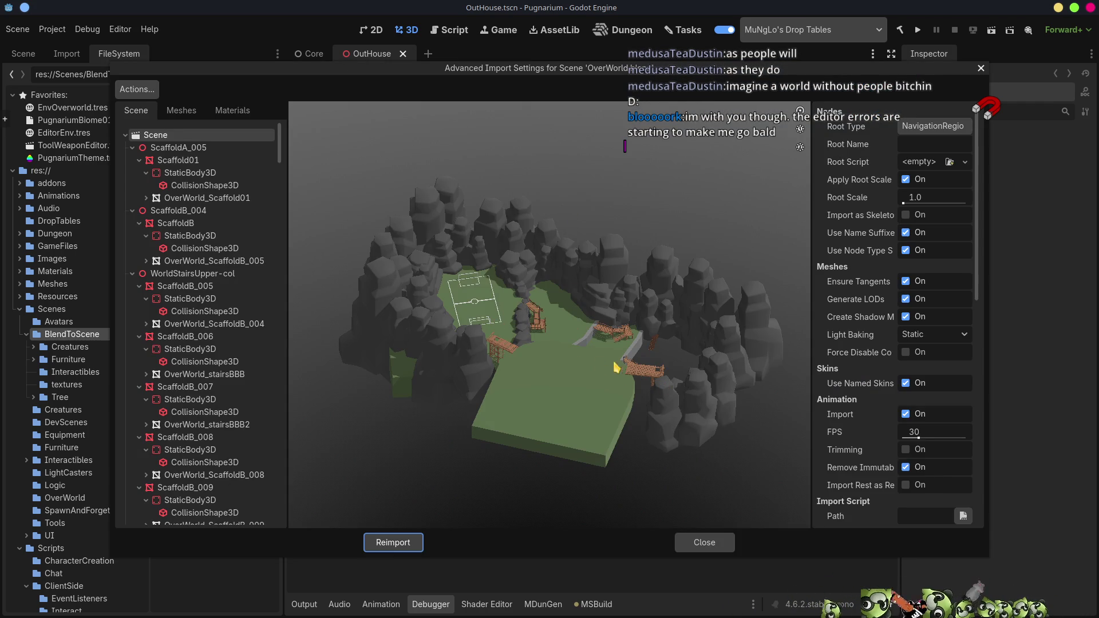
left_click(701, 541)
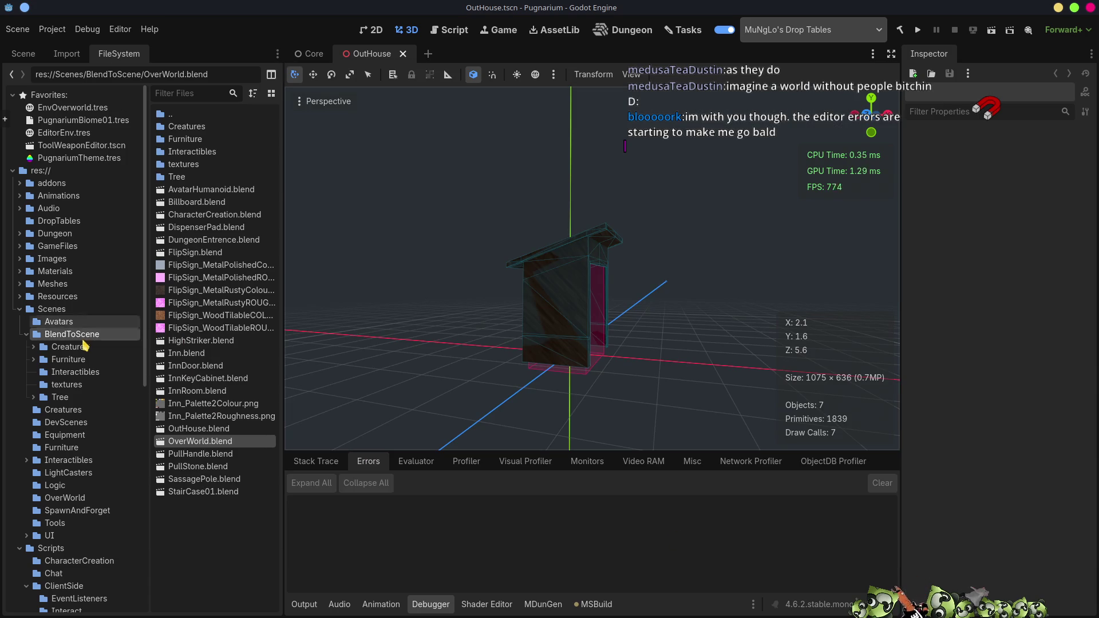
left_click(52, 309)
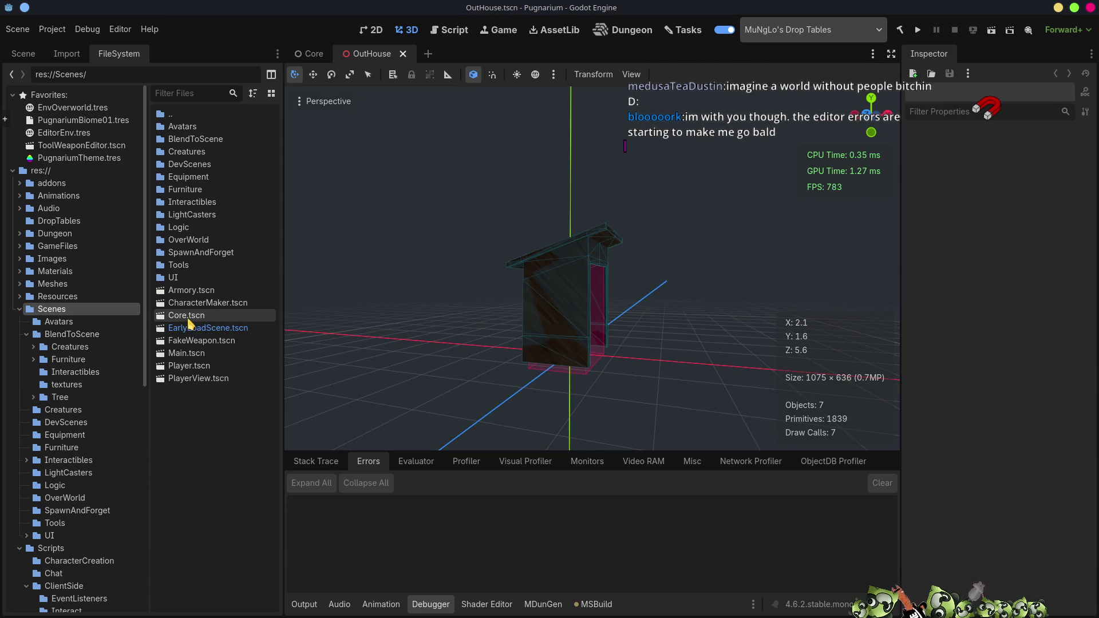
double_click(186, 240)
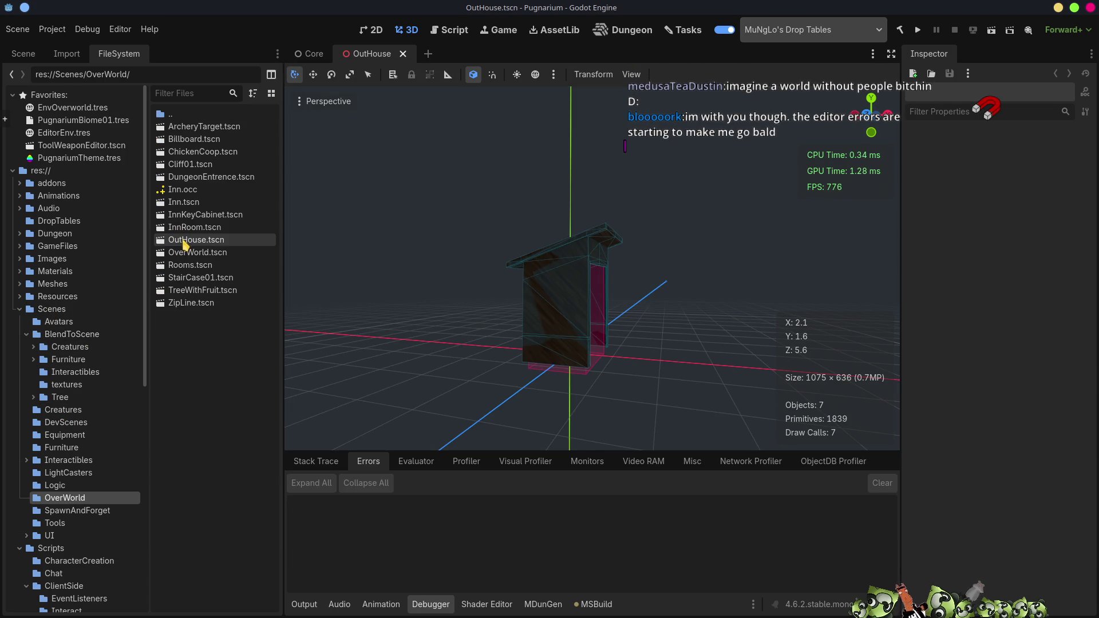
double_click(194, 257)
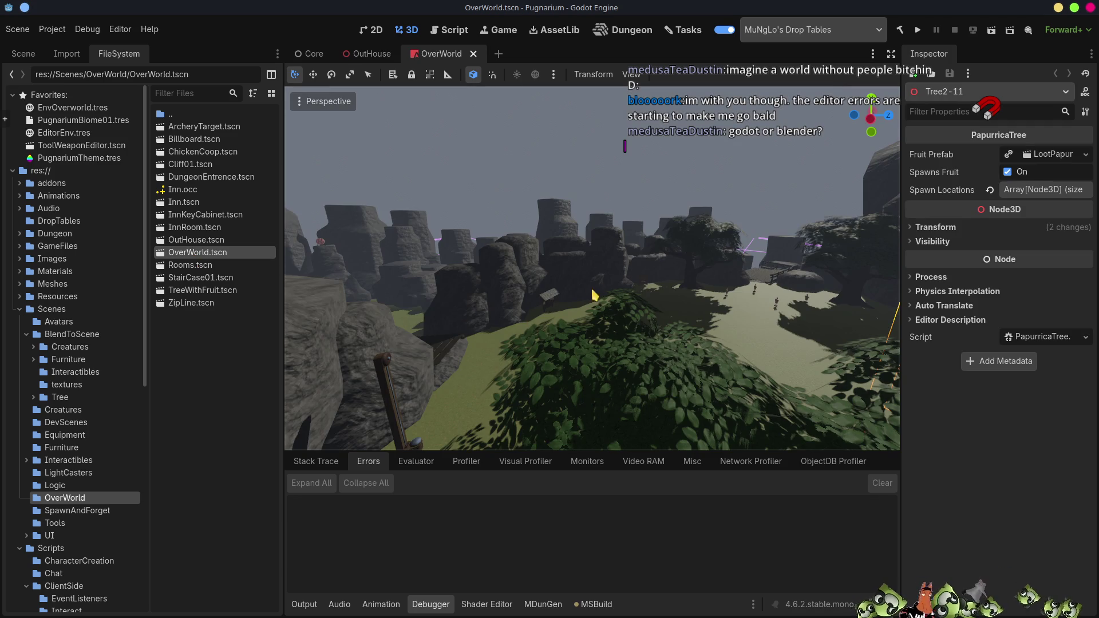
mouse_move(593, 295)
right_mouse_down()
mouse_move(549, 295)
mouse_move(544, 309)
mouse_move(578, 301)
mouse_move(578, 355)
mouse_move(567, 327)
right_mouse_up()
scroll(576, 349, "up", 10)
left_click(618, 334)
left_click(498, 252)
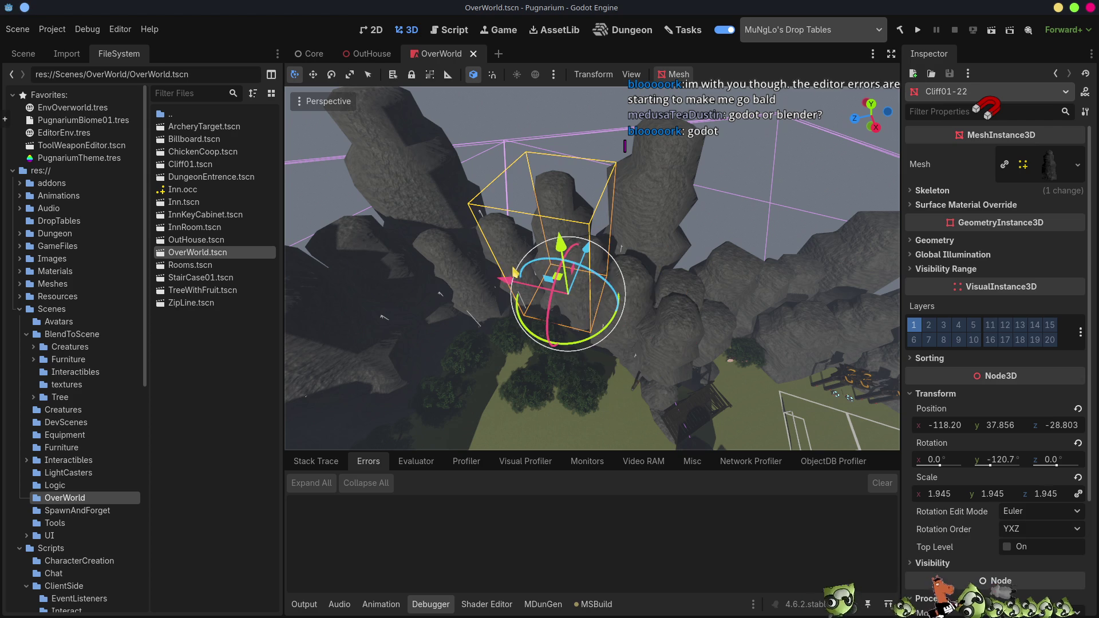
left_click(458, 281)
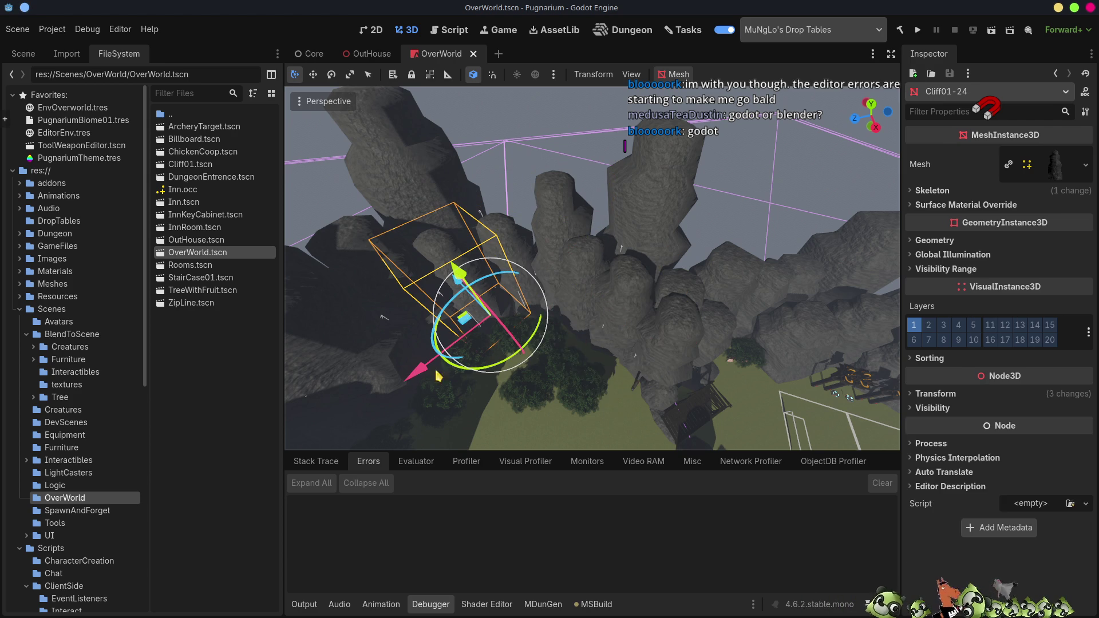
middle_click_drag(646, 382, 576, 324)
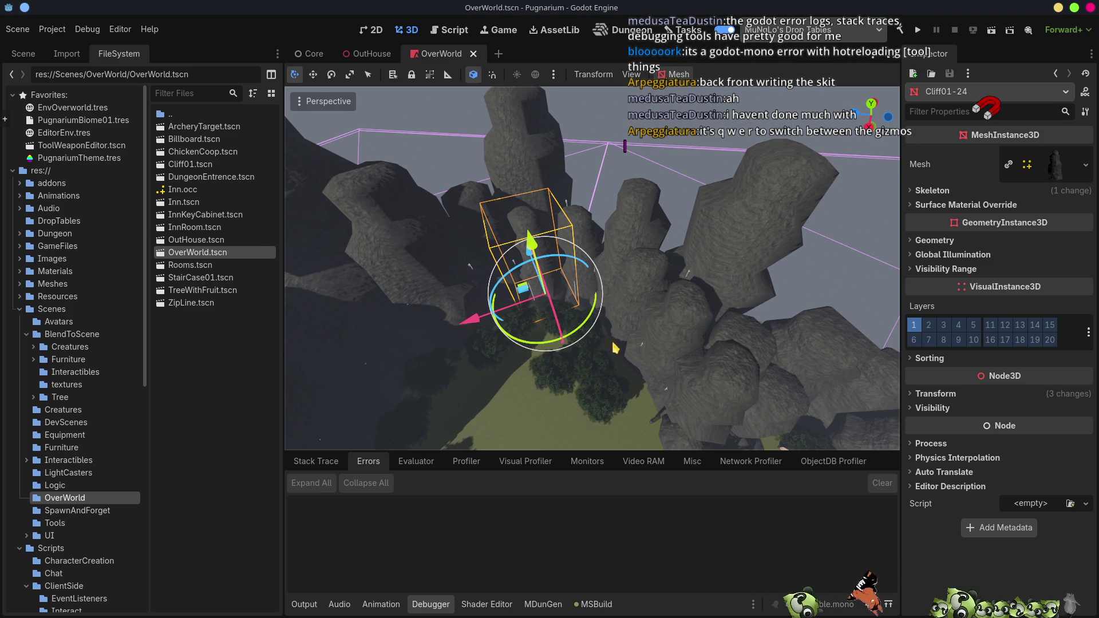
mouse_move(635, 323)
middle_mouse_down()
mouse_move(433, 367)
mouse_move(355, 315)
mouse_move(672, 338)
middle_mouse_up()
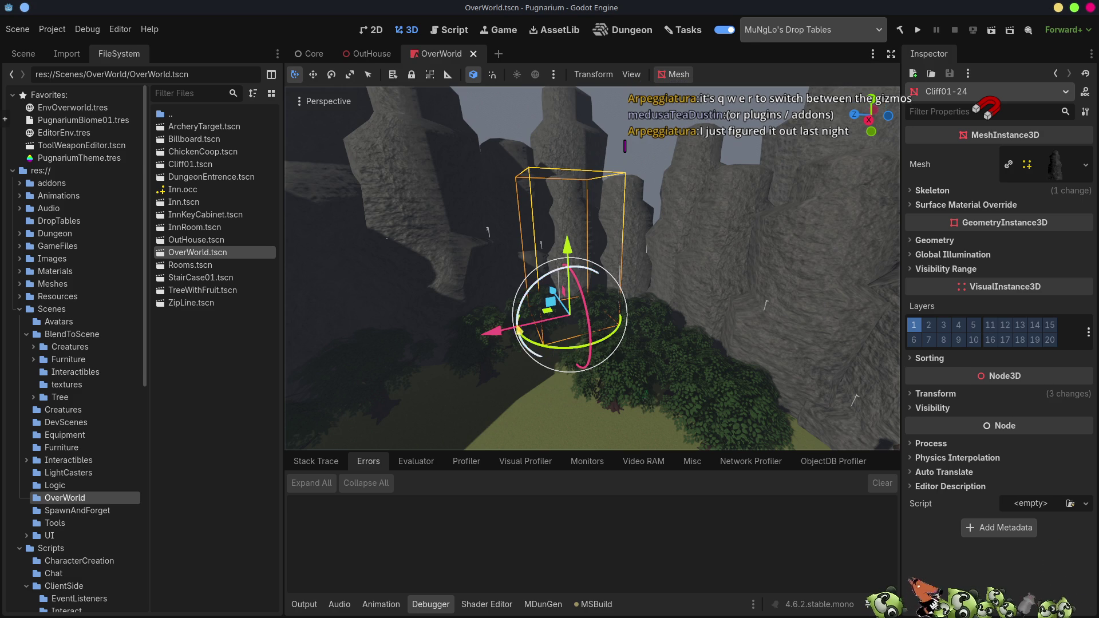
left_click(427, 258)
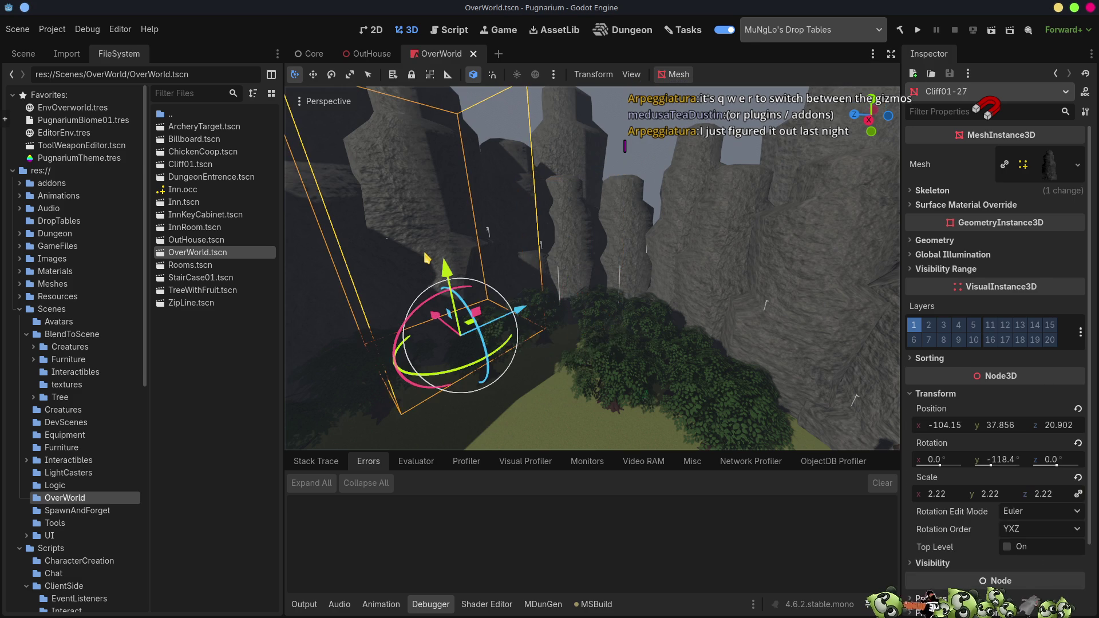
left_click(639, 256)
left_click(612, 390)
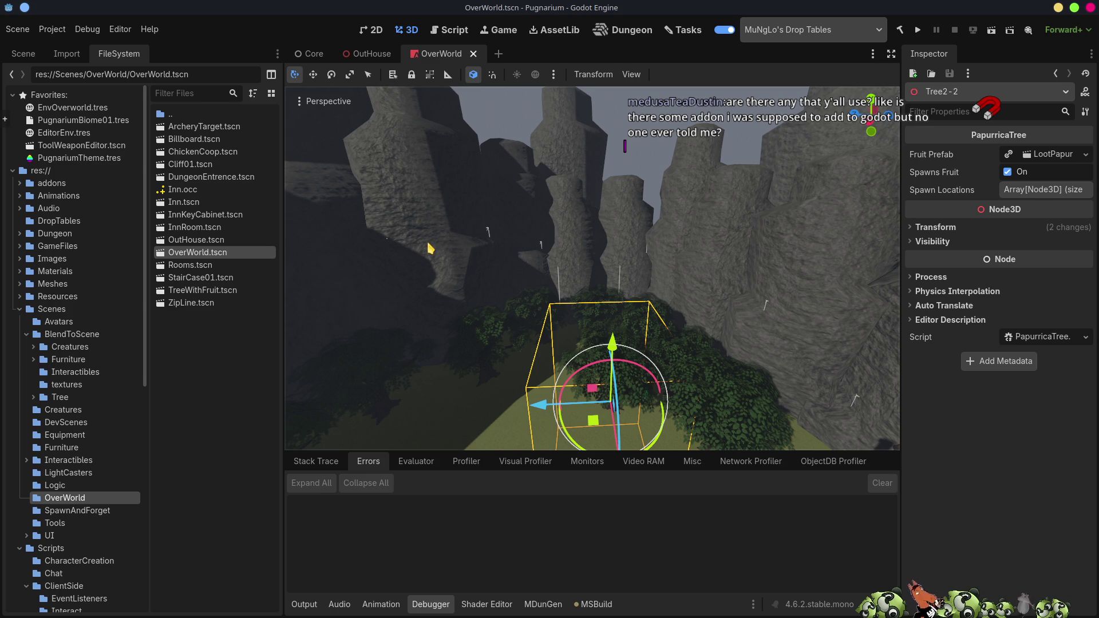
mouse_move(539, 173)
left_mouse_down()
mouse_move(452, 215)
mouse_move(647, 346)
mouse_move(559, 167)
left_mouse_up()
mouse_move(521, 252)
left_mouse_down()
mouse_move(486, 260)
mouse_move(522, 259)
mouse_move(505, 195)
mouse_move(515, 191)
left_mouse_up()
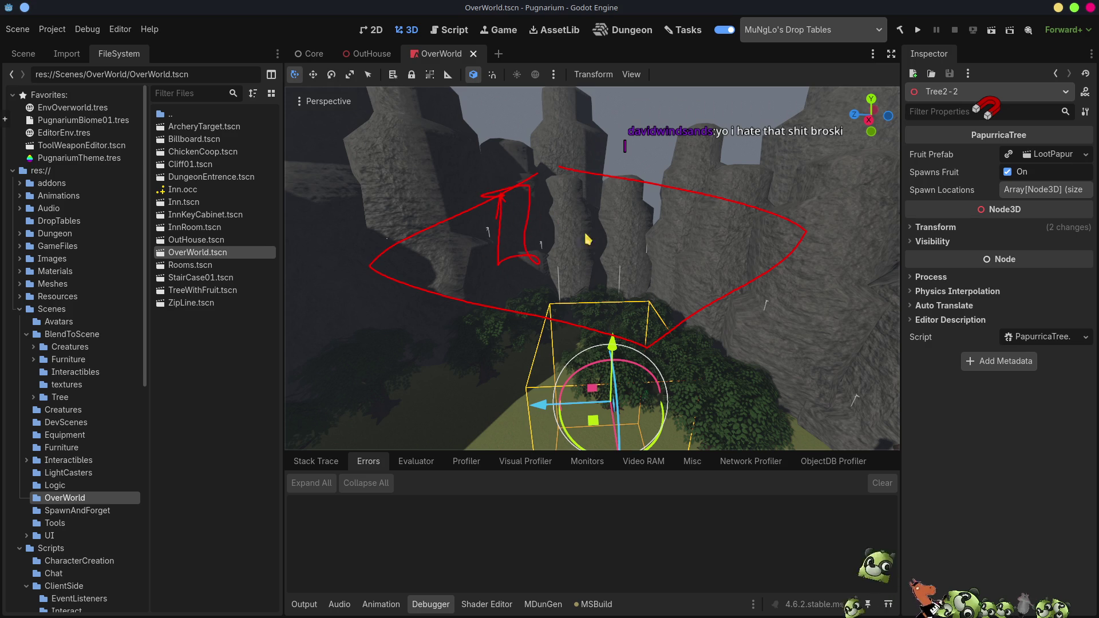
left_click_drag(535, 246, 601, 198)
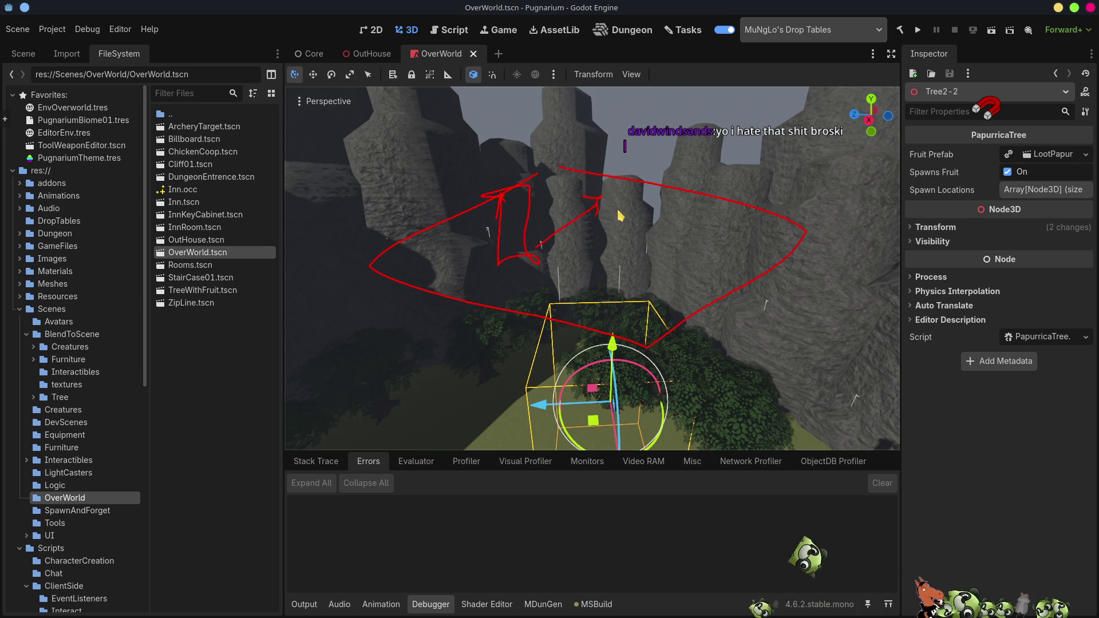
mouse_move(653, 228)
left_mouse_down()
mouse_move(647, 218)
mouse_move(639, 229)
mouse_move(673, 222)
left_mouse_up()
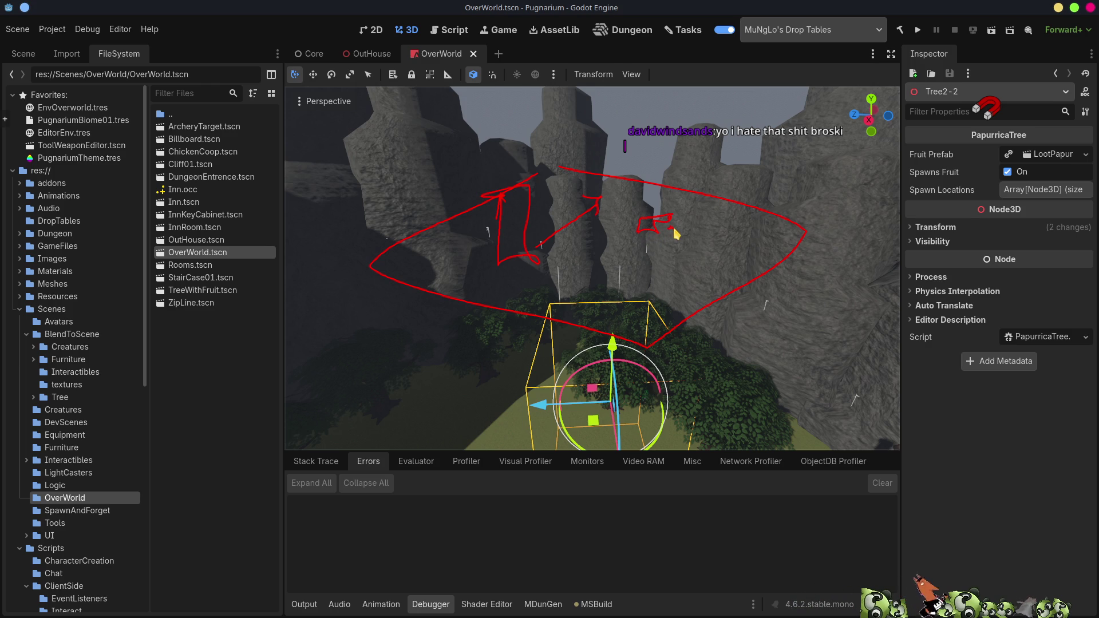
mouse_move(667, 238)
left_mouse_down()
mouse_move(675, 227)
mouse_move(678, 241)
left_mouse_up()
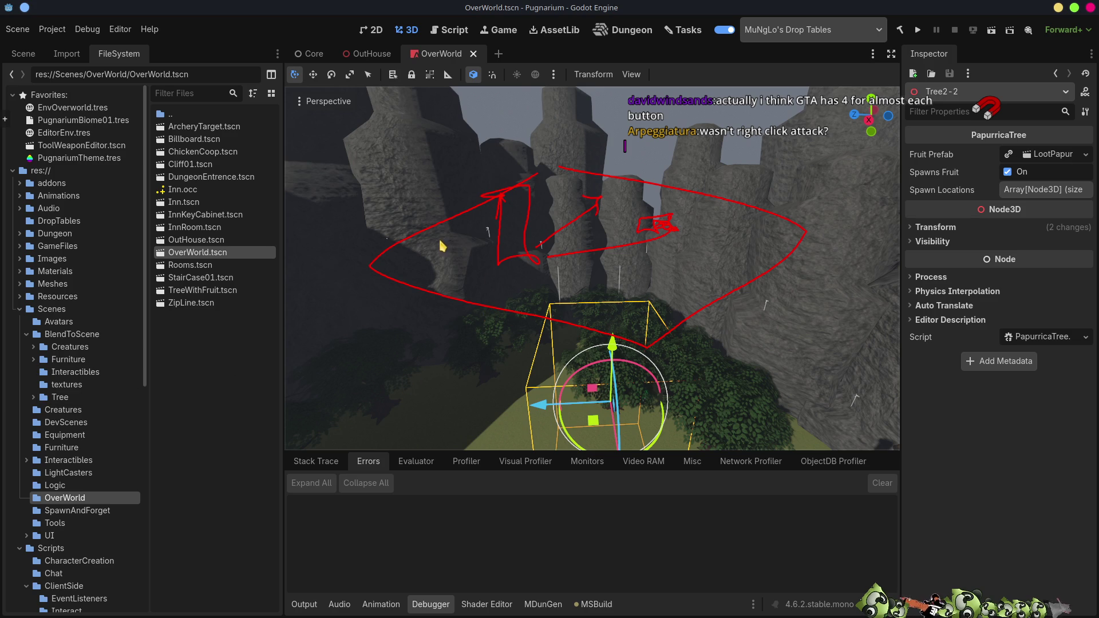
- Run the Pugnarium game, view its Settings key bindings, then close the game window
left_click(919, 28)
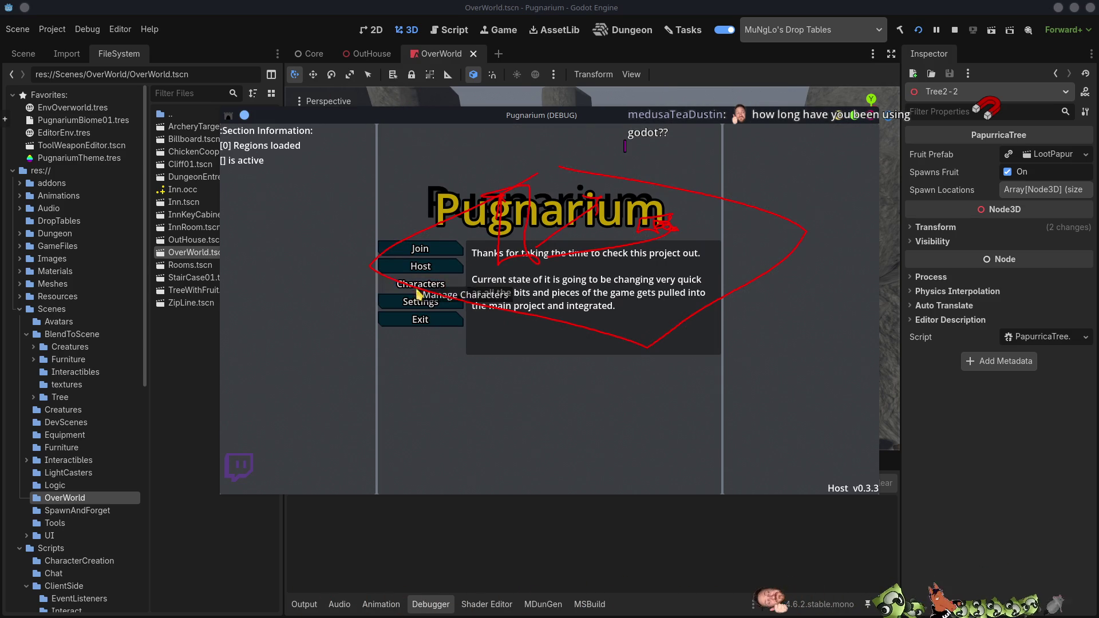
left_click(427, 303)
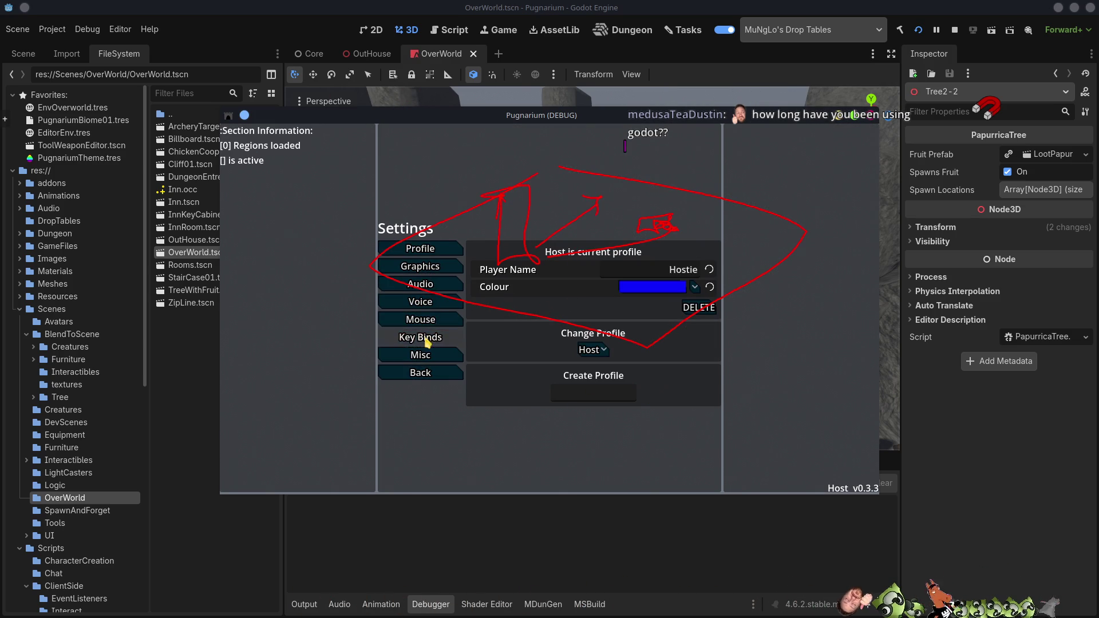
left_click(421, 337)
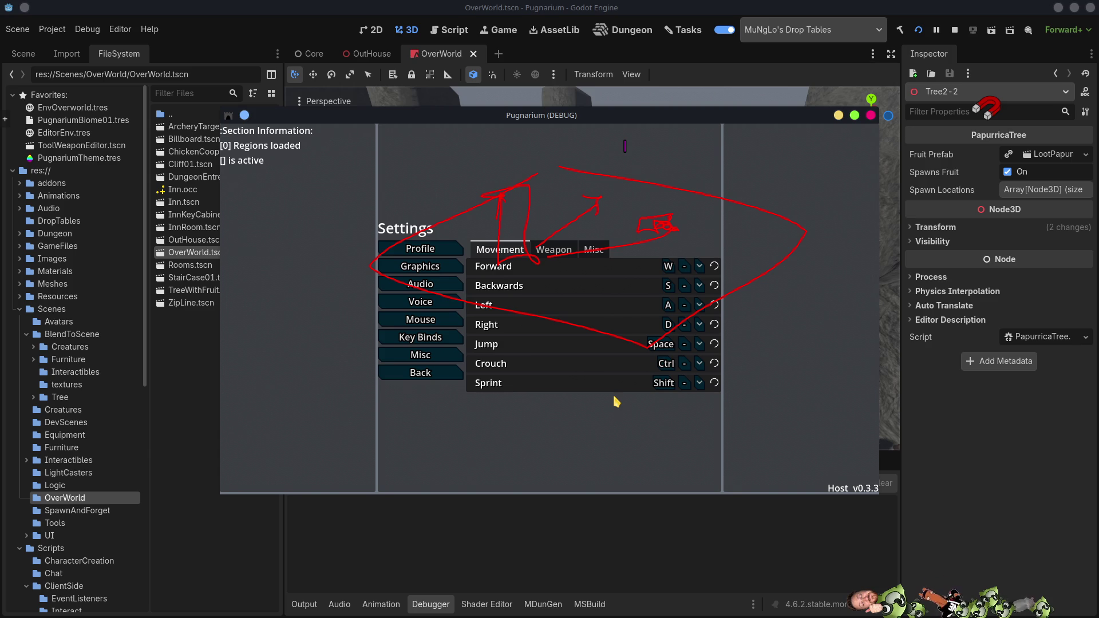
left_click(871, 115)
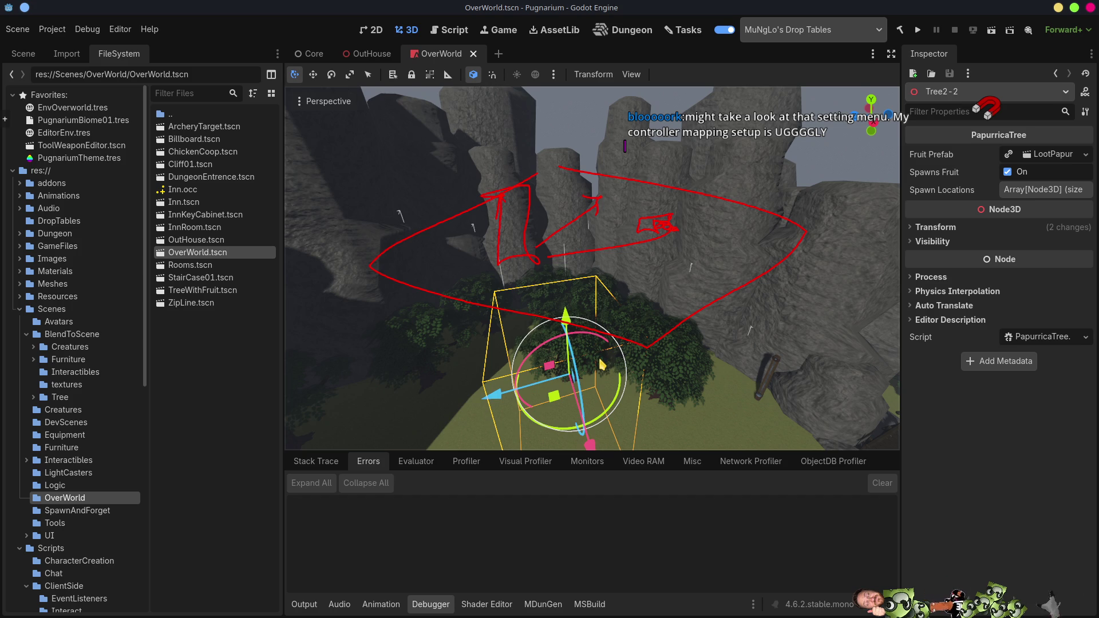
- Cycle the tree's transform modes, toggle local space, and settle on scaling
key("w")
key("e")
key("r")
key("t")
key("t")
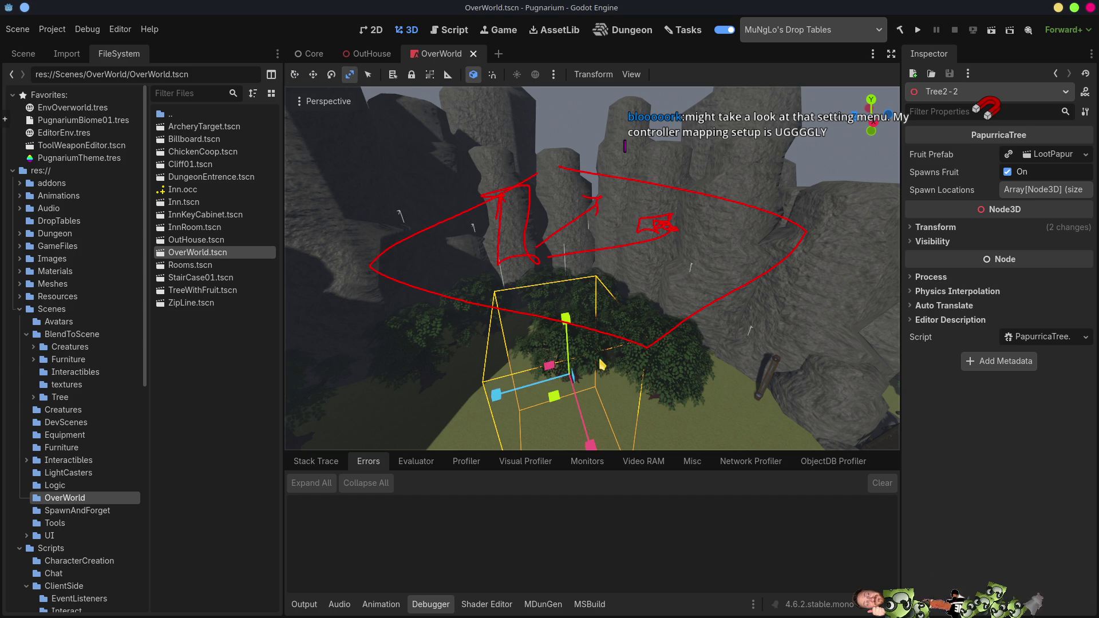
key("t")
key("t")
key("t")
key("t")
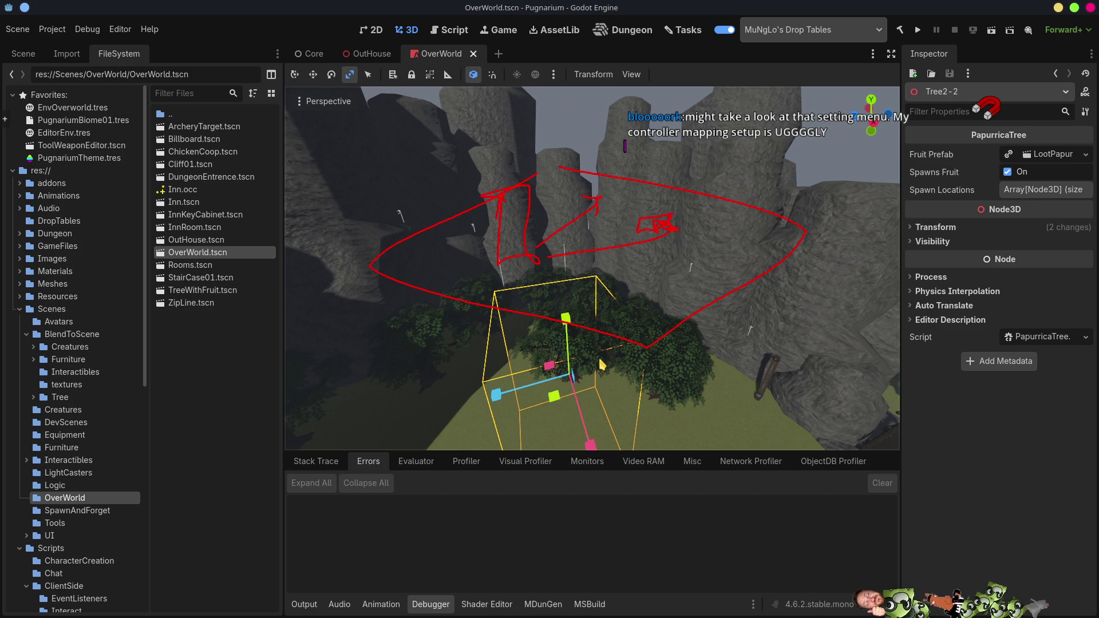
key("w")
key("e")
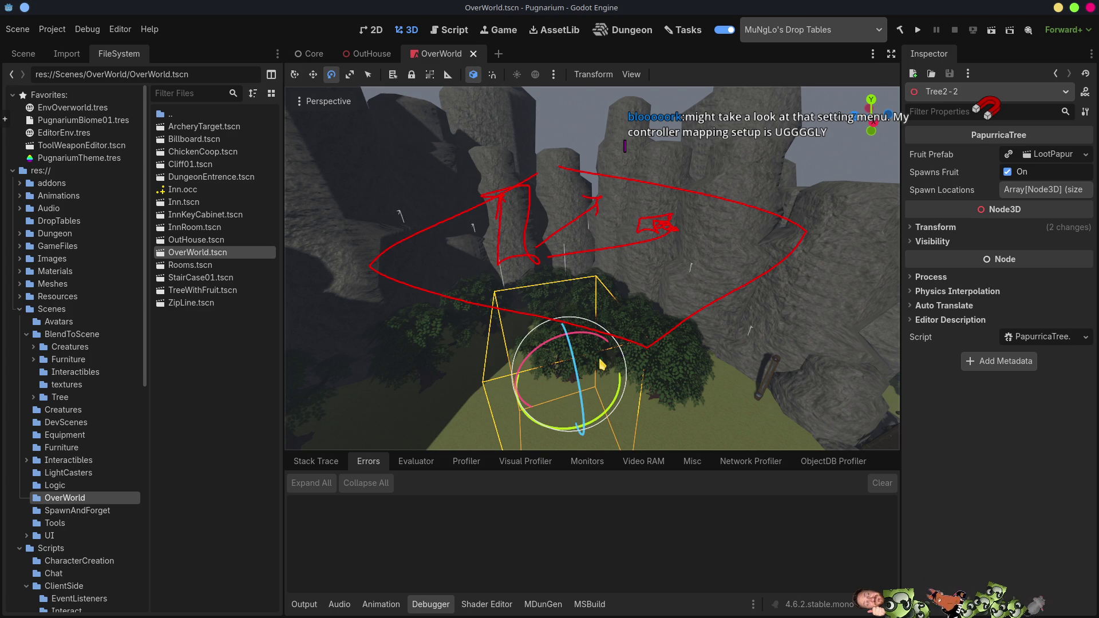
key("q")
key("w")
key("r")
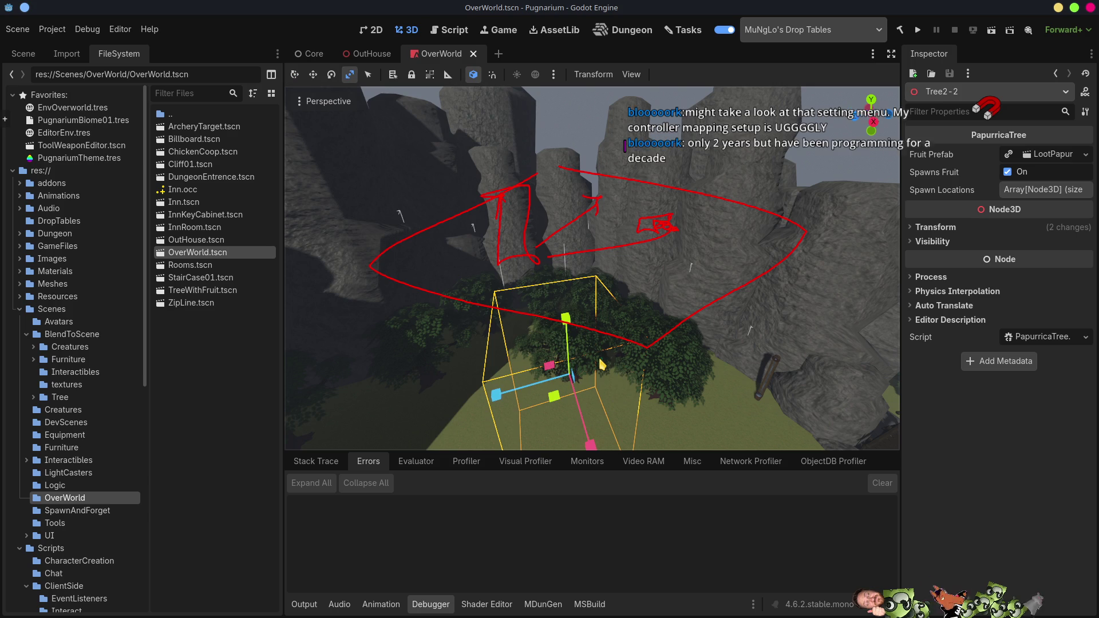
- Orbit higher above the tree and switch to the Dungeon editor screen
mouse_move(602, 364)
middle_mouse_down()
mouse_move(620, 427)
mouse_move(593, 366)
middle_mouse_up()
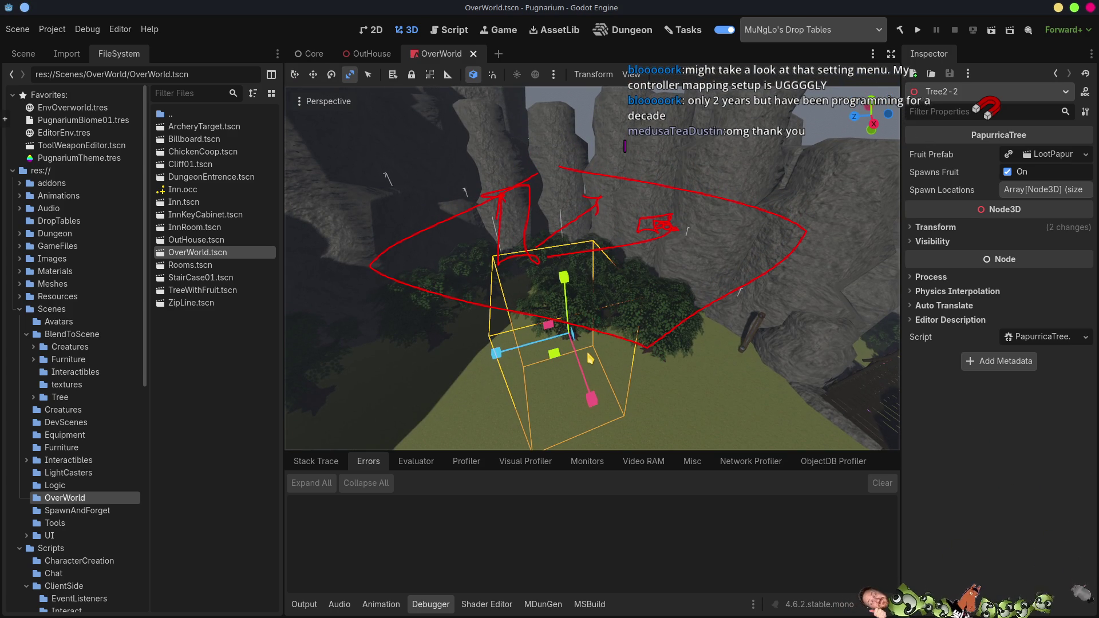
mouse_move(644, 309)
middle_mouse_down()
mouse_move(655, 366)
mouse_move(646, 314)
middle_mouse_up()
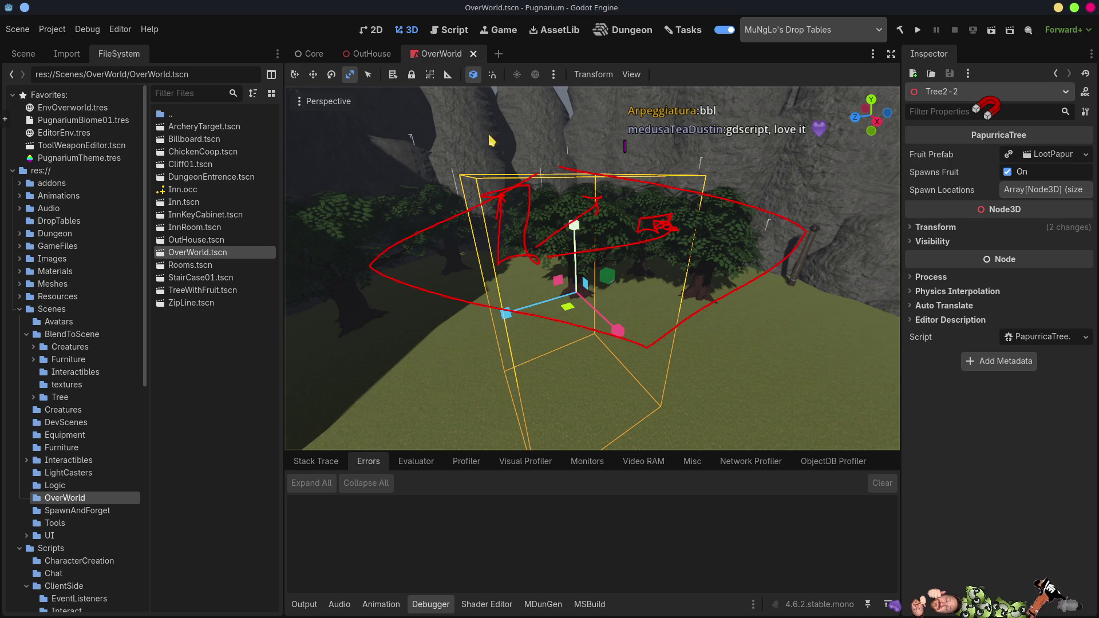
left_click(633, 30)
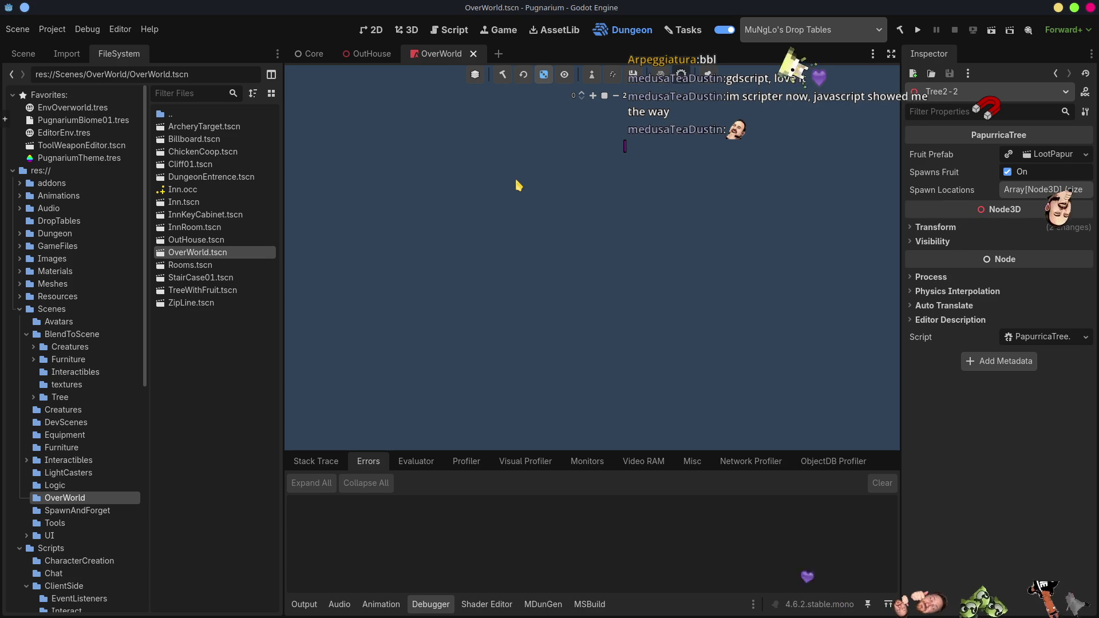
- Build a dungeon layout, fly over the generated maze, then clear the dungeon data
left_click(501, 78)
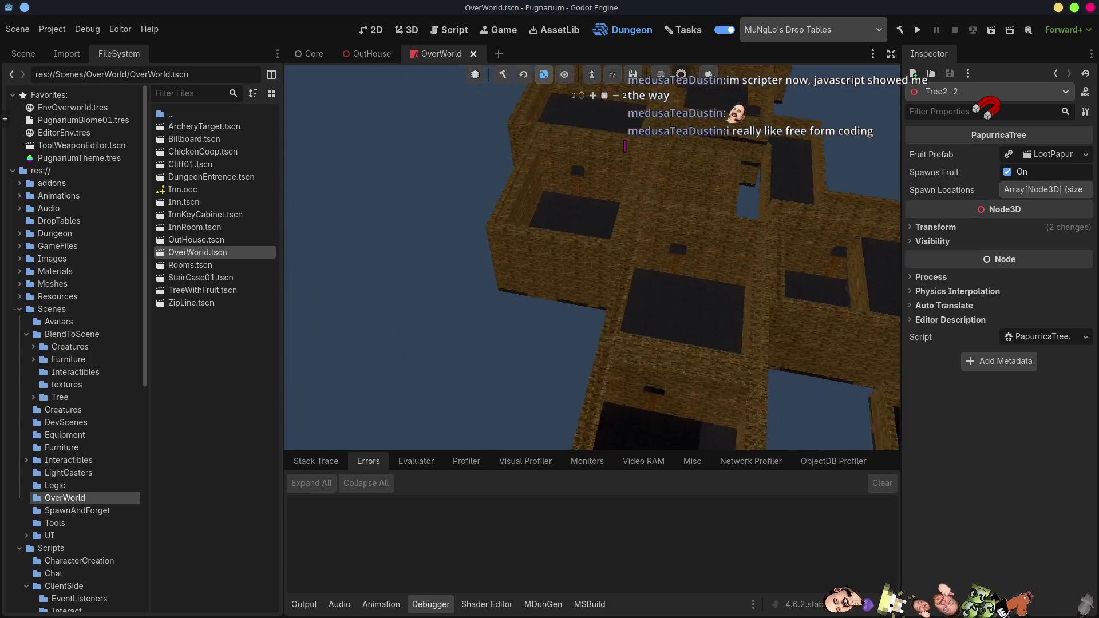
right_click_drag(562, 269, 561, 269)
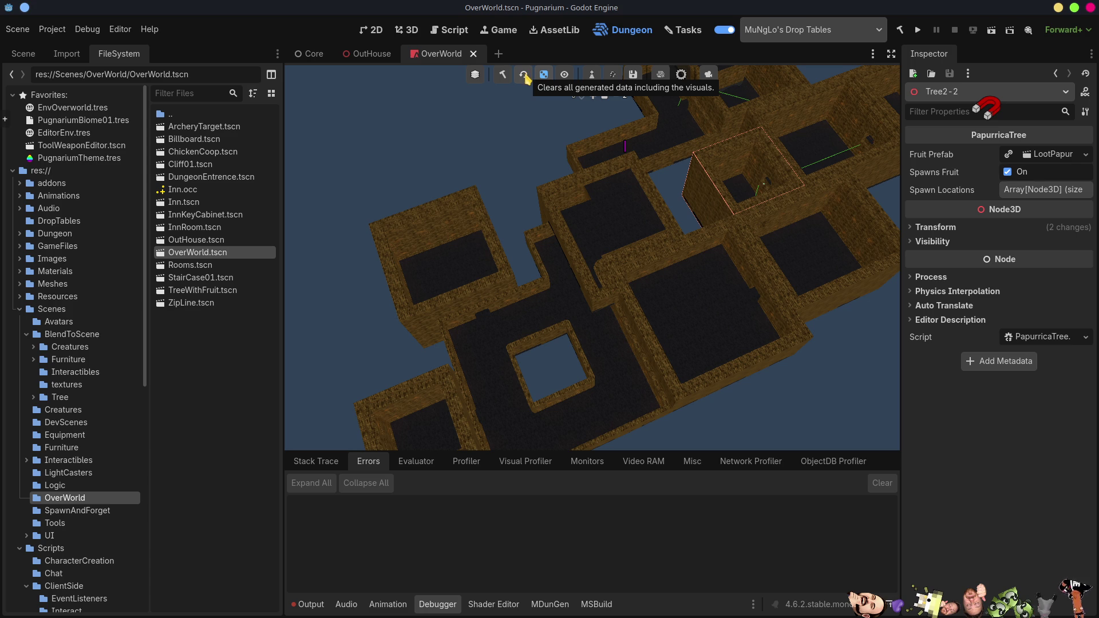
left_click(523, 75)
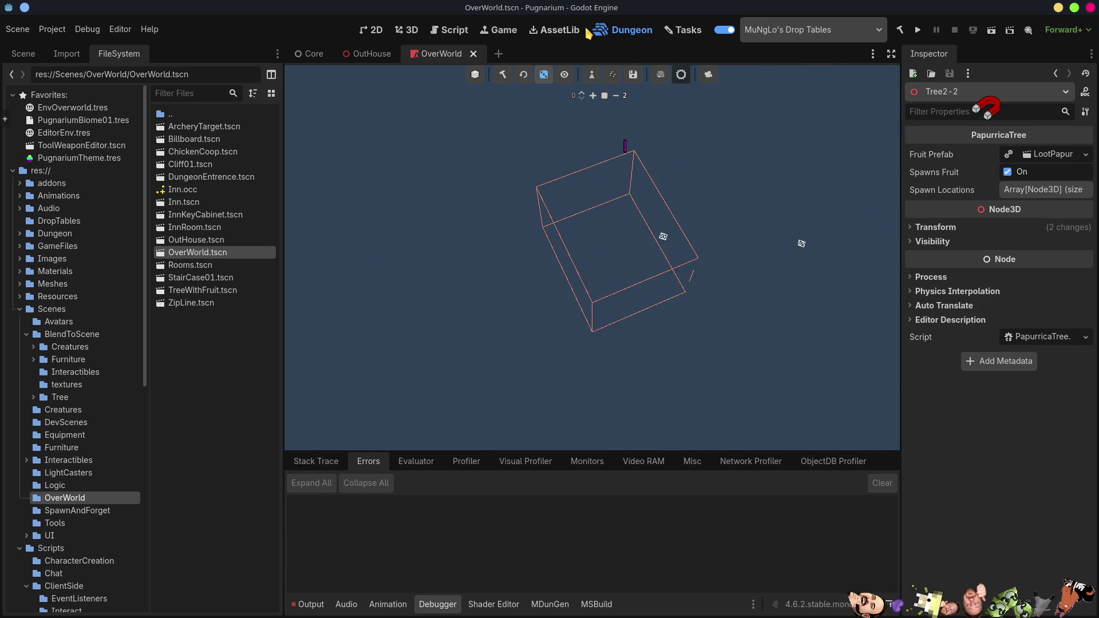
- Return to the OverWorld 3D view and orbit lower around the selected tree
left_click(408, 30)
mouse_move(593, 269)
right_mouse_down()
mouse_move(593, 355)
mouse_move(593, 309)
right_mouse_up()
mouse_move(592, 309)
middle_mouse_down()
mouse_move(616, 264)
mouse_move(710, 291)
middle_mouse_up()
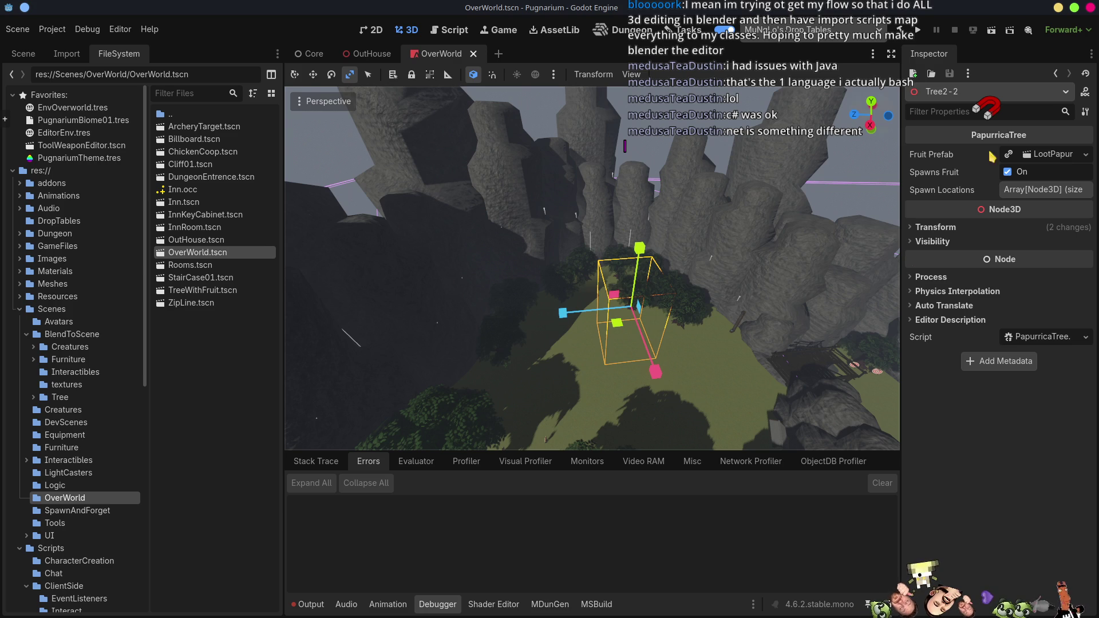
left_click(713, 238)
mouse_move(658, 298)
right_mouse_down()
mouse_move(658, 377)
mouse_move(687, 401)
mouse_move(670, 366)
mouse_move(670, 309)
mouse_move(557, 248)
right_mouse_up()
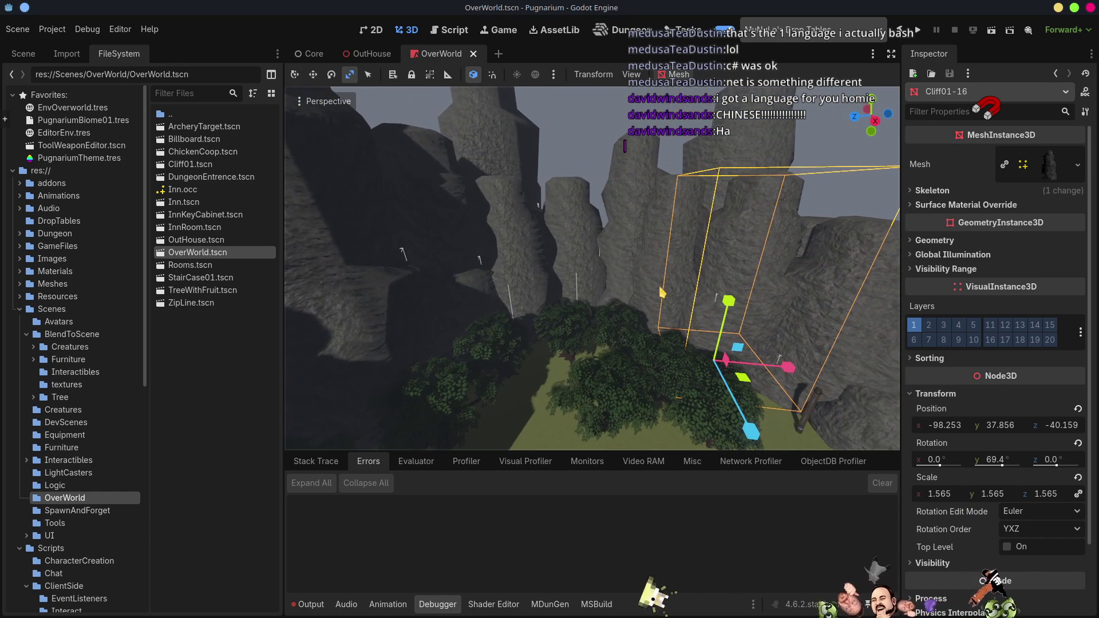
left_click(557, 248)
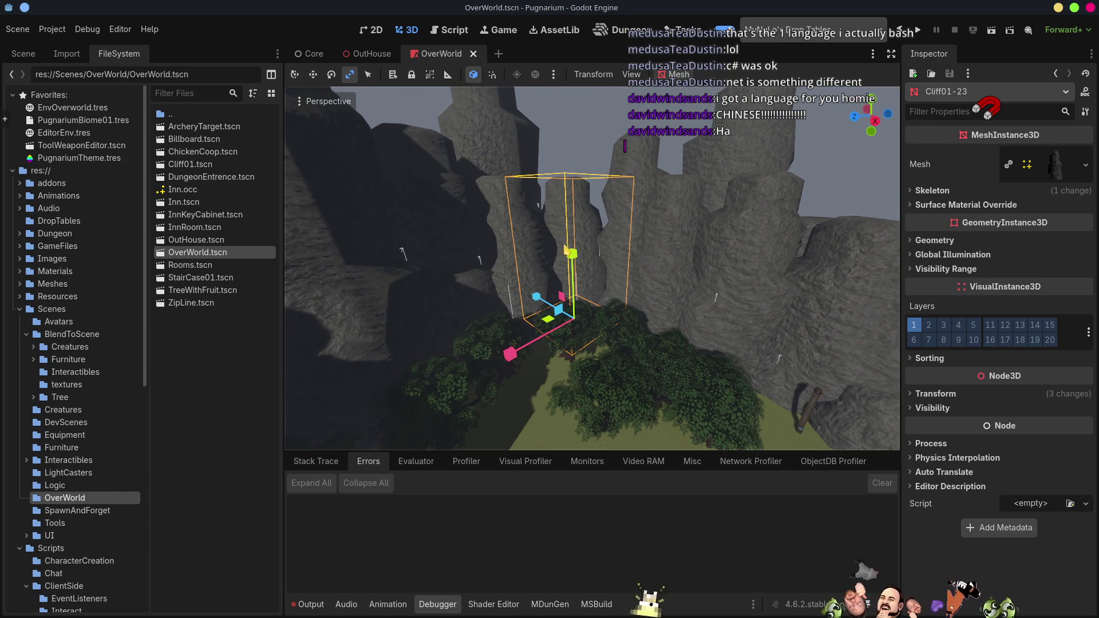
left_click(630, 238)
left_click(731, 280)
mouse_move(731, 280)
right_mouse_down()
mouse_move(664, 274)
mouse_move(664, 315)
right_mouse_up()
left_click(550, 218)
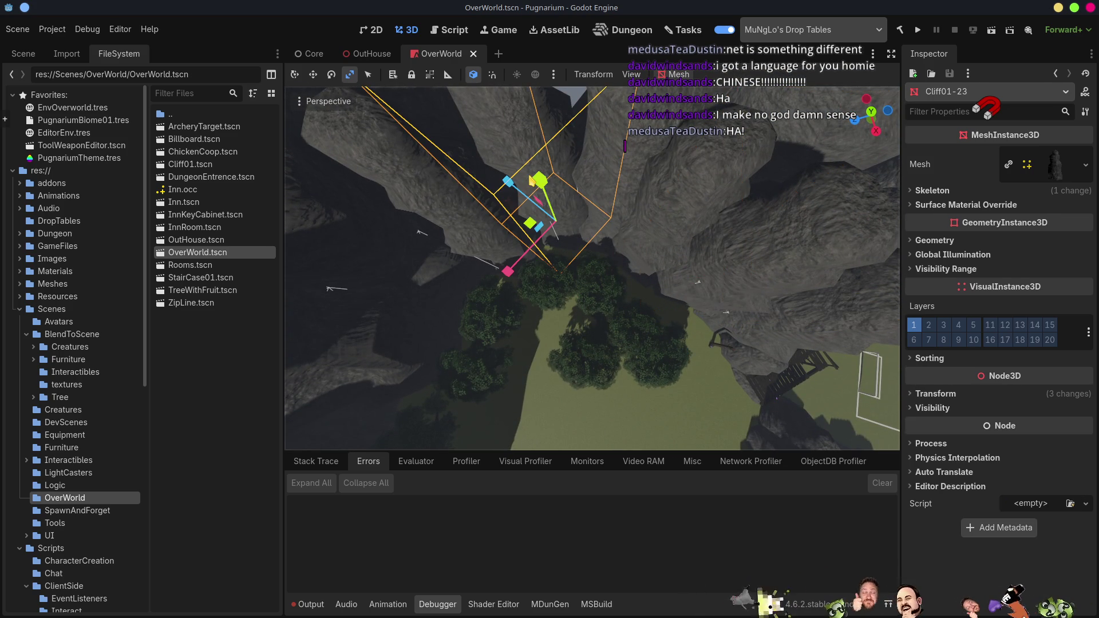
mouse_move(433, 223)
right_mouse_down()
mouse_move(433, 163)
mouse_move(434, 206)
mouse_move(555, 275)
right_mouse_up()
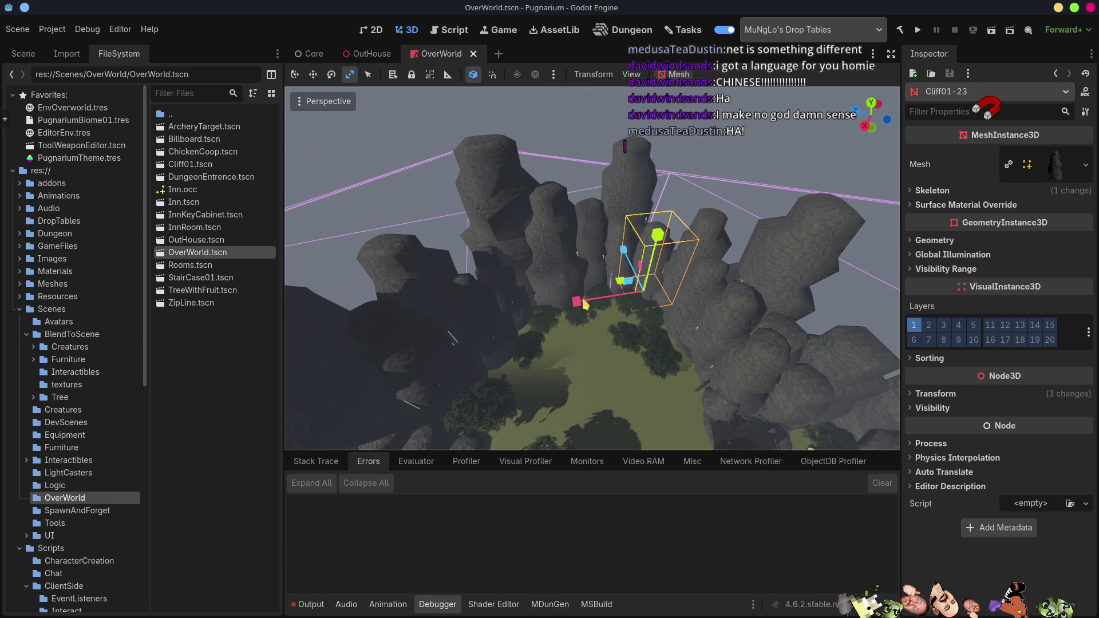
left_click(555, 276)
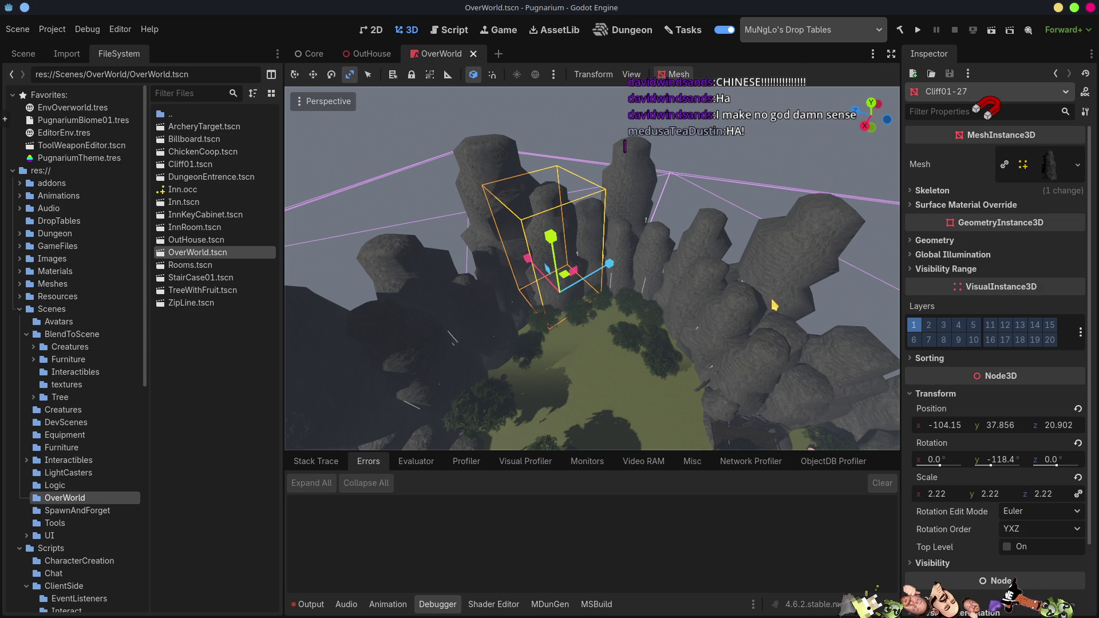
left_click(727, 308)
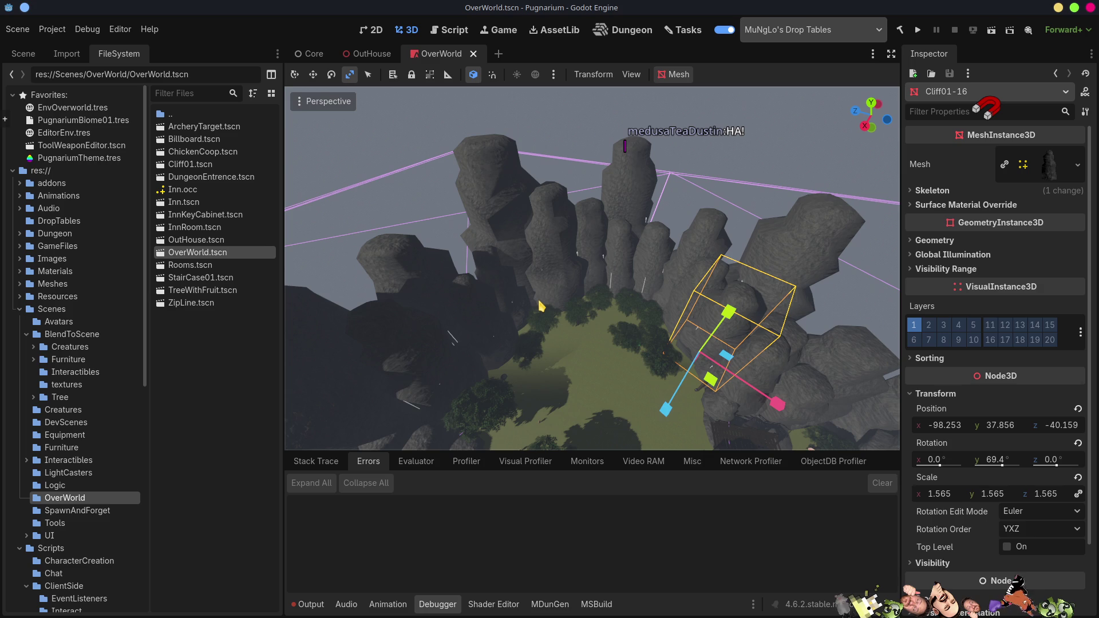
left_click(561, 259)
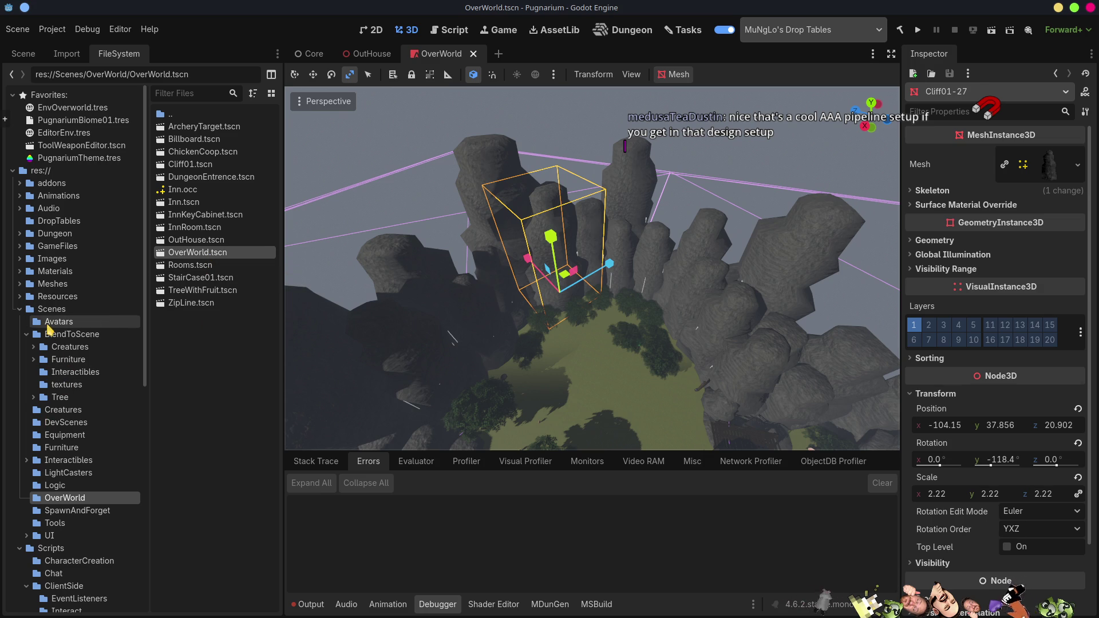
left_click(80, 334)
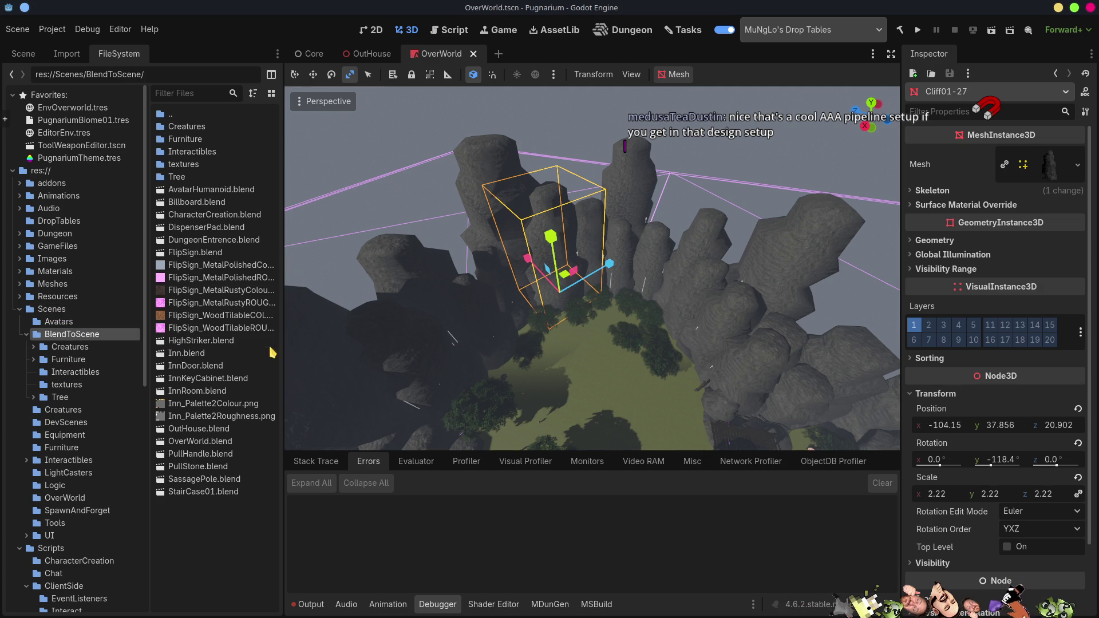
- Open OverWorld.blend's Advanced Import Settings and preview one OverWorld_OW2Stone mesh with its settings
double_click(200, 443)
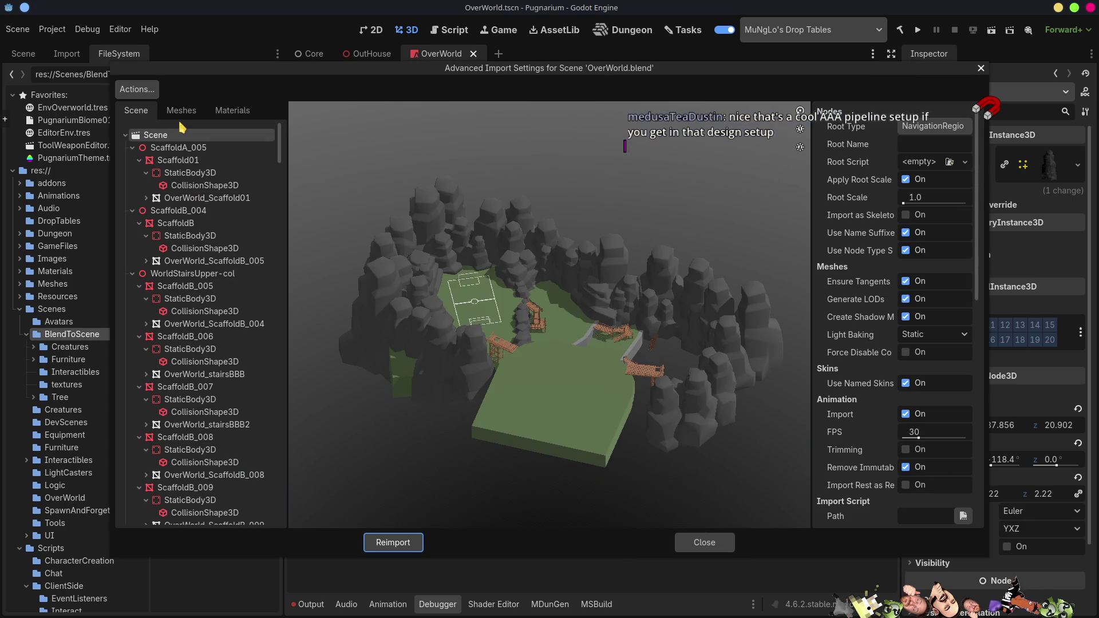
left_click(186, 113)
left_click_drag(279, 232, 281, 438)
left_click(224, 309)
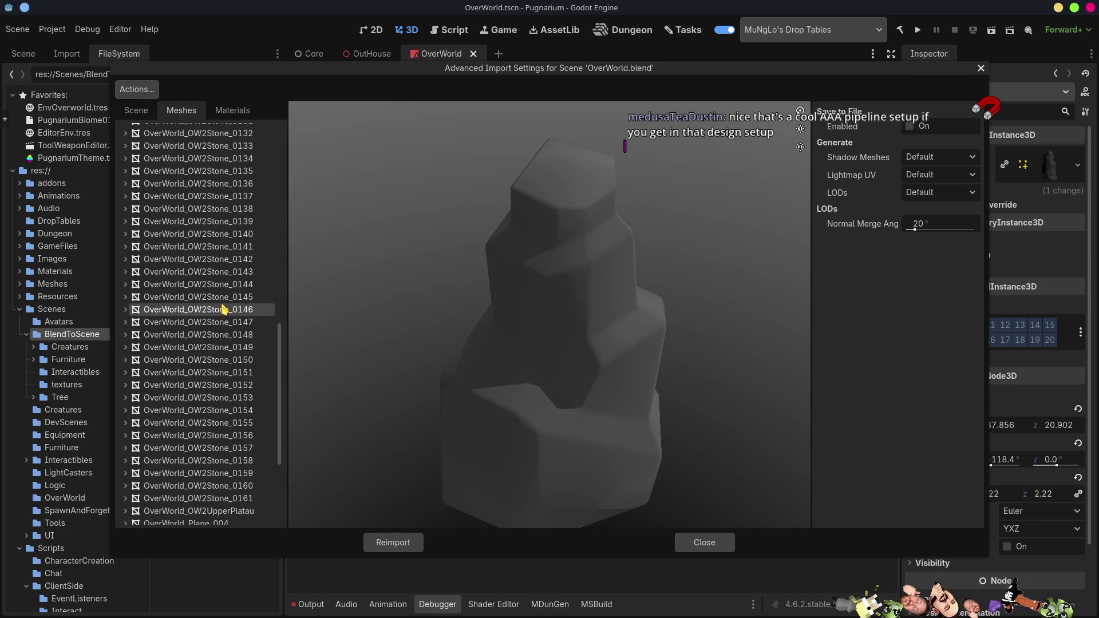
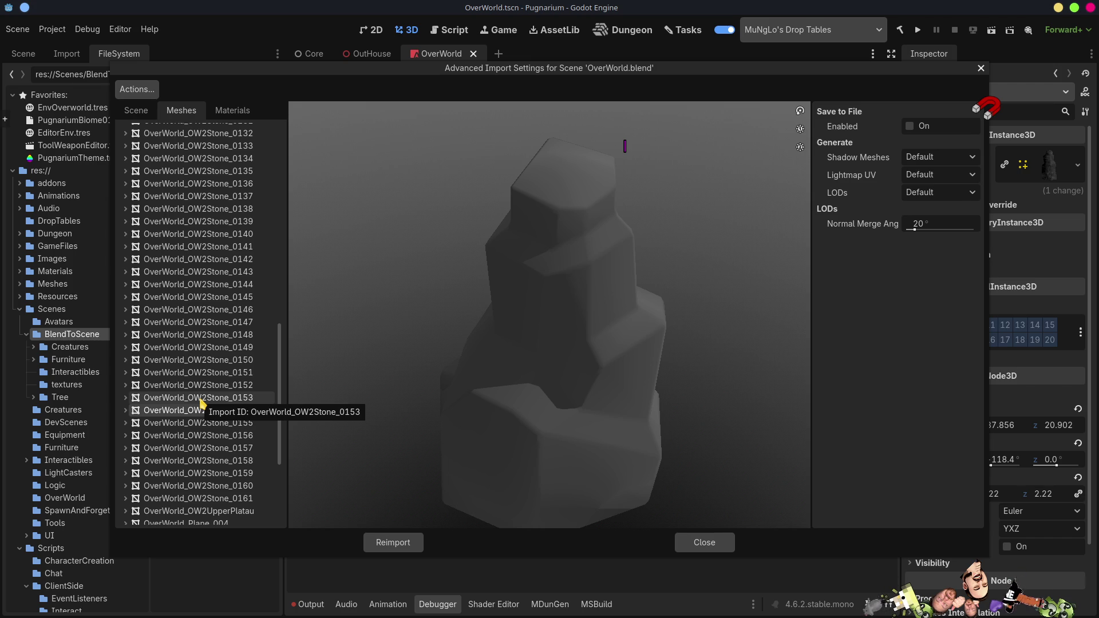
- Close the OverWorld.blend import settings and create a new scene inherited from OutHouse.blend
left_click(716, 544)
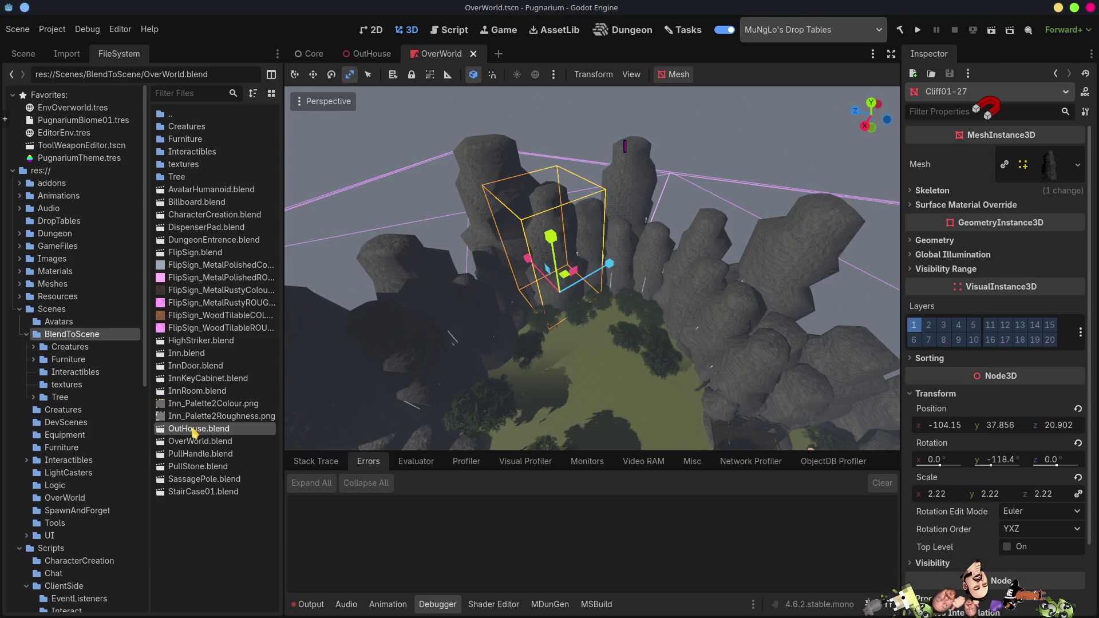
right_click(194, 429)
left_click(255, 356)
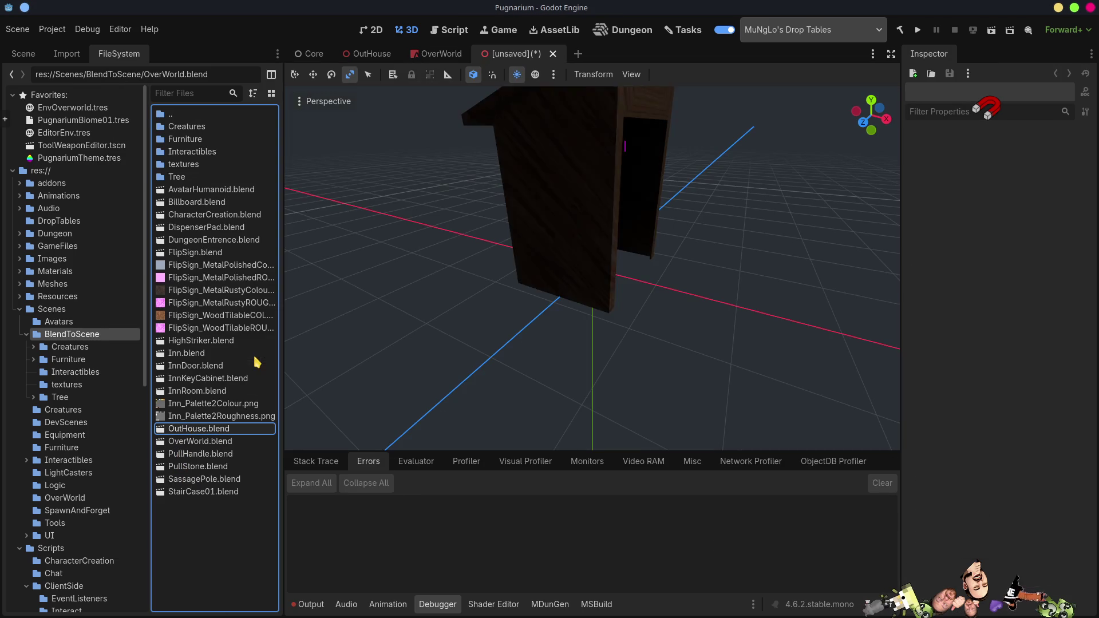
- Inspect the inherited scene's root OutHouse node and the model in the viewport
left_click(23, 54)
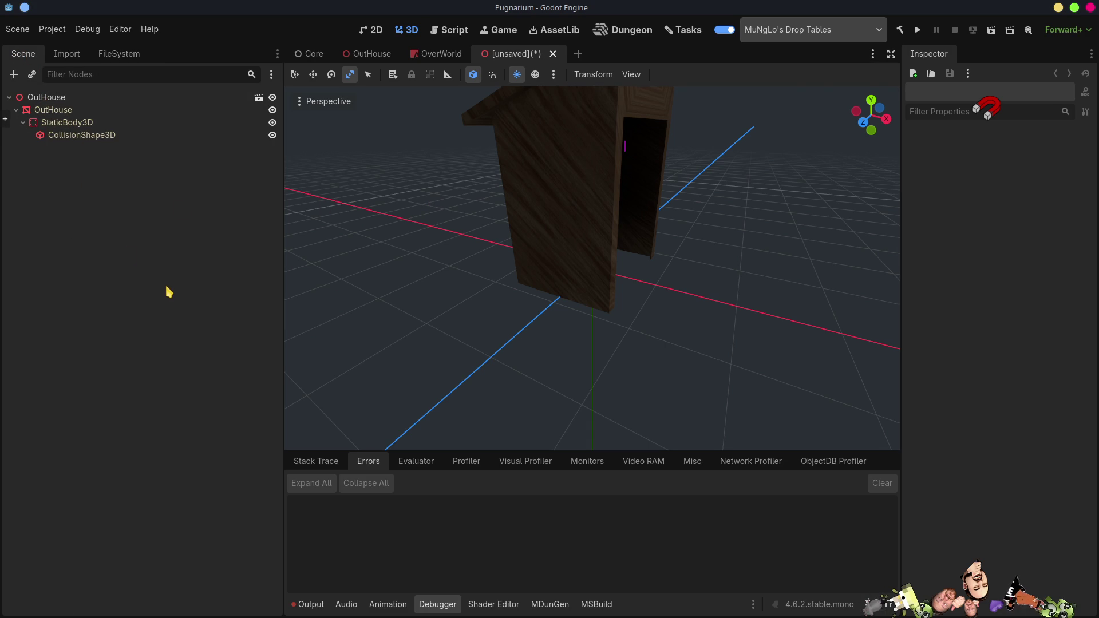
left_click(72, 100)
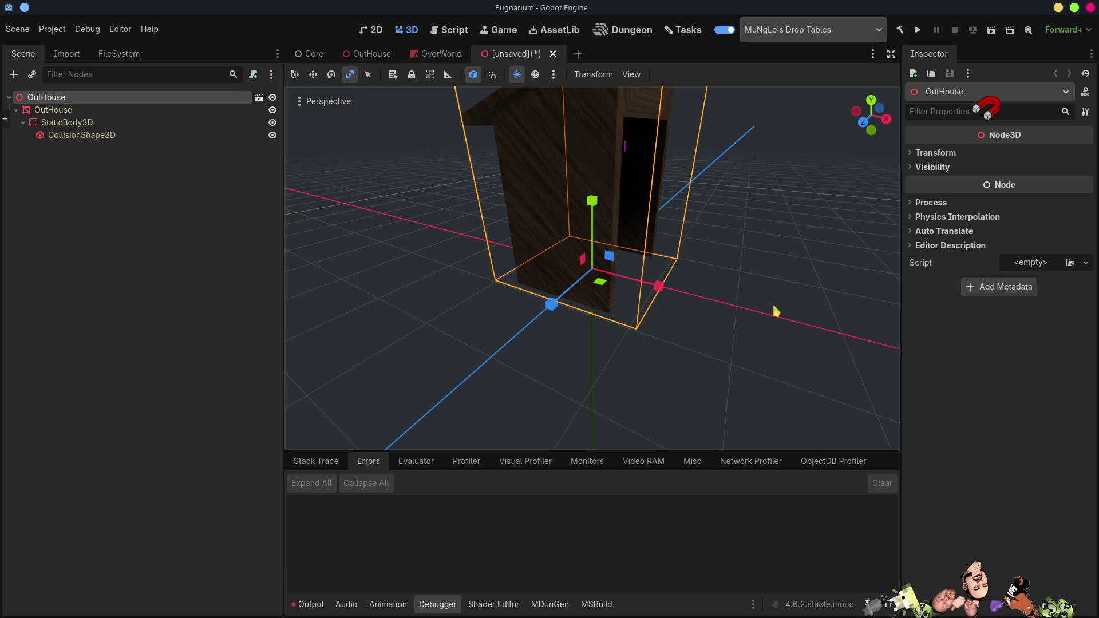
scroll(767, 315, "down", 5)
middle_click_drag(750, 329, 761, 338)
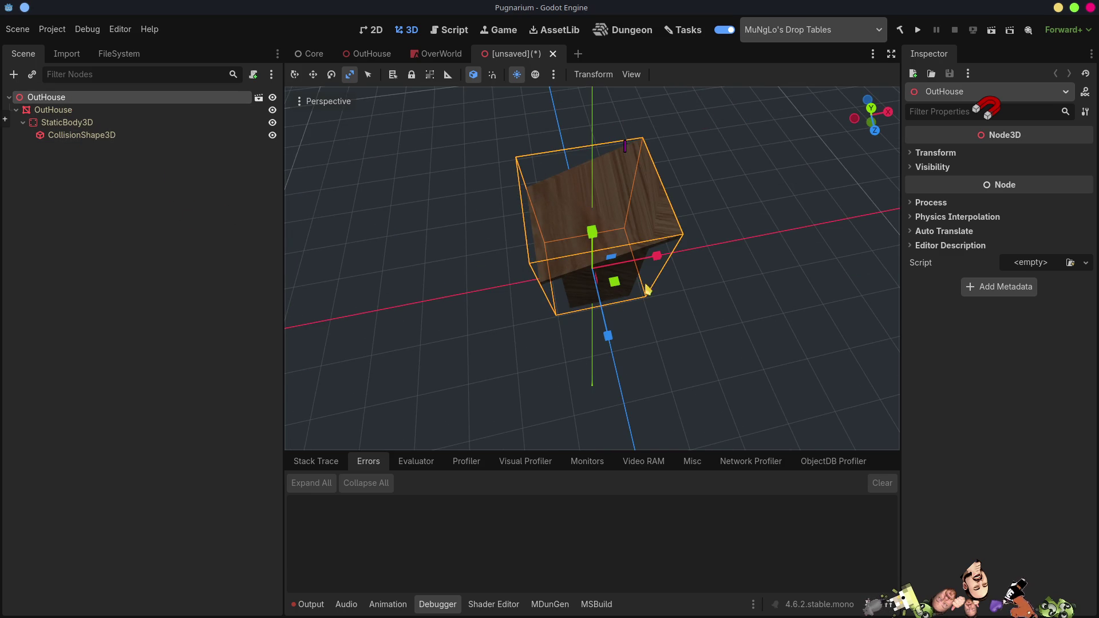
mouse_move(704, 355)
middle_mouse_down()
mouse_move(647, 349)
mouse_move(612, 217)
middle_mouse_up()
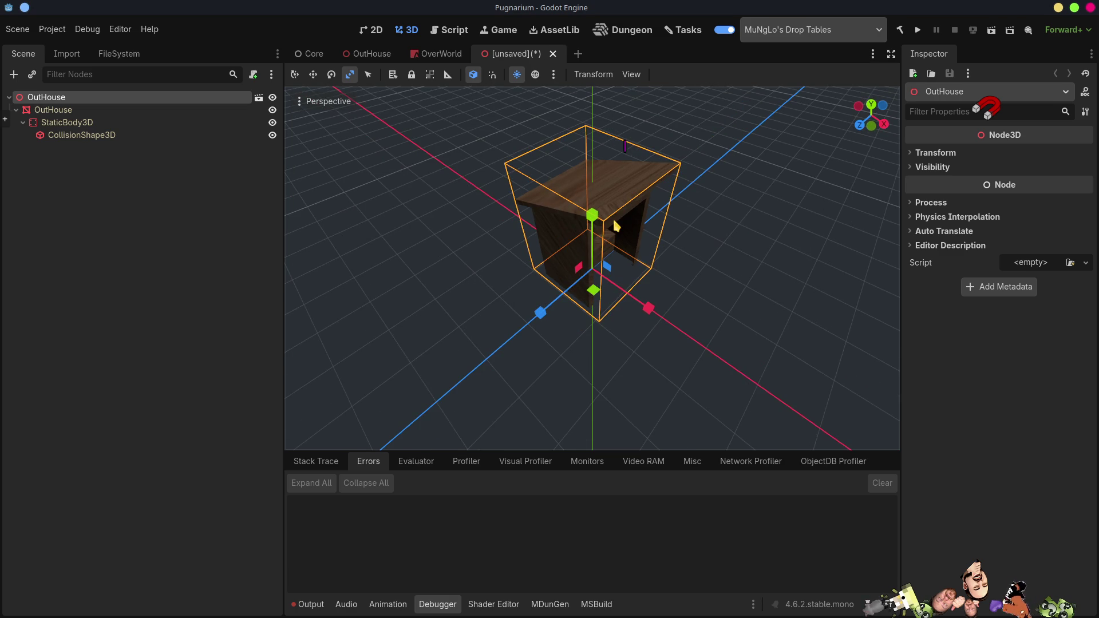
- Discard the unsaved inherited scene without saving and return to the OutHouse scene
left_click(553, 53)
left_click(627, 341)
left_click(370, 53)
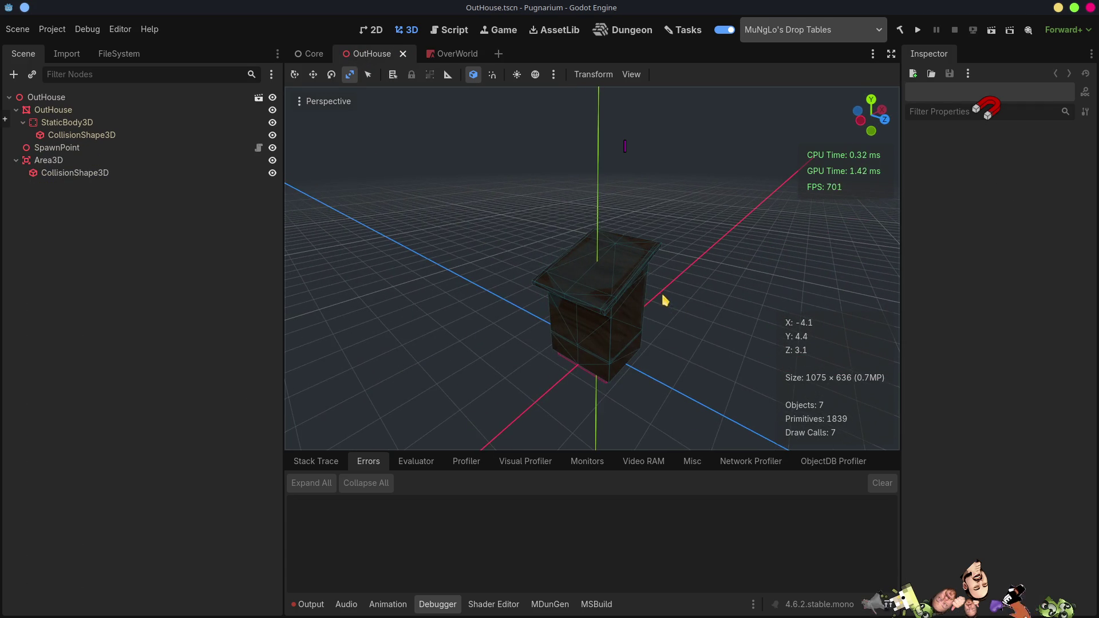
- Save OutHouse.blend in Blender so Godot reimports it
key("alt+Tab")
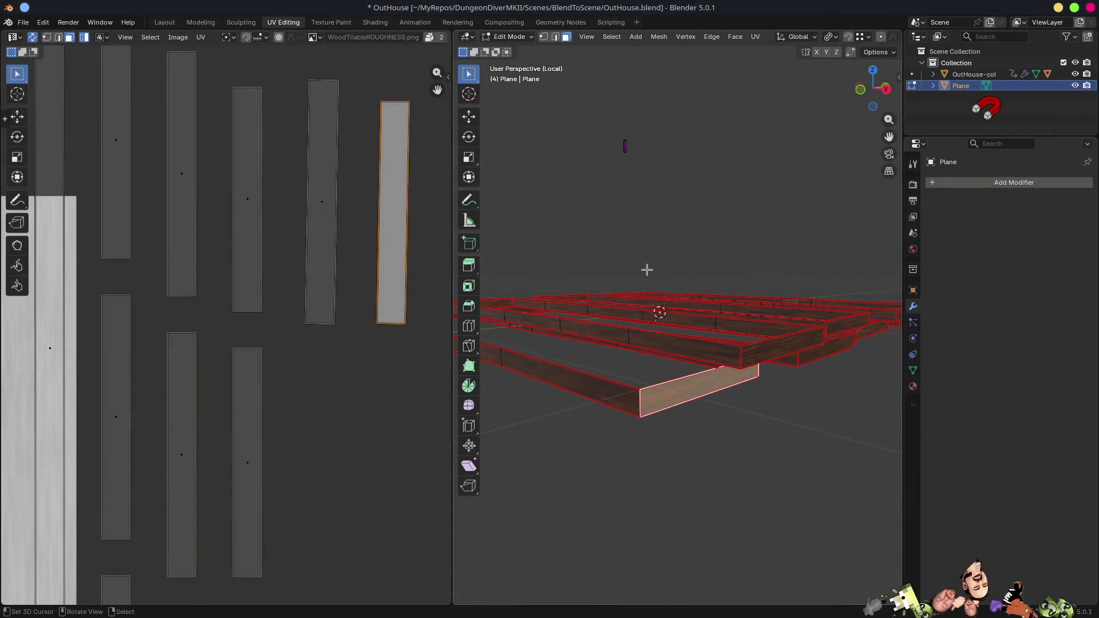
key("ctrl+s")
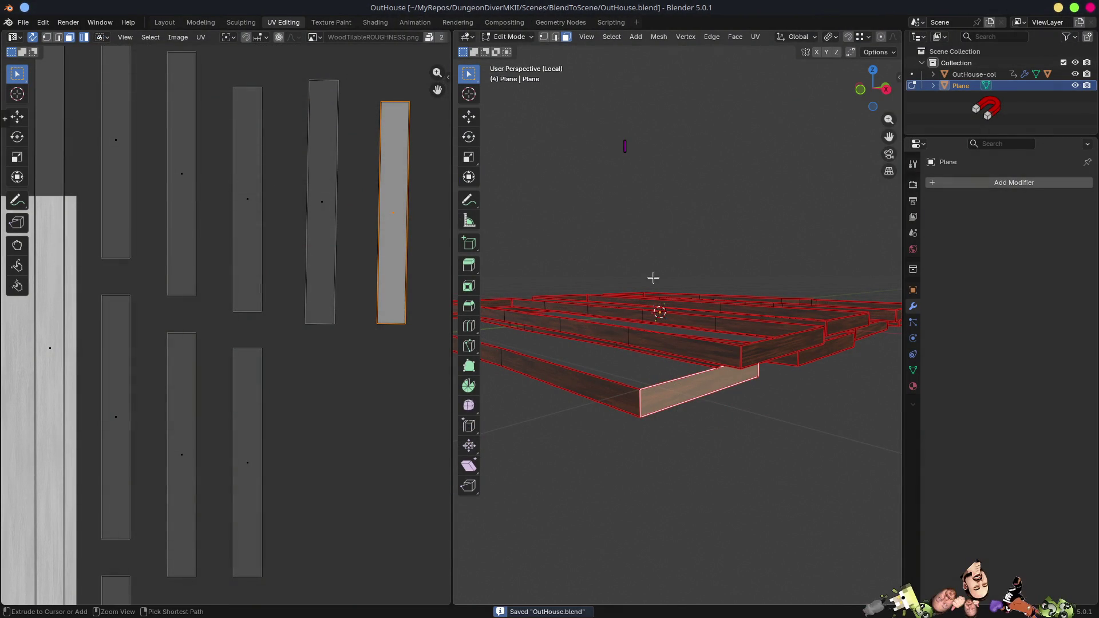
key("alt+Tab")
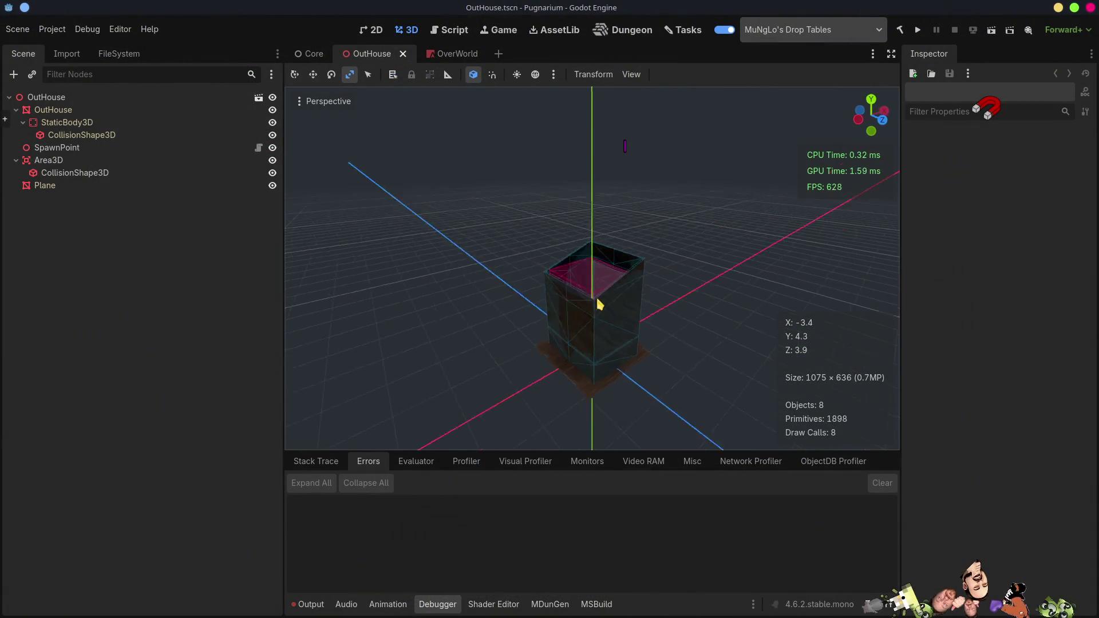
- Inspect the reimported wooden floor planks from several angles, including from below
mouse_move(599, 304)
middle_mouse_down()
mouse_move(503, 262)
mouse_move(591, 360)
middle_mouse_up()
scroll(598, 375, "up", 5)
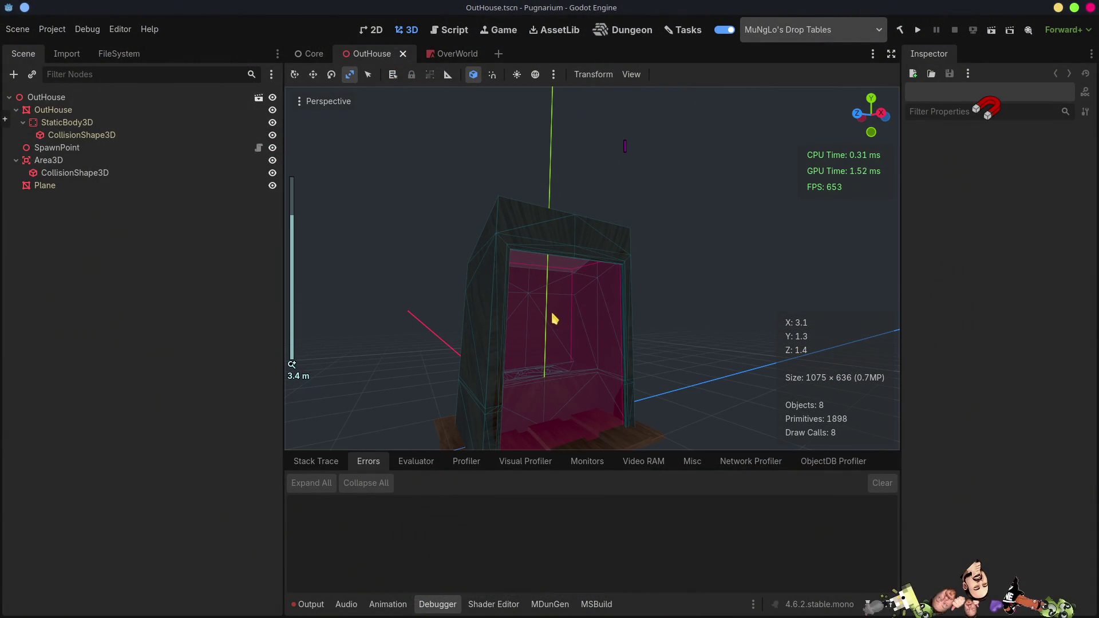
mouse_move(555, 315)
middle_mouse_down()
mouse_move(545, 206)
mouse_move(546, 313)
middle_mouse_up()
scroll(535, 341, "up", 5)
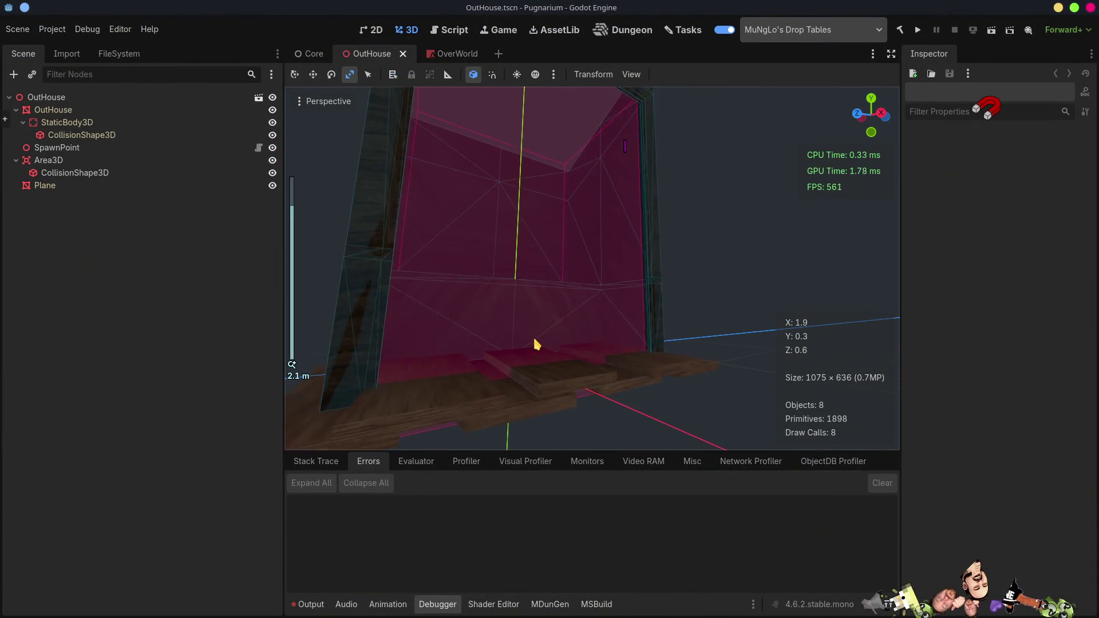
mouse_move(569, 351)
middle_mouse_down()
mouse_move(662, 212)
mouse_move(653, 280)
mouse_move(626, 346)
mouse_move(616, 282)
mouse_move(579, 305)
mouse_move(685, 332)
mouse_move(547, 383)
mouse_move(567, 420)
middle_mouse_up()
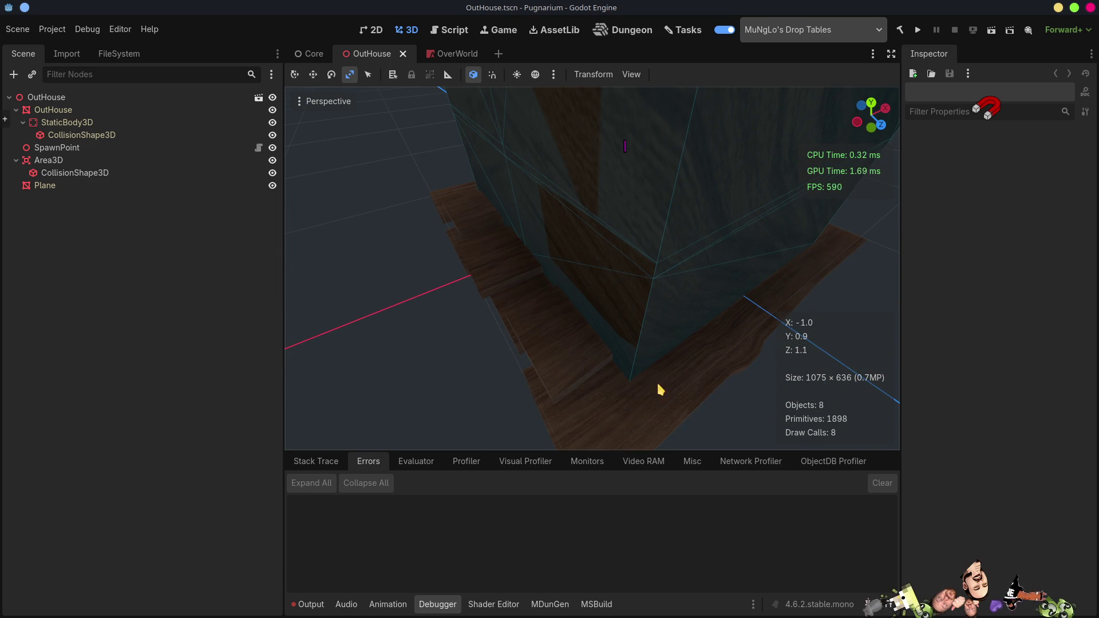
mouse_move(525, 363)
middle_mouse_down()
mouse_move(645, 311)
mouse_move(567, 228)
middle_mouse_up()
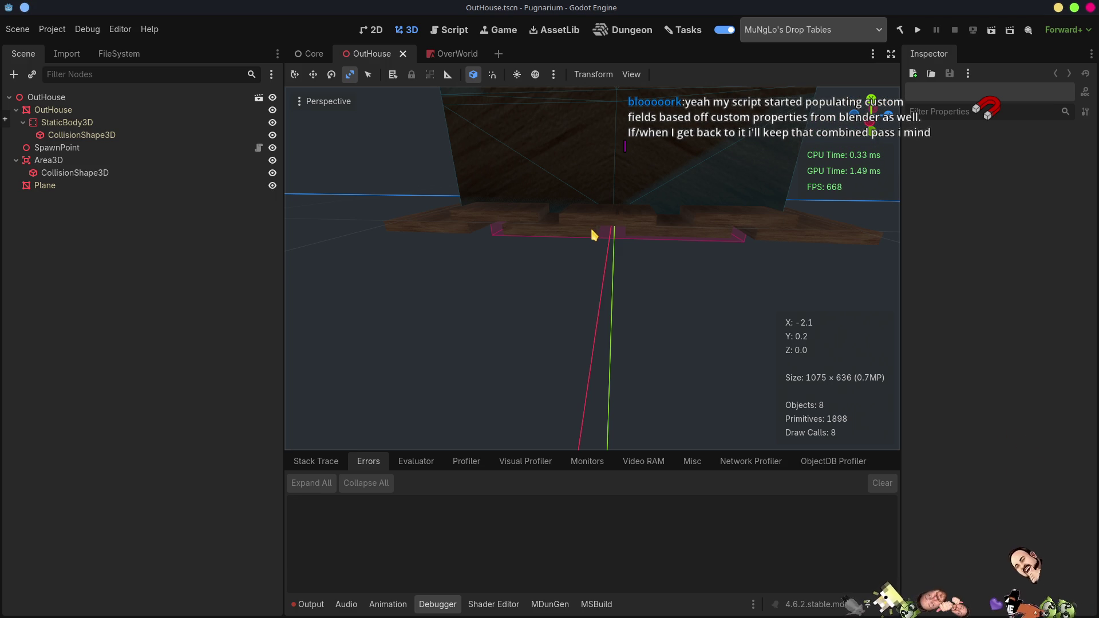
key("alt+Tab")
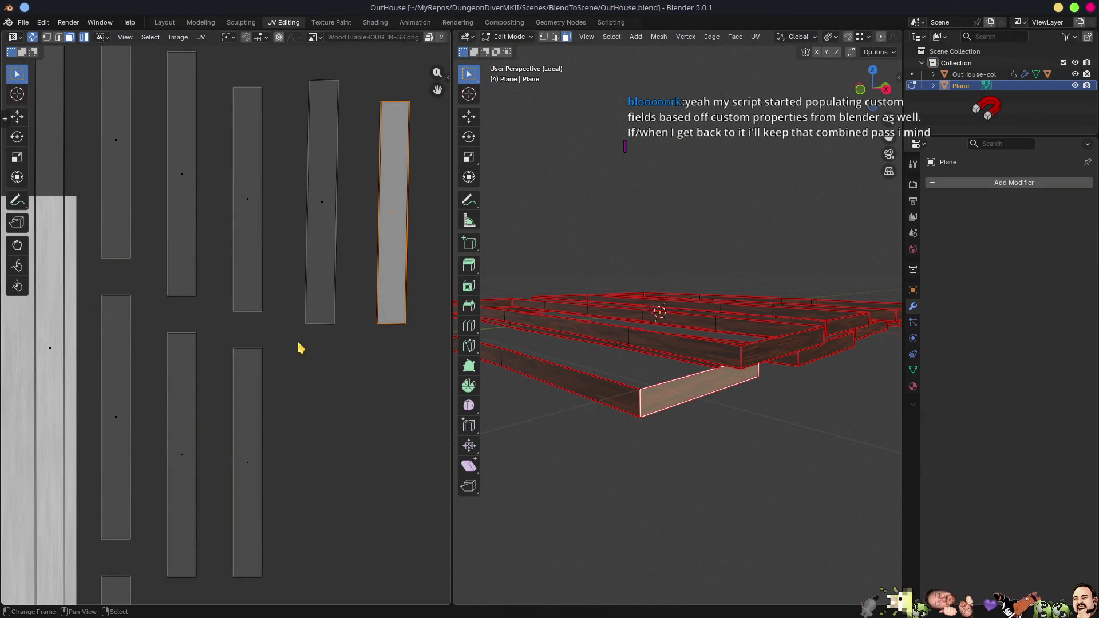
- Select the plank UV islands and rotate them 90 degrees
scroll(298, 347, "down", 5)
key("c")
mouse_move(276, 302)
left_mouse_down()
mouse_move(212, 279)
mouse_move(195, 484)
mouse_move(239, 539)
mouse_move(252, 361)
left_mouse_up()
key("Escape")
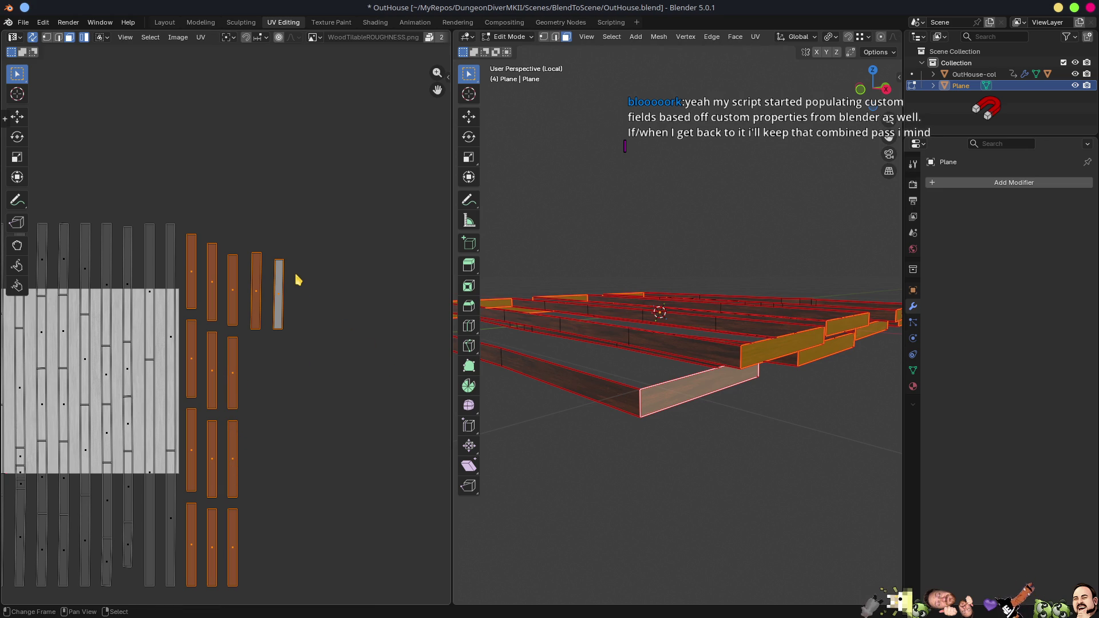
type("r90")
key("Return")
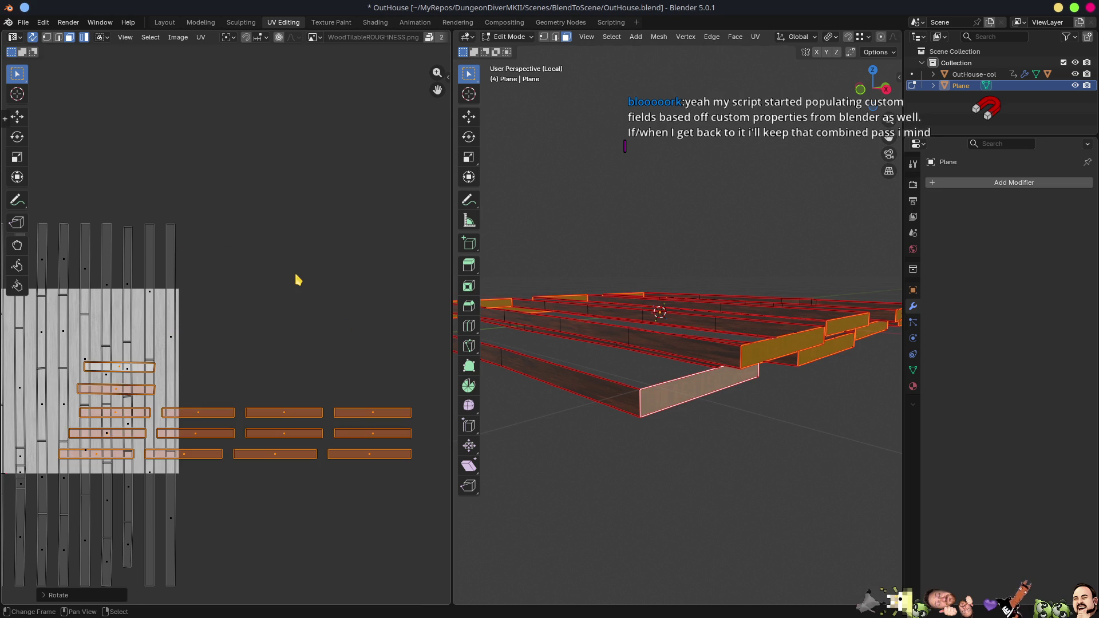
- Scale the rotated plank UVs down in two passes
scroll(298, 296, "down", 5)
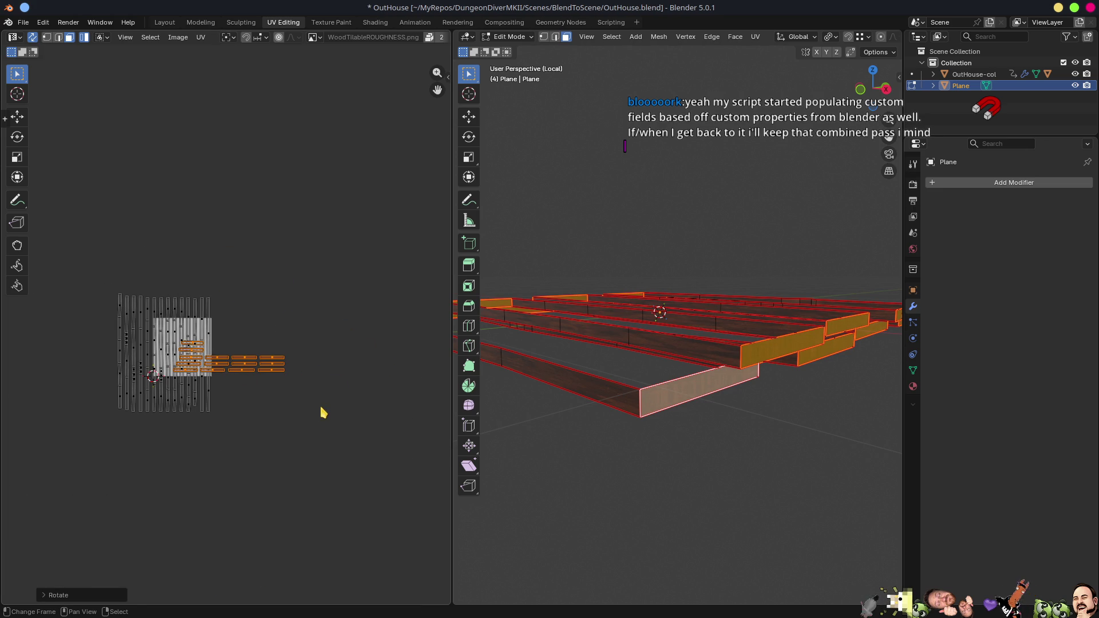
scroll(321, 412, "up", 3)
mouse_move(661, 458)
middle_mouse_down()
mouse_move(606, 449)
mouse_move(643, 387)
mouse_move(636, 395)
middle_mouse_up()
key("s")
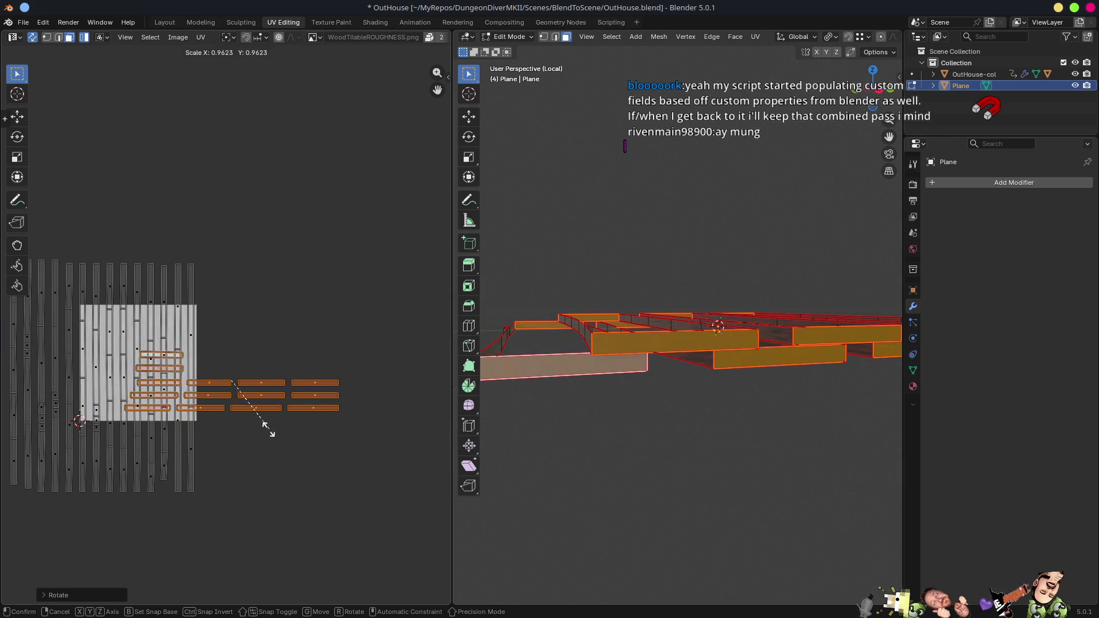
left_click(227, 414)
key("s")
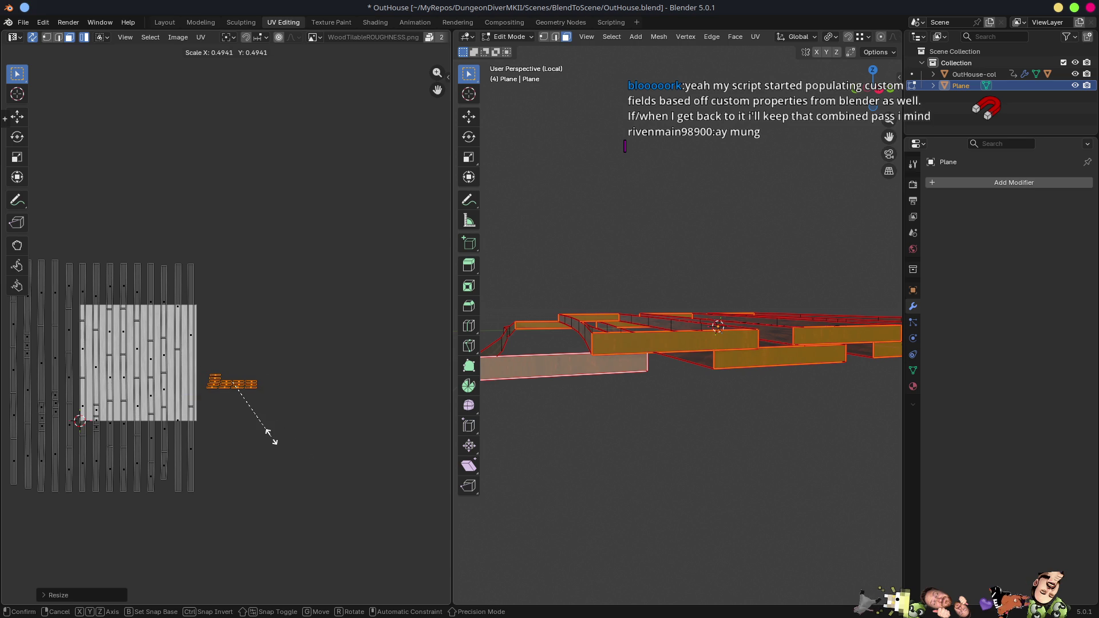
left_click(267, 436)
- Move and resize the plank UVs so they sit over the wood texture
key("g")
left_click(229, 424)
key("s")
left_click(312, 440)
key("s")
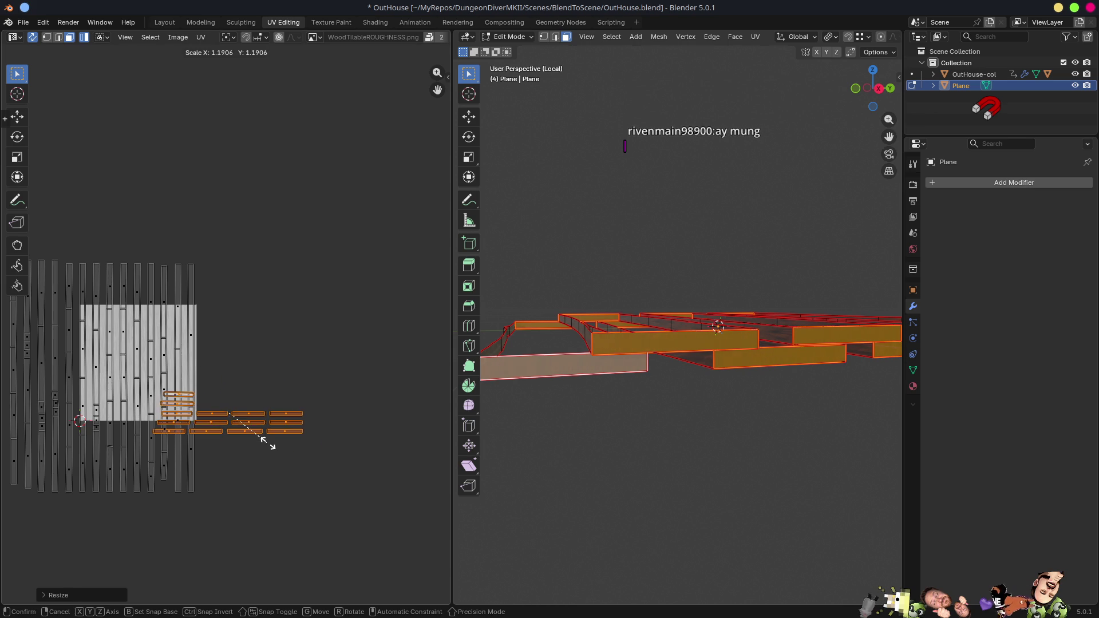
left_click(269, 444)
key("g")
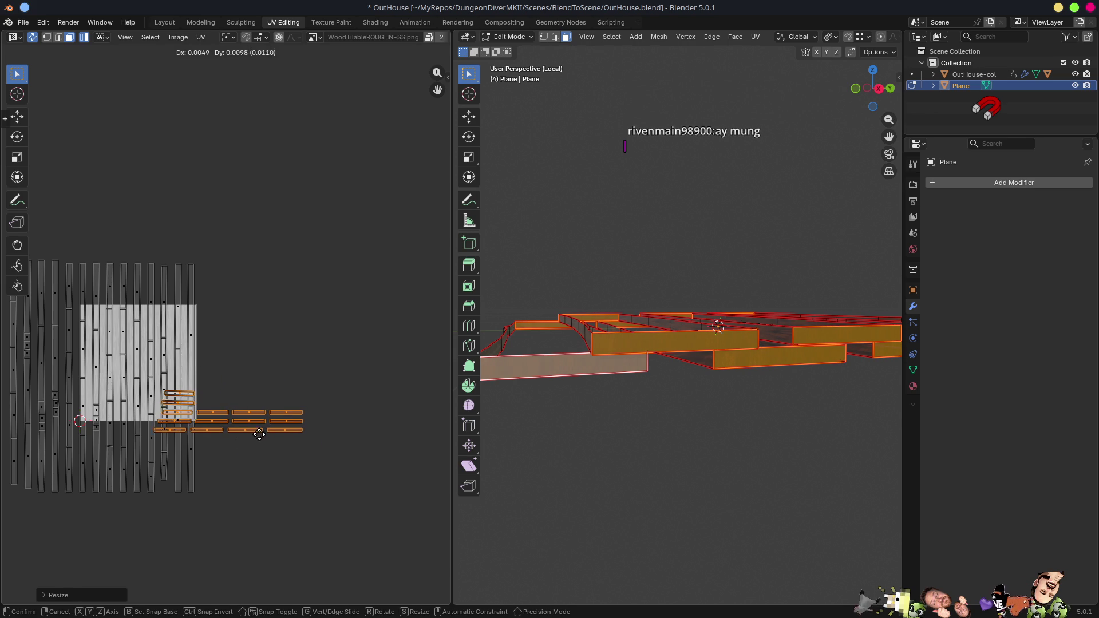
left_click(289, 438)
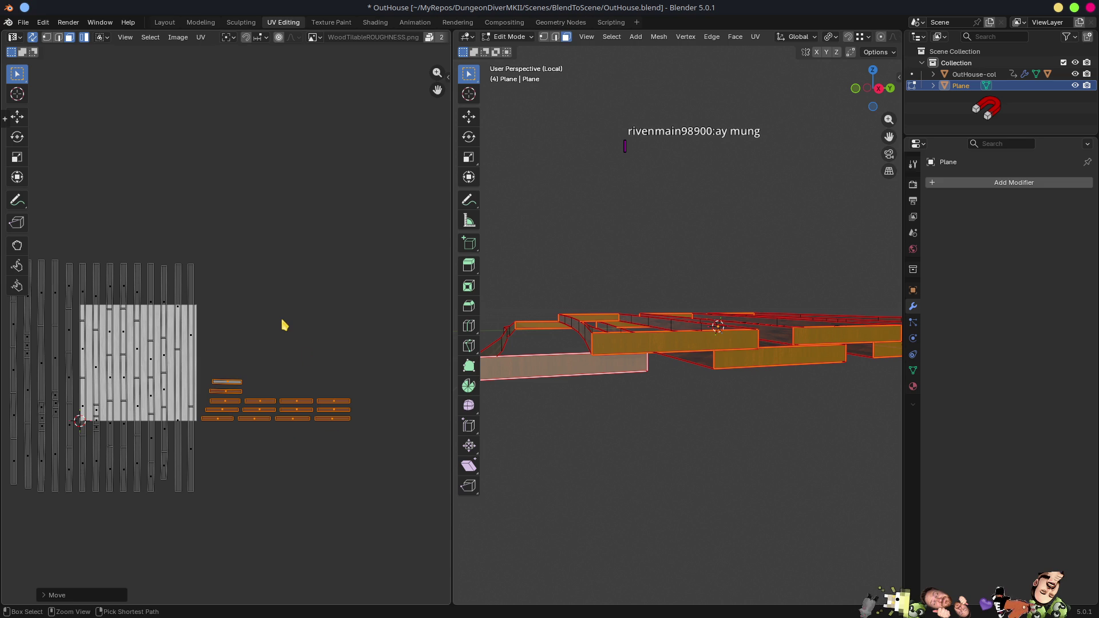
- Save the file and view the textured planks in Object Mode in the Modeling workspace
key("ctrl+s")
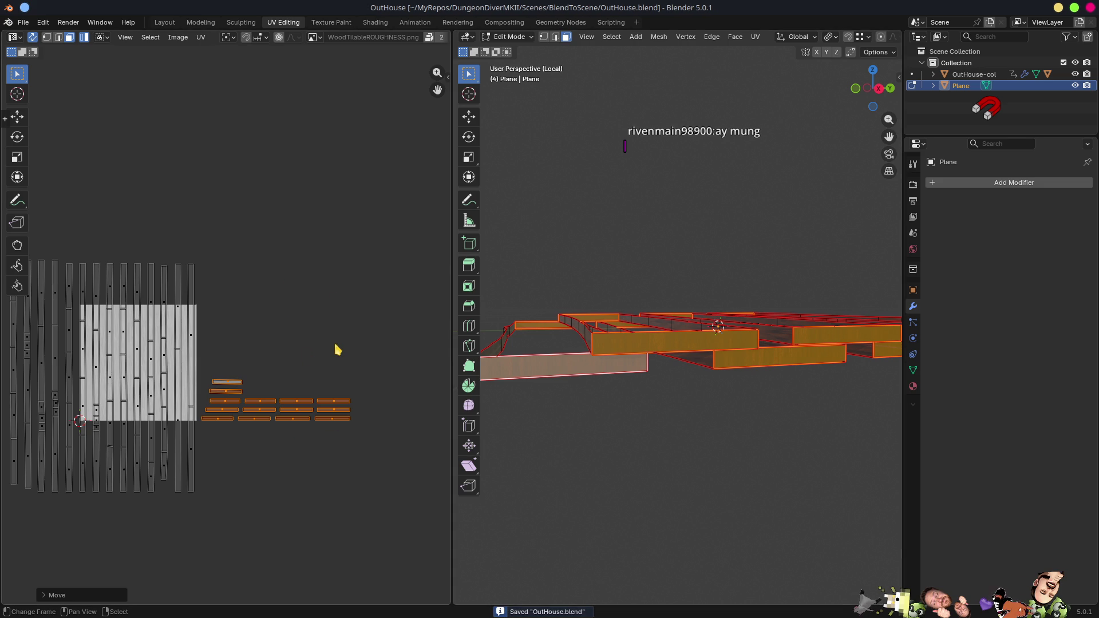
key("Tab")
mouse_move(639, 296)
middle_mouse_down()
mouse_move(624, 265)
mouse_move(746, 358)
mouse_move(793, 371)
mouse_move(827, 324)
middle_mouse_up()
left_click(202, 22)
mouse_move(497, 331)
middle_mouse_down()
mouse_move(449, 297)
mouse_move(569, 361)
mouse_move(527, 420)
mouse_move(537, 325)
mouse_move(516, 319)
middle_mouse_up()
scroll(466, 309, "up", 4)
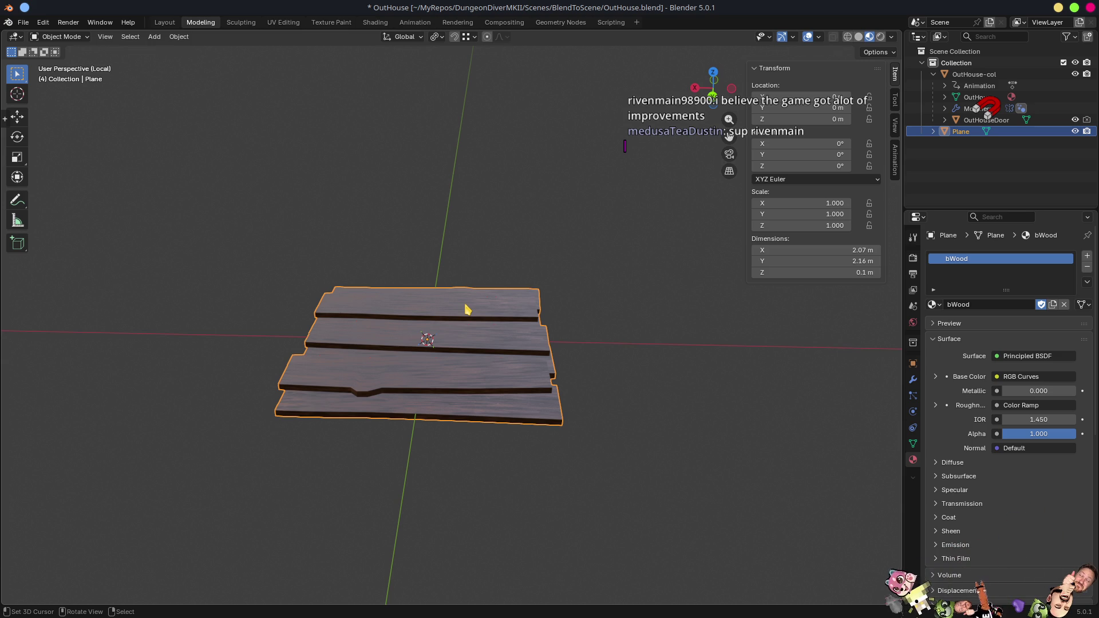
- Raise the plank plane along Z to 2.33 m and tilt it -16.568° into a roof
key("KP_Divide")
middle_click_drag(510, 360, 452, 441)
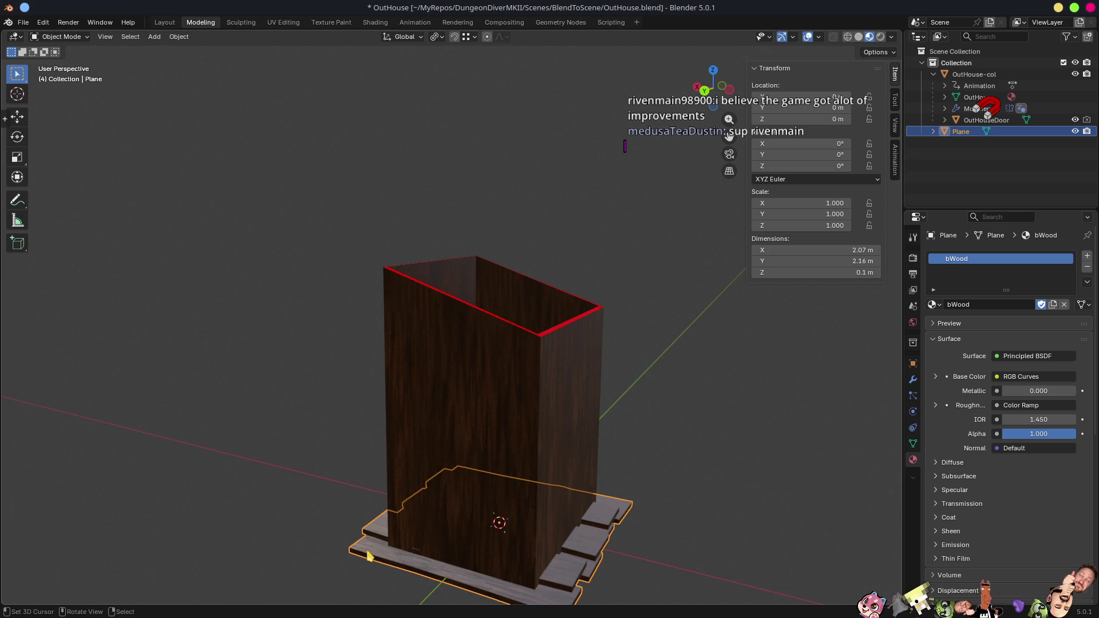
middle_click_drag(435, 547, 488, 522)
key("KP_1")
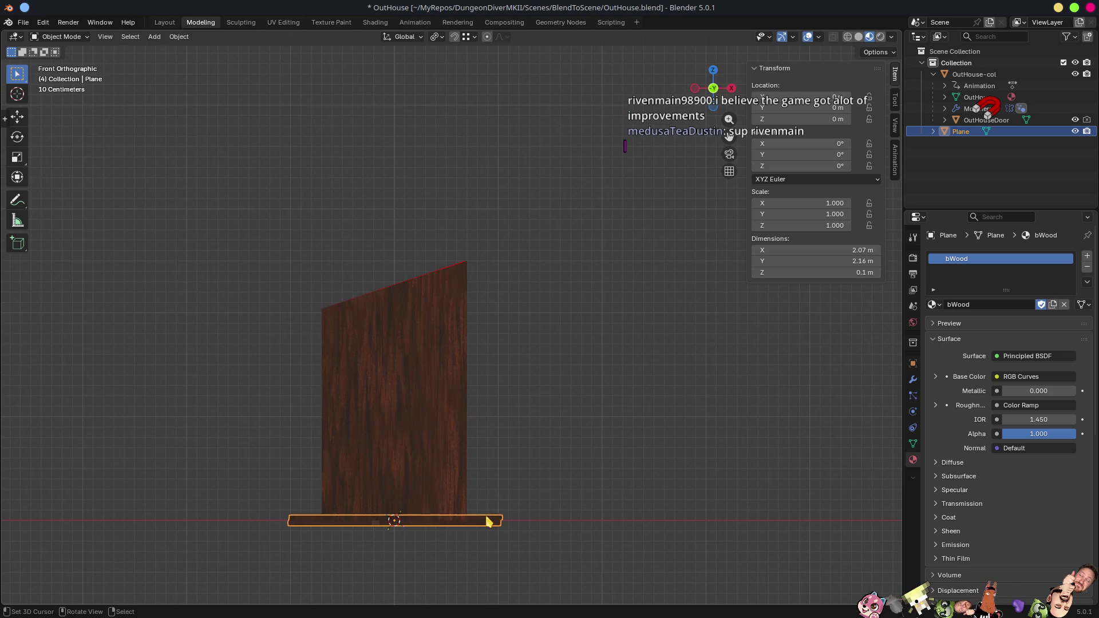
key("g")
key("z")
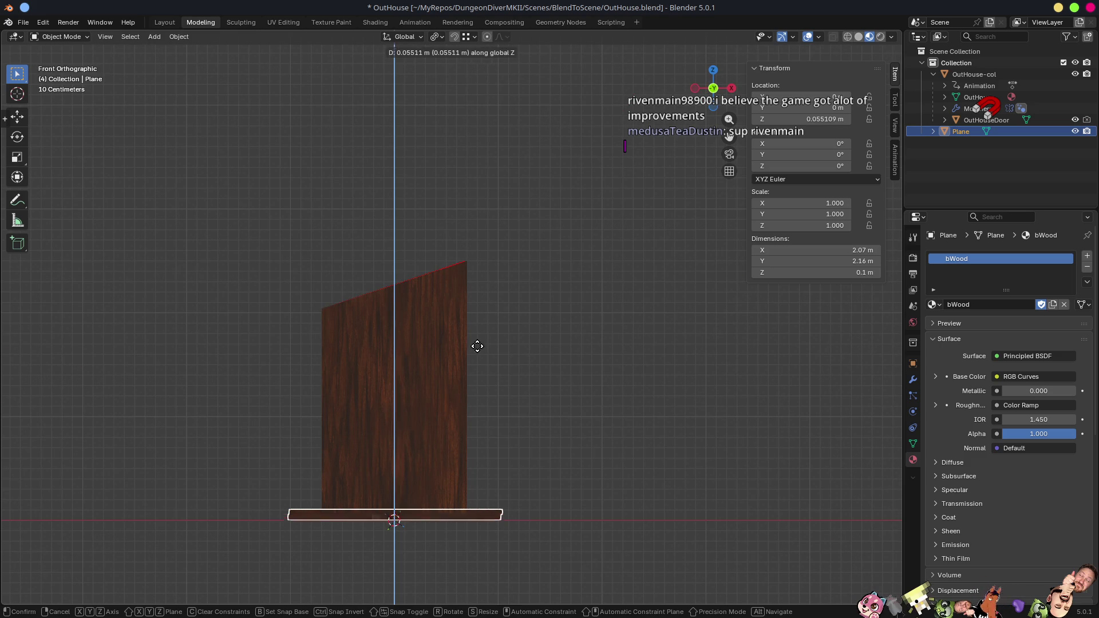
left_click(526, 260)
key("r")
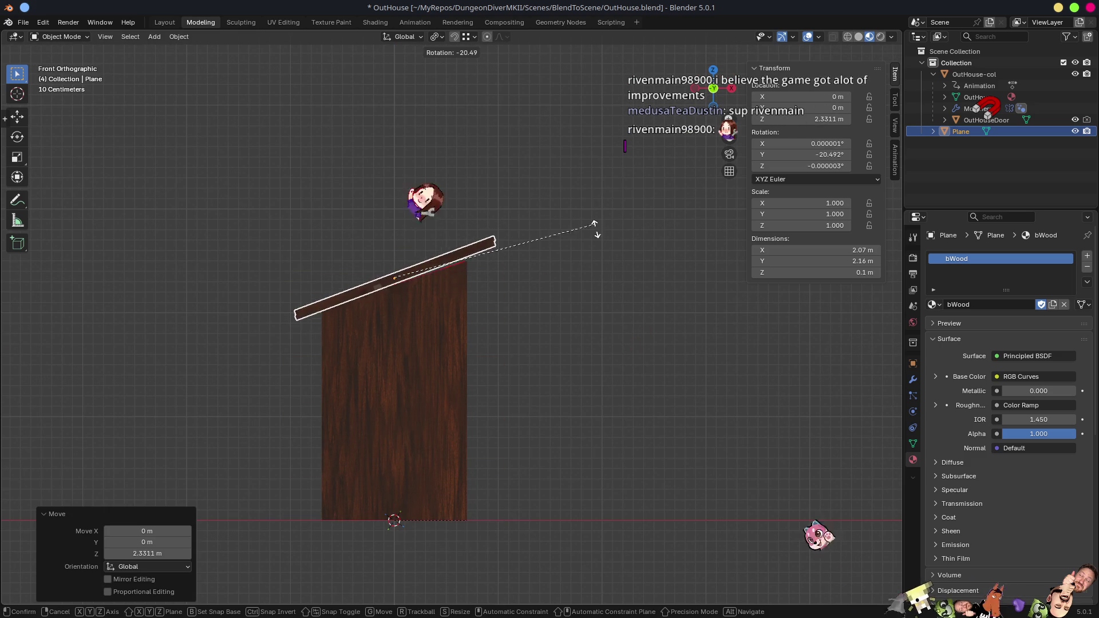
left_click(589, 265)
- Save the blend file and return to Godot for the reimport
mouse_move(623, 458)
middle_mouse_down()
mouse_move(663, 491)
mouse_move(781, 471)
mouse_move(641, 462)
mouse_move(723, 455)
mouse_move(562, 449)
mouse_move(623, 449)
mouse_move(444, 459)
mouse_move(459, 417)
middle_mouse_up()
key("ctrl+s")
key("alt+Tab")
scroll(630, 372, "down", 6)
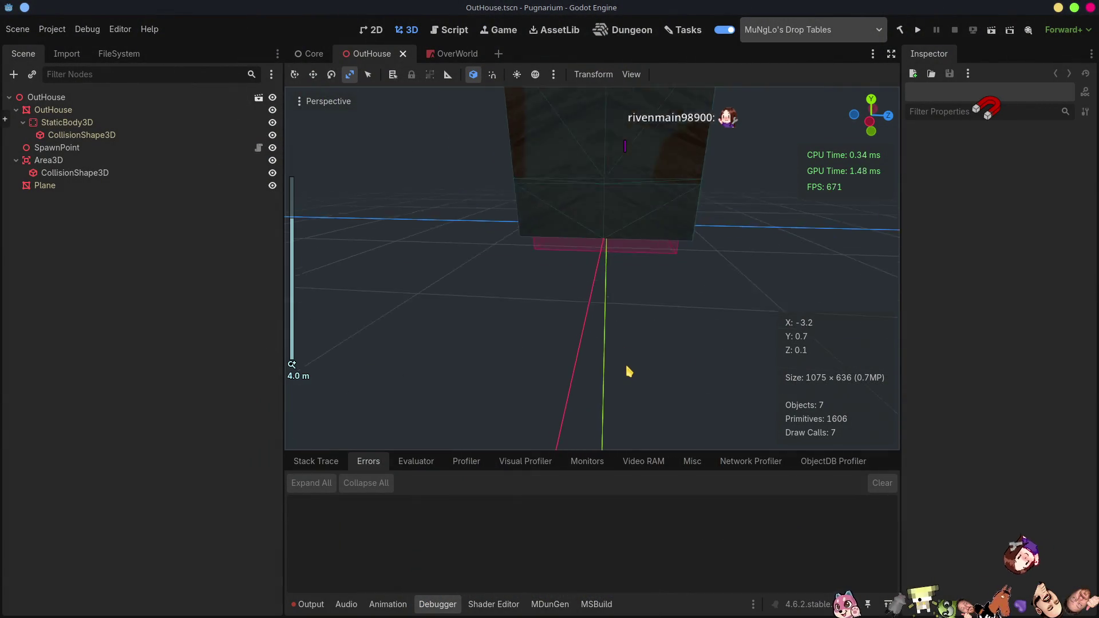
- Orbit and zoom around the outhouse to check the new slanted plank roof
mouse_move(571, 364)
middle_mouse_down()
mouse_move(665, 353)
mouse_move(656, 303)
mouse_move(709, 288)
mouse_move(515, 213)
mouse_move(650, 208)
mouse_move(694, 280)
mouse_move(521, 284)
mouse_move(546, 333)
mouse_move(440, 328)
mouse_move(535, 309)
mouse_move(572, 398)
mouse_move(730, 341)
mouse_move(645, 287)
mouse_move(686, 233)
mouse_move(645, 238)
mouse_move(750, 266)
middle_mouse_up()
scroll(607, 246, "up", 3)
mouse_move(569, 257)
middle_mouse_down()
mouse_move(628, 253)
mouse_move(532, 282)
middle_mouse_up()
- Hide the roof plank plane in Blender
key("alt+Tab")
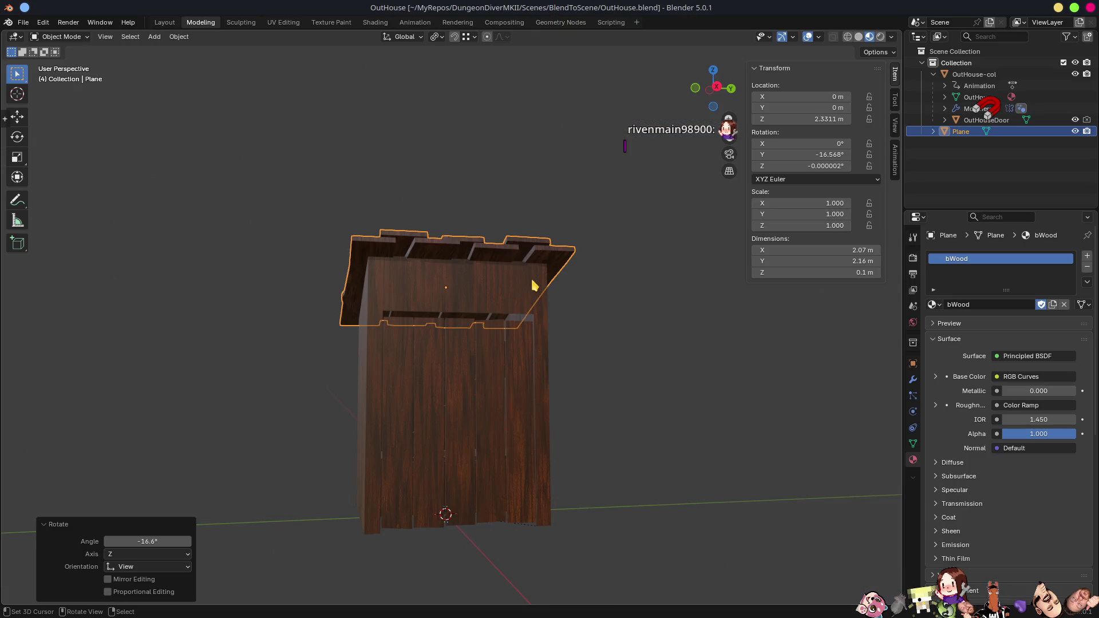
scroll(492, 350, "up", 2)
scroll(465, 351, "down", 2)
middle_click_drag(465, 350, 516, 374)
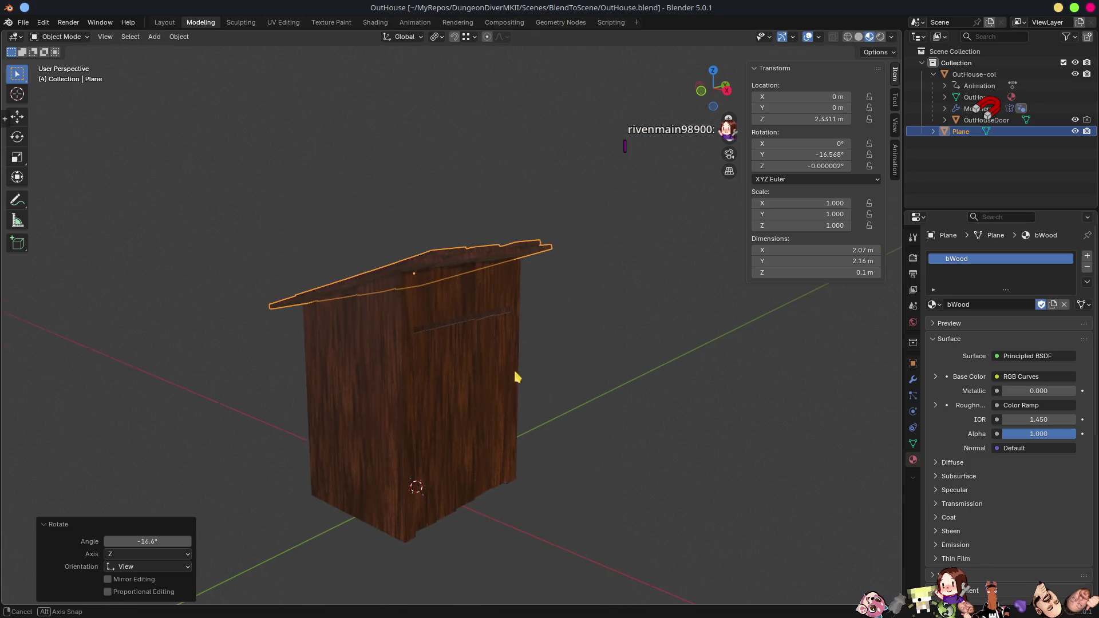
left_click(424, 400)
mouse_move(424, 400)
middle_mouse_down()
mouse_move(481, 430)
mouse_move(434, 351)
middle_mouse_up()
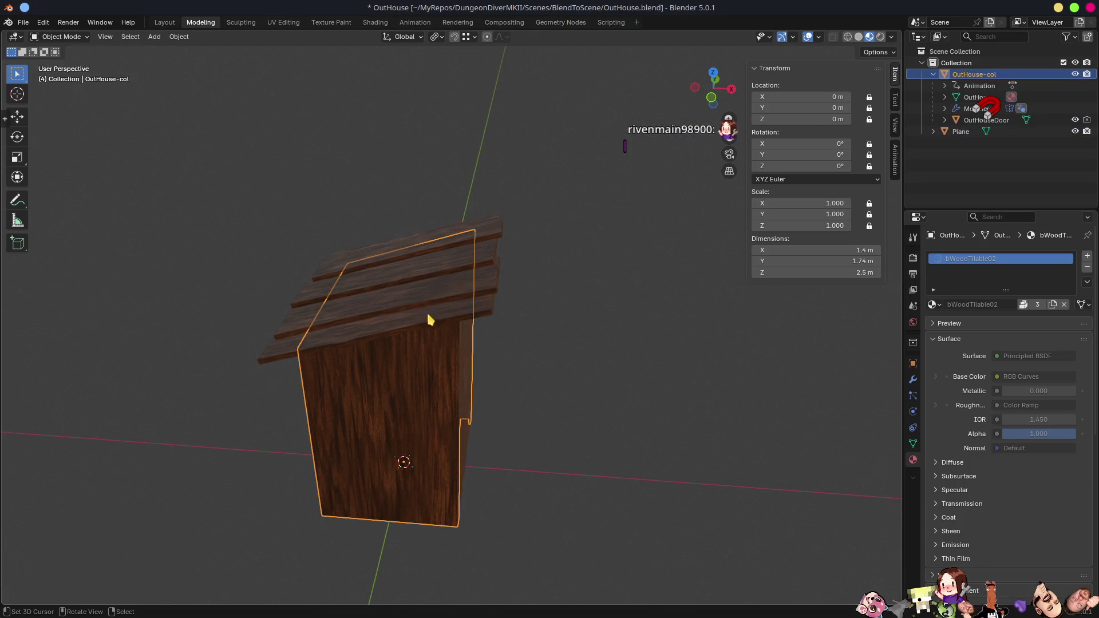
left_click(426, 286)
key("h")
- Select the outhouse walls mesh and enter Edit Mode
mouse_move(417, 298)
middle_mouse_down()
mouse_move(559, 387)
mouse_move(528, 368)
mouse_move(596, 343)
mouse_move(484, 321)
middle_mouse_up()
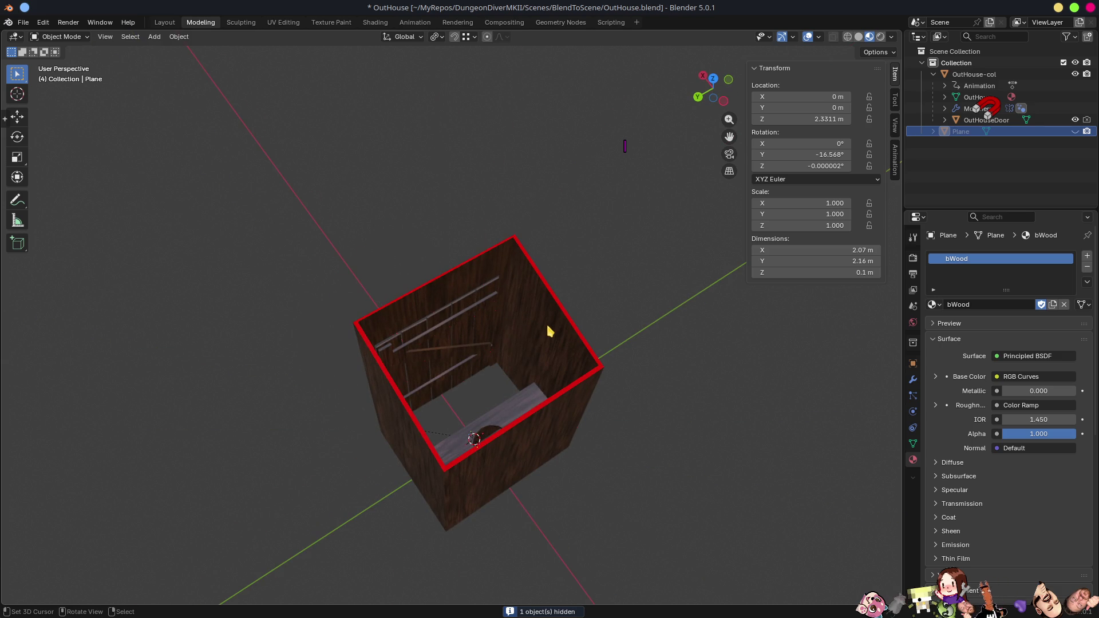
mouse_move(550, 329)
middle_mouse_down()
mouse_move(572, 338)
mouse_move(531, 319)
mouse_move(596, 351)
mouse_move(542, 367)
middle_mouse_up()
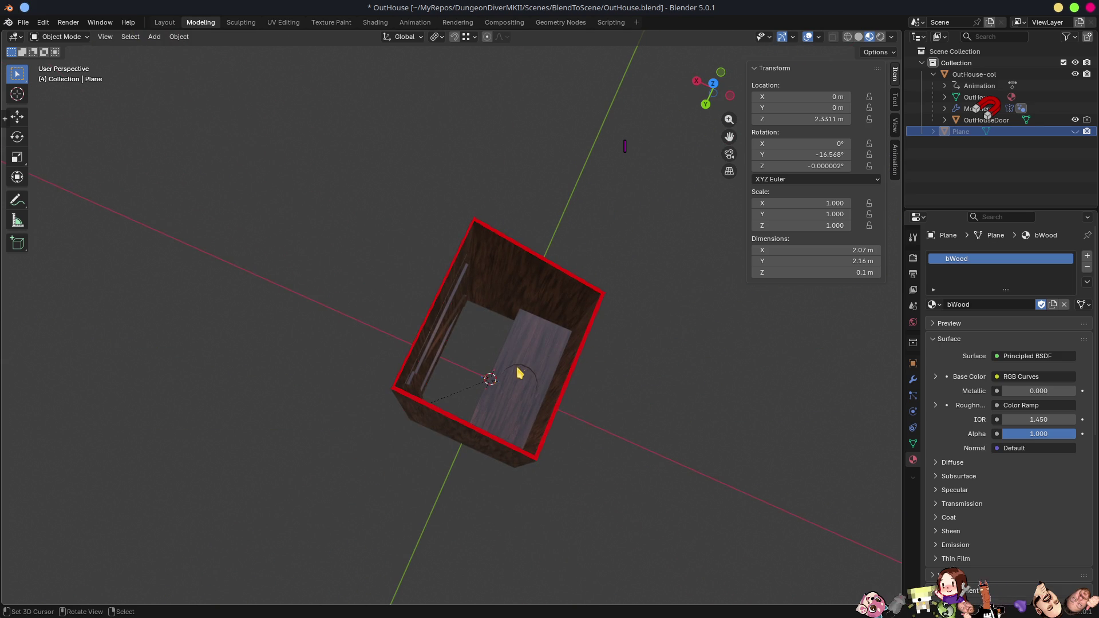
mouse_move(469, 351)
middle_mouse_down()
mouse_move(589, 338)
mouse_move(667, 294)
mouse_move(464, 370)
middle_mouse_up()
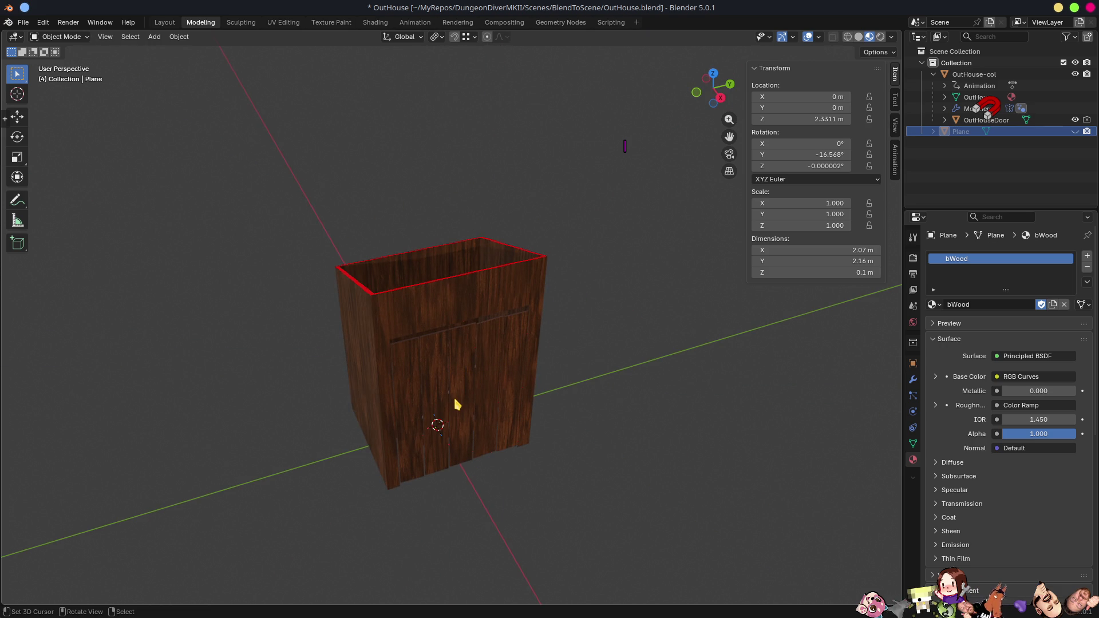
mouse_move(456, 405)
middle_mouse_down()
mouse_move(562, 434)
mouse_move(430, 295)
middle_mouse_up()
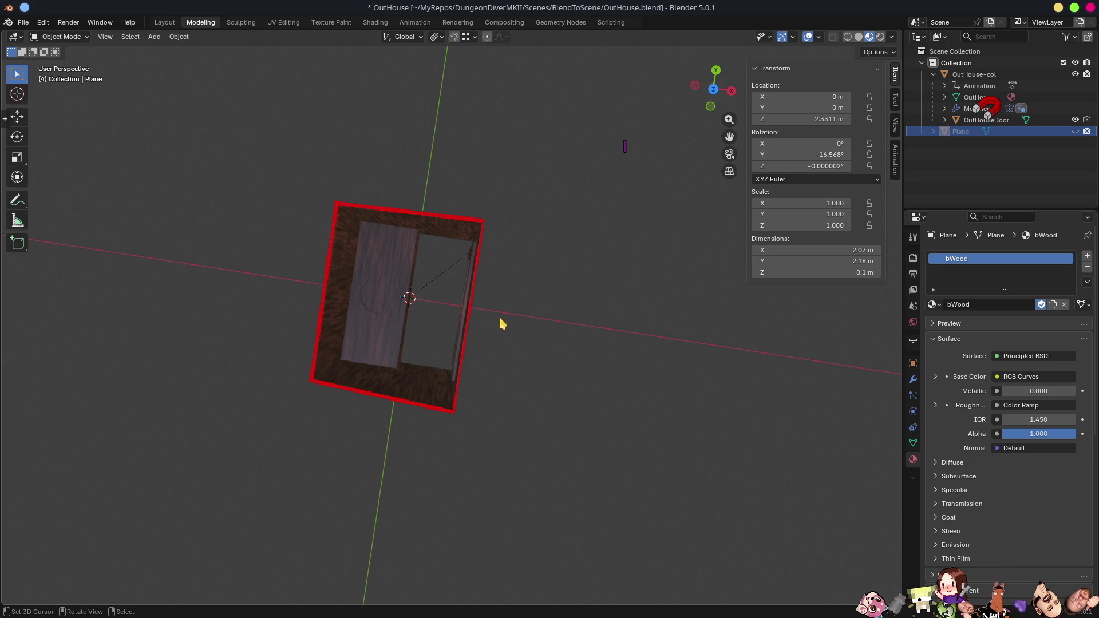
mouse_move(359, 314)
middle_mouse_down()
mouse_move(424, 282)
mouse_move(399, 269)
mouse_move(479, 270)
mouse_move(336, 400)
mouse_move(440, 401)
middle_mouse_up()
left_click(334, 402)
key("Tab")
- Pick a reference vertex and select all geometry on its negative X side with Select Side of Active
mouse_move(515, 441)
middle_mouse_down()
mouse_move(626, 466)
mouse_move(655, 441)
mouse_move(564, 375)
middle_mouse_up()
scroll(564, 375, "up", 1)
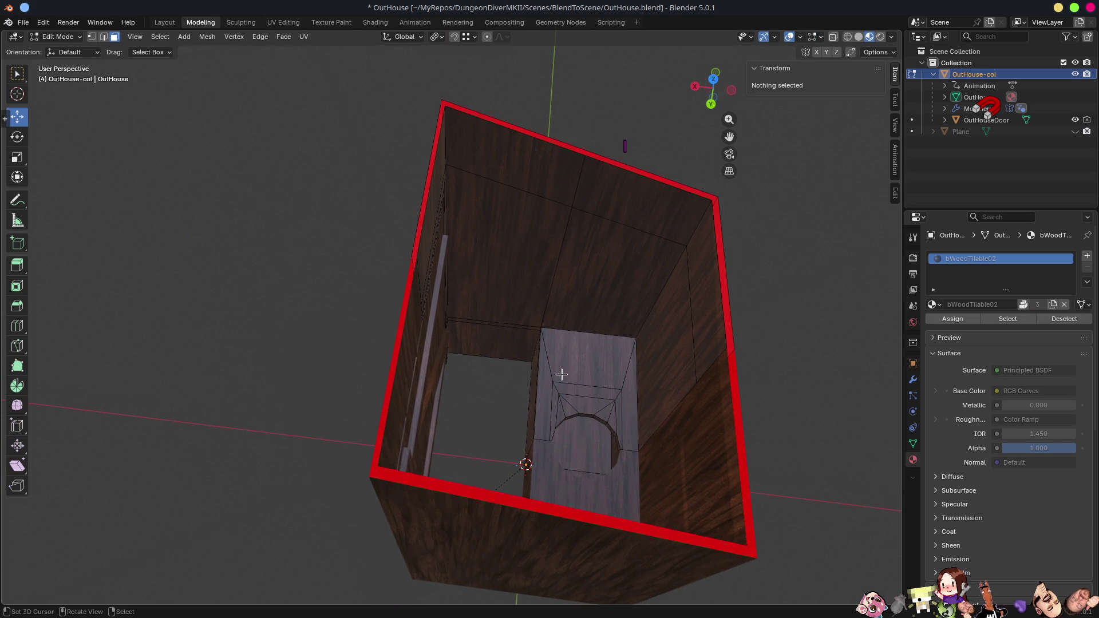
key("1")
left_click(542, 329)
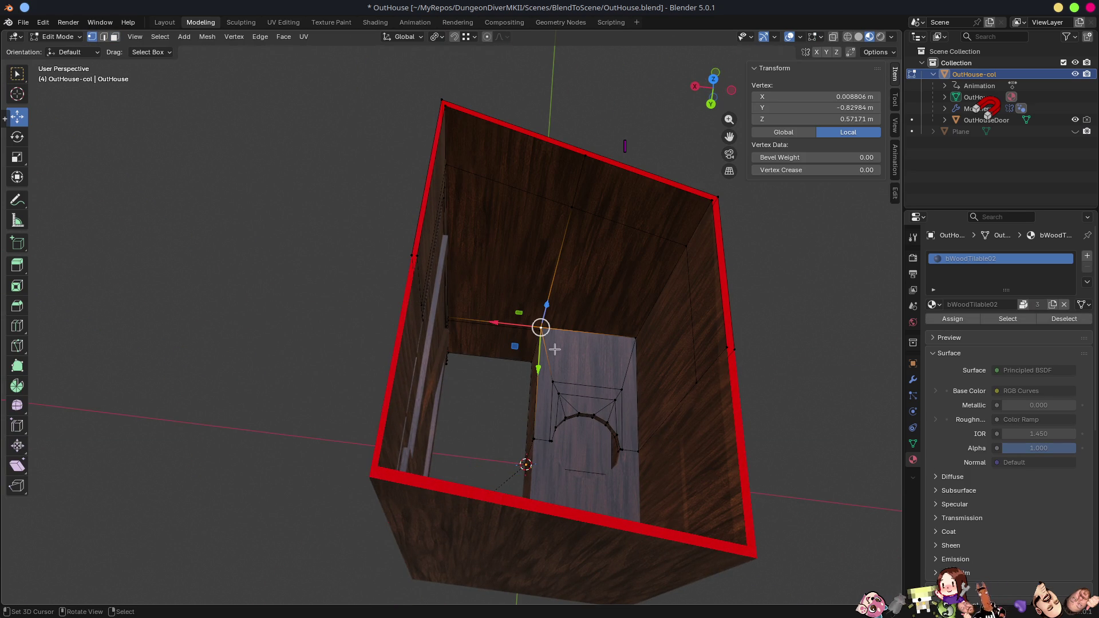
key("F3")
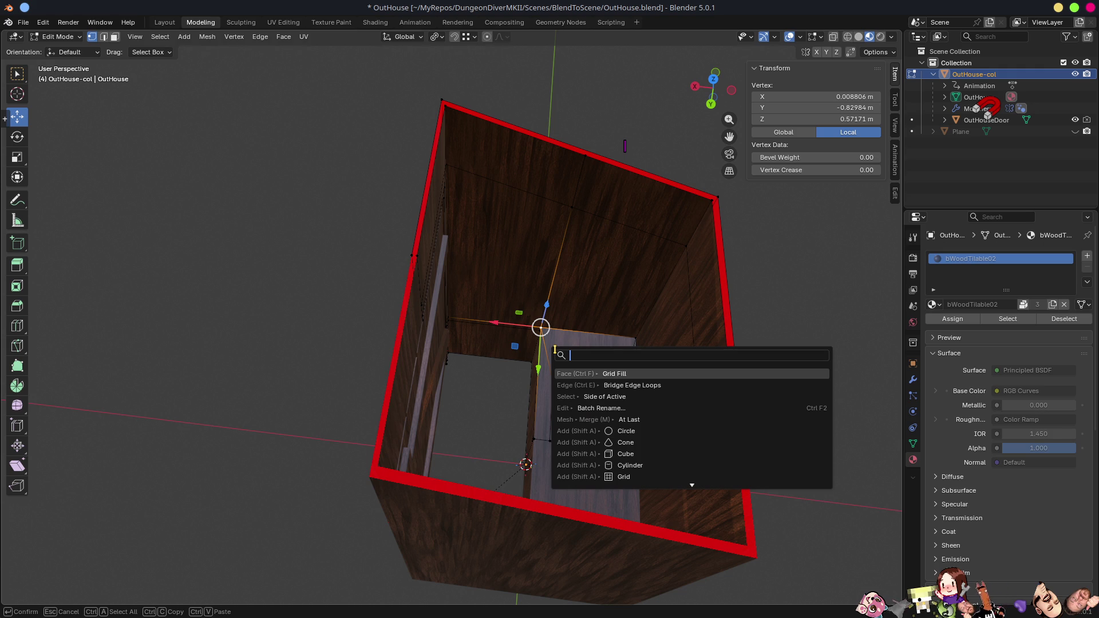
type("s")
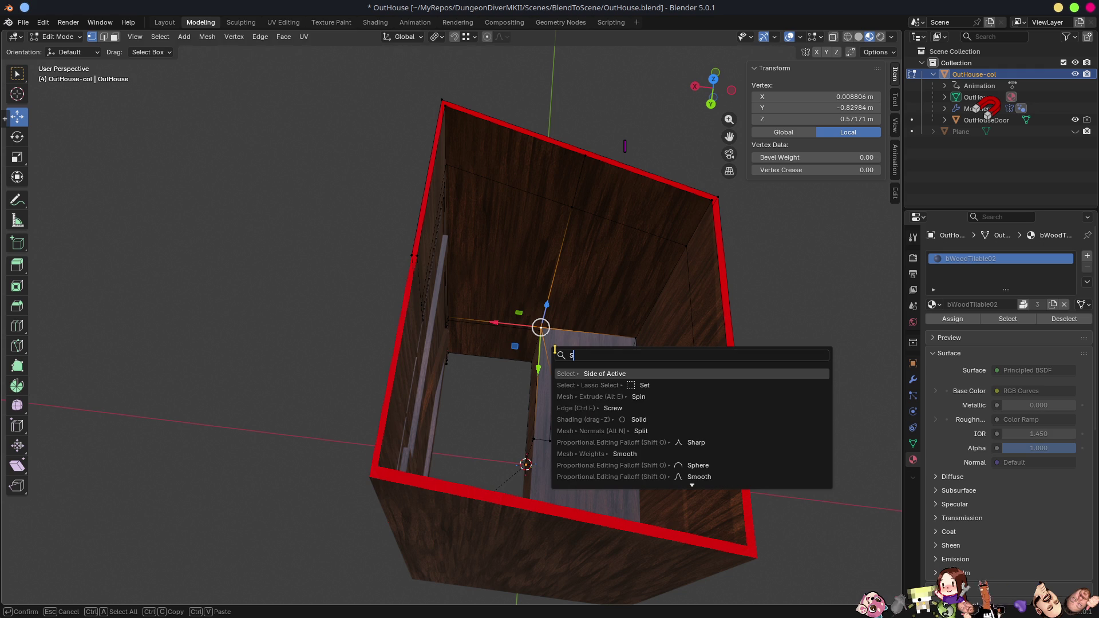
type("ide")
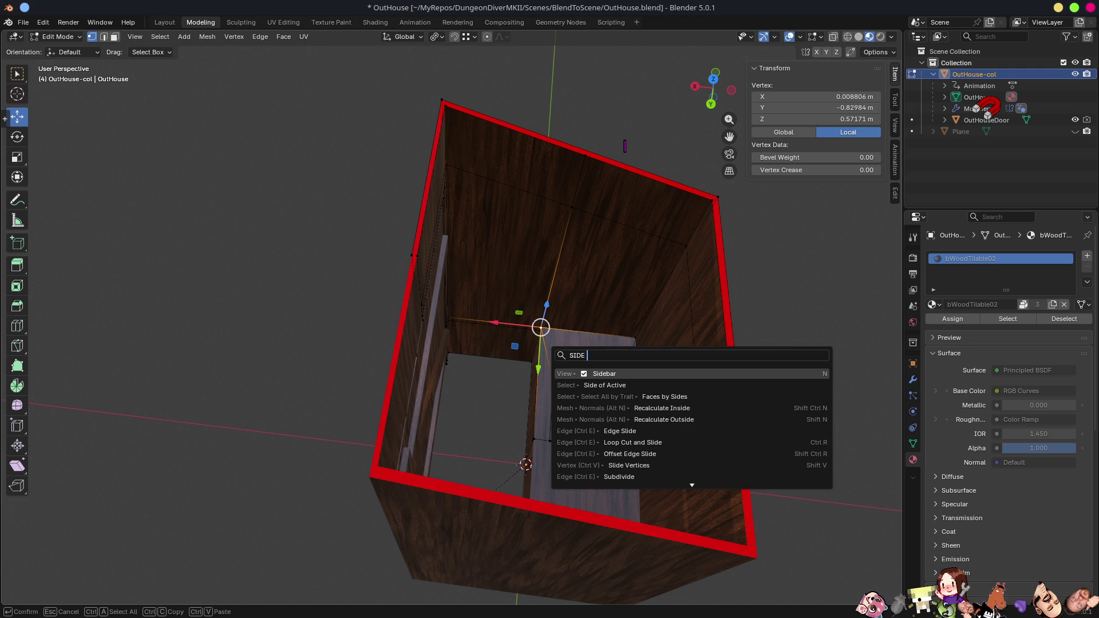
left_click(624, 383)
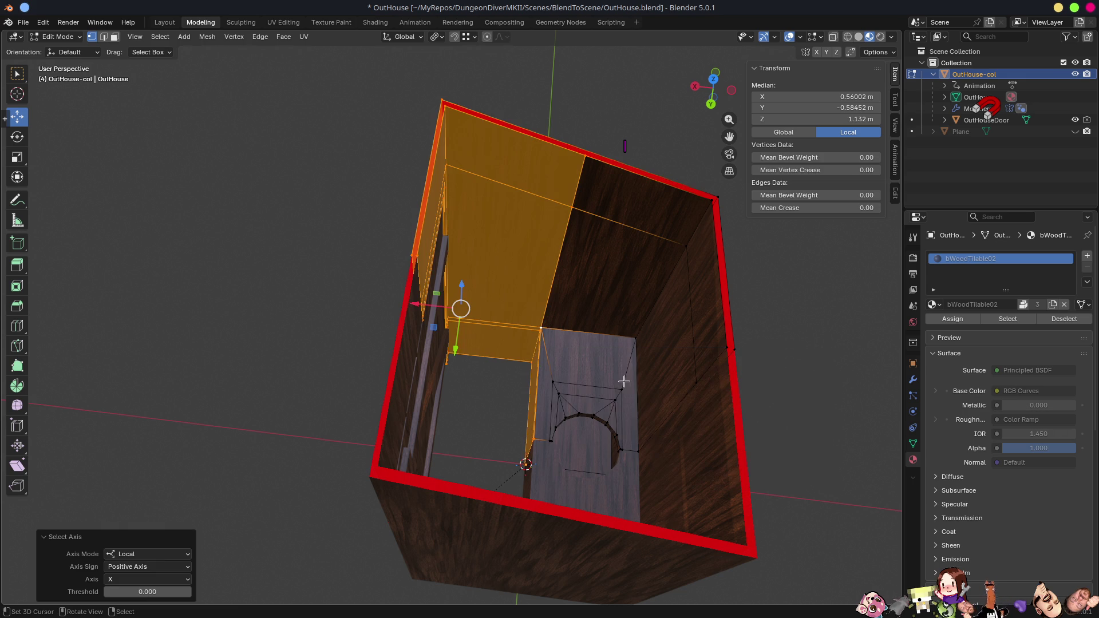
left_click(143, 568)
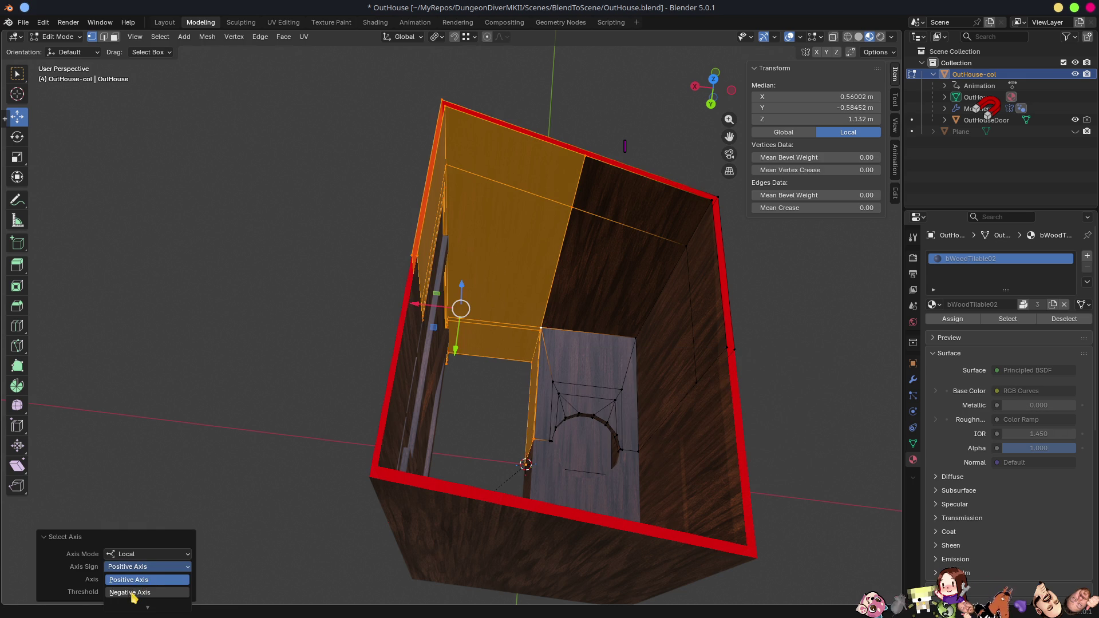
left_click(135, 594)
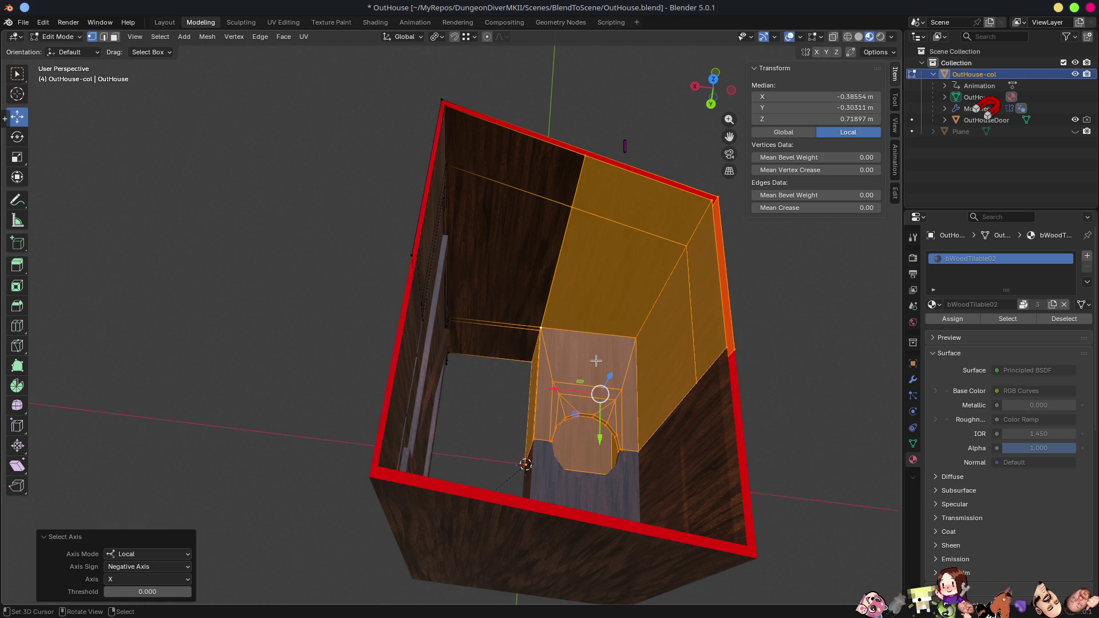
- Move the selected side faces -0.547 m along X to widen the box
key("KP_7")
key("g")
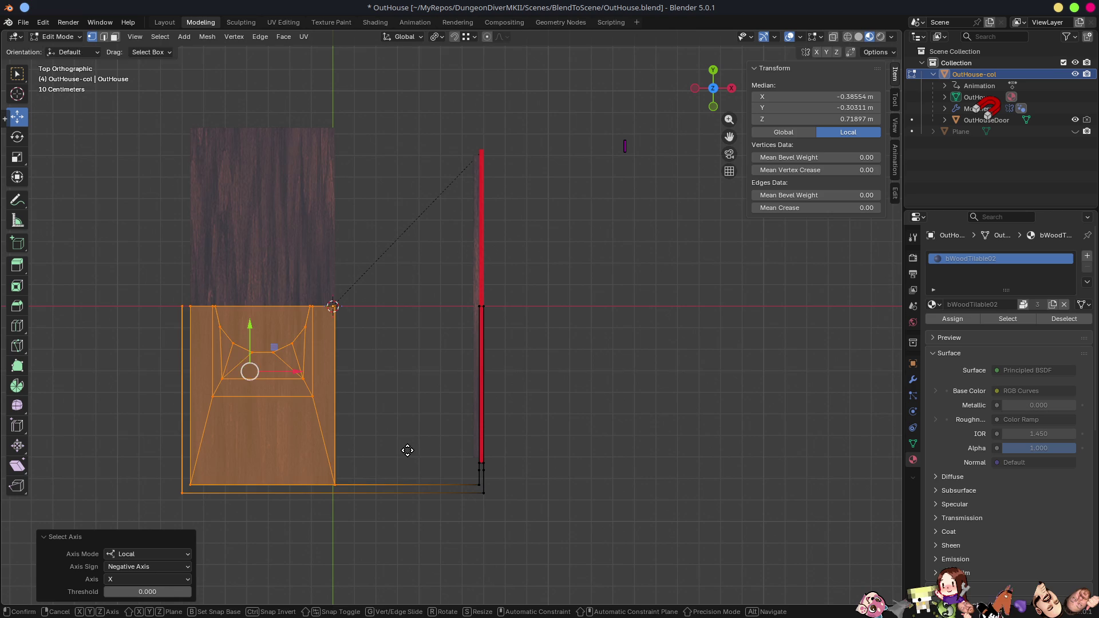
key("x")
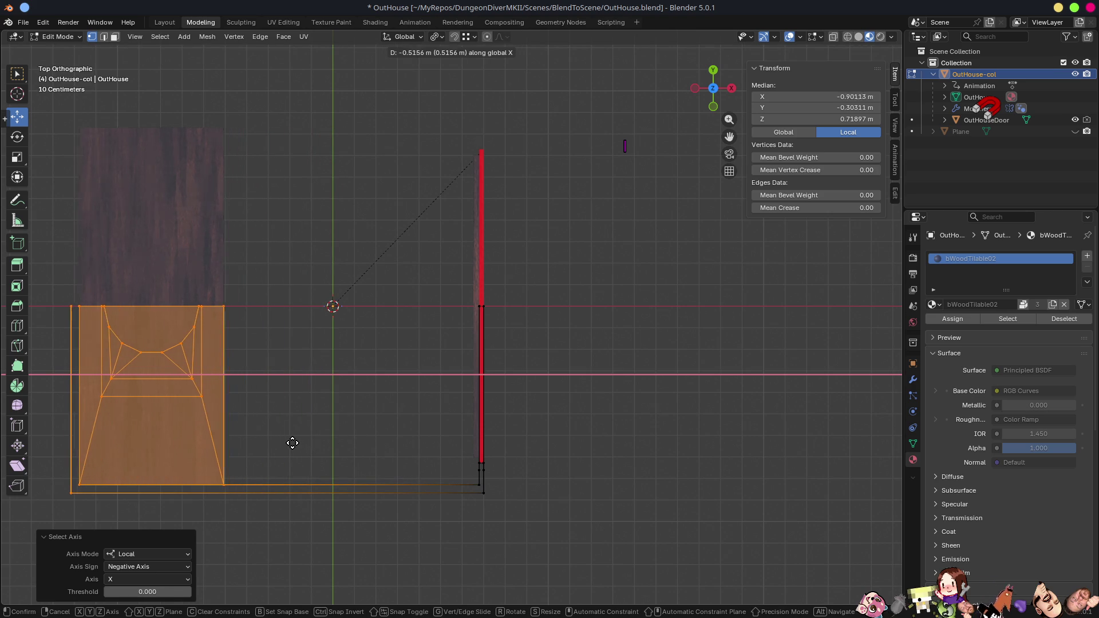
left_click(287, 445)
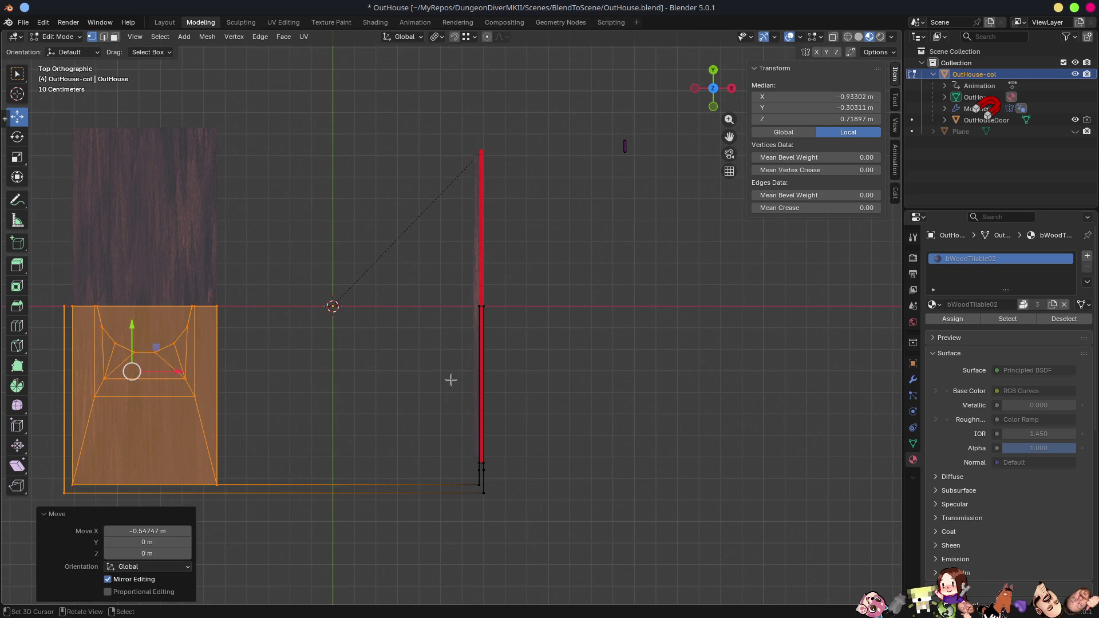
scroll(453, 361, "down", 4)
mouse_move(449, 464)
middle_mouse_down()
mouse_move(454, 363)
mouse_move(474, 351)
middle_mouse_up()
scroll(407, 322, "up", 5)
mouse_move(408, 322)
middle_mouse_down()
mouse_move(466, 327)
mouse_move(456, 307)
mouse_move(479, 314)
mouse_move(483, 42)
middle_mouse_up()
left_click(440, 252)
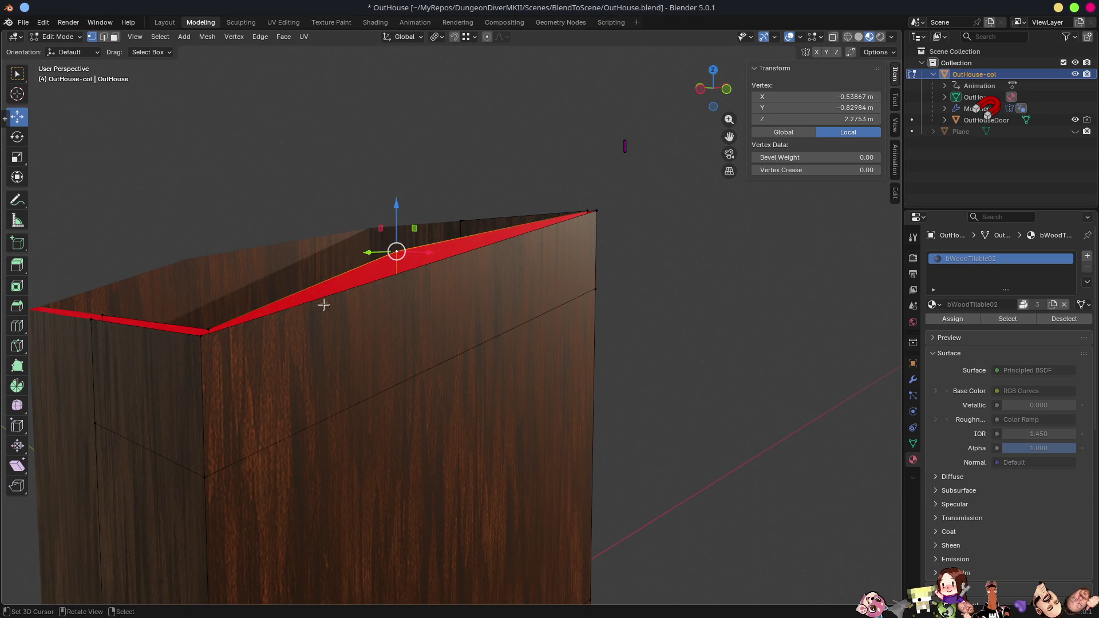
- Turn on snapping with the snap target set to Edge
left_click(486, 248)
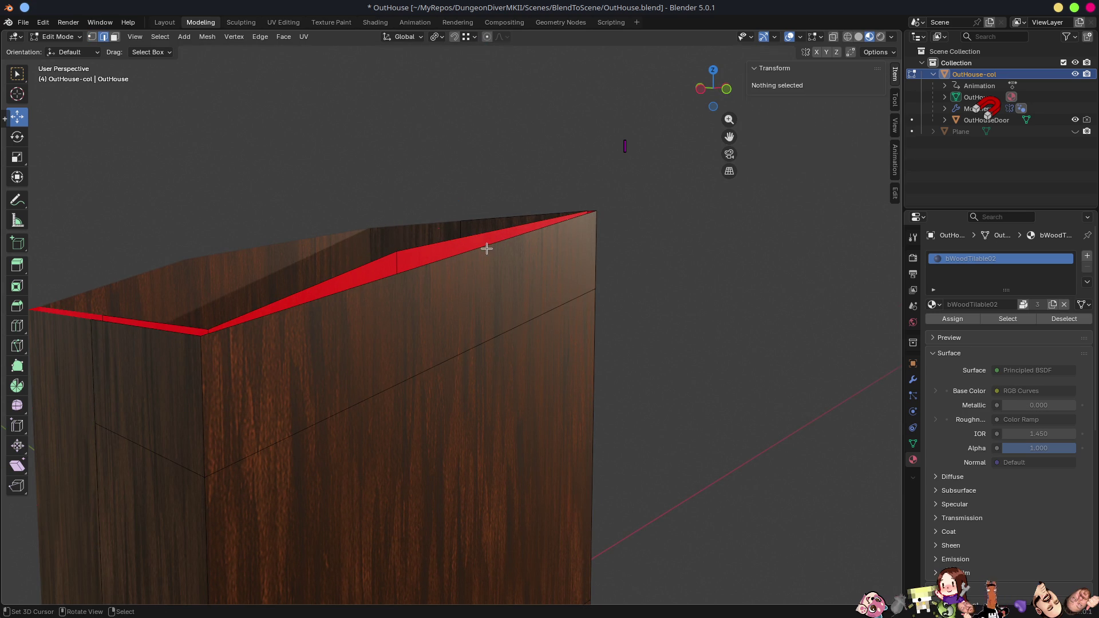
key("ctrl+z")
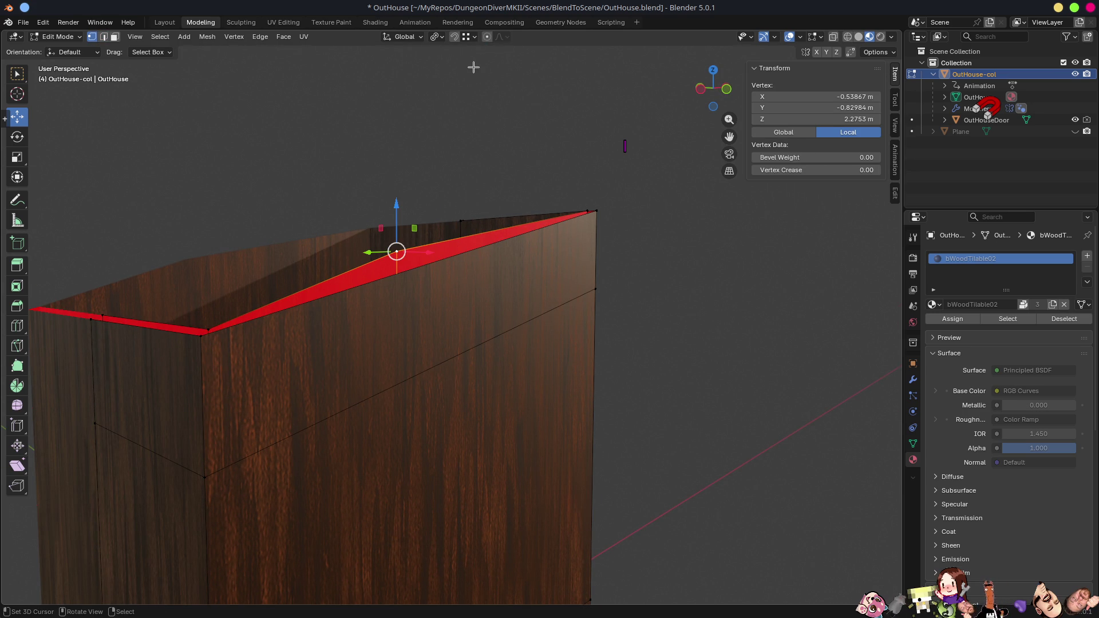
left_click(455, 37)
left_click(470, 37)
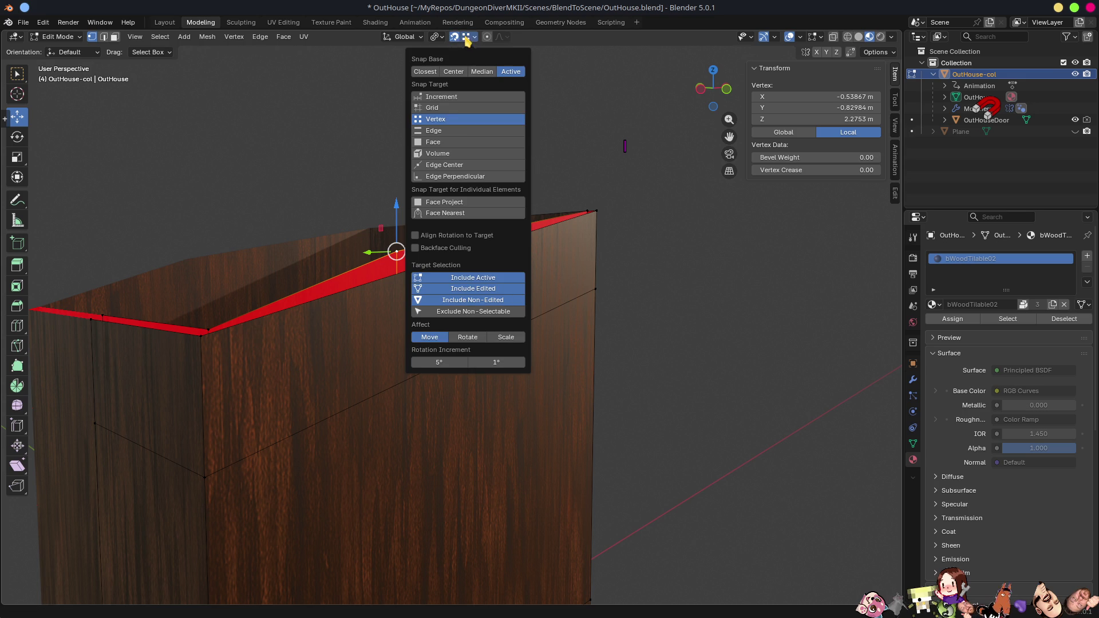
left_click(440, 131)
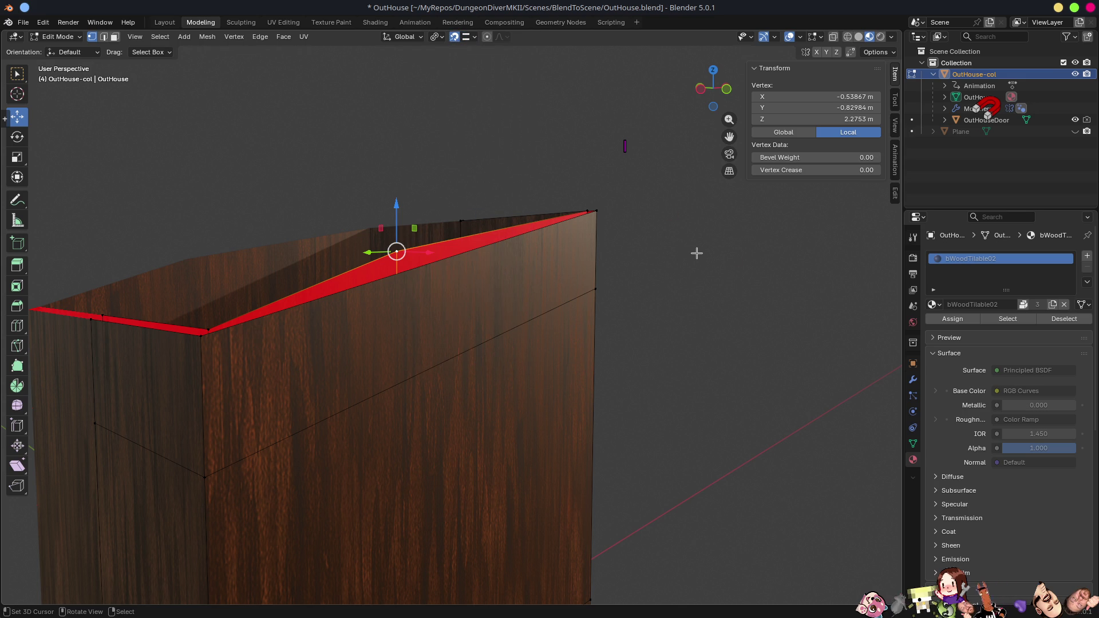
- Lower the top wall vertex 0.069 m along Z, save, and unhide the roof planks
key("g")
key("z")
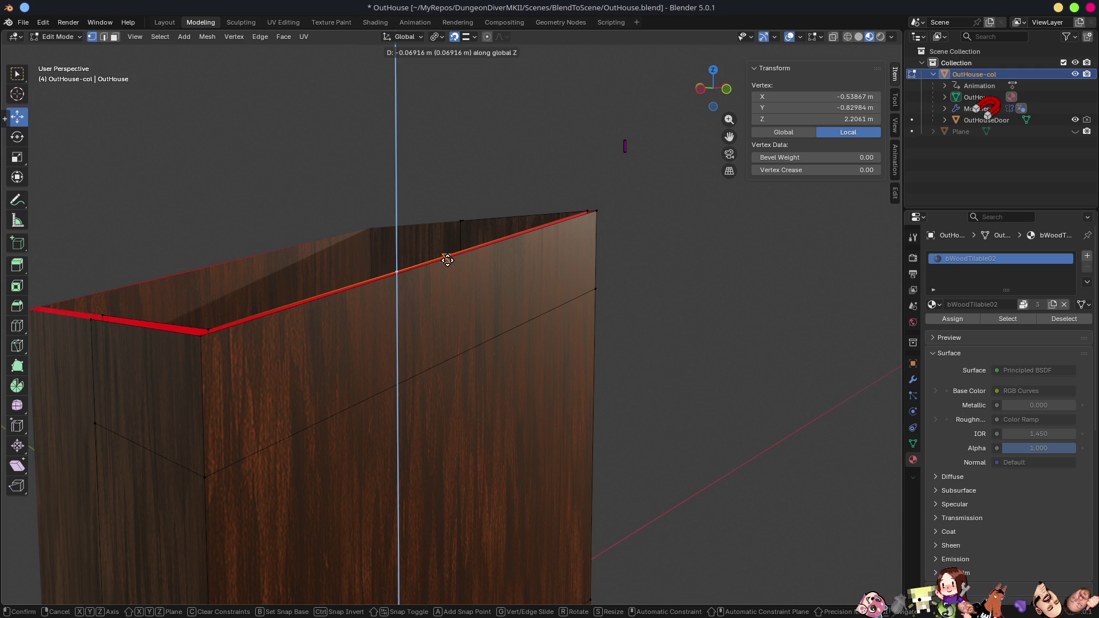
left_click(446, 261)
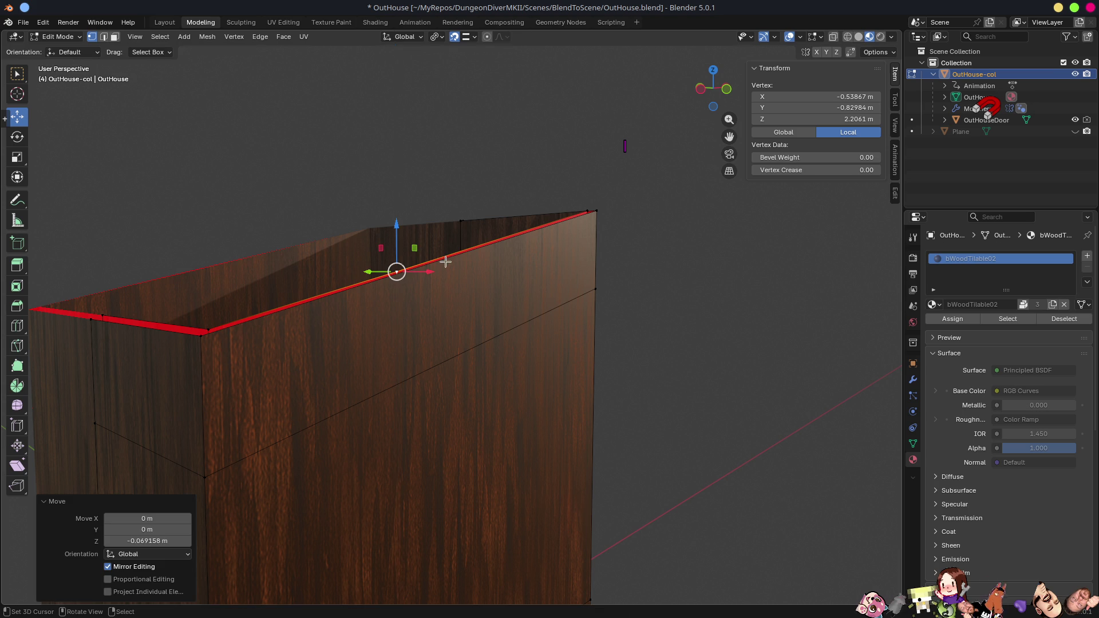
scroll(655, 390, "down", 5)
mouse_move(640, 395)
middle_mouse_down()
mouse_move(554, 400)
mouse_move(658, 400)
mouse_move(691, 455)
mouse_move(684, 507)
mouse_move(758, 481)
mouse_move(767, 456)
middle_mouse_up()
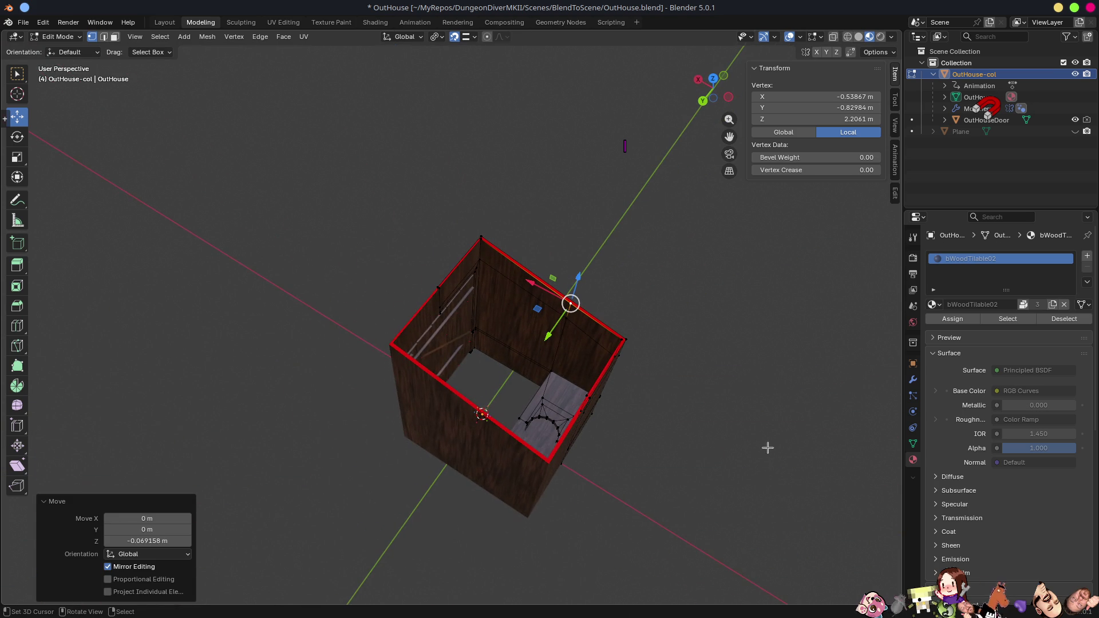
key("ctrl+s")
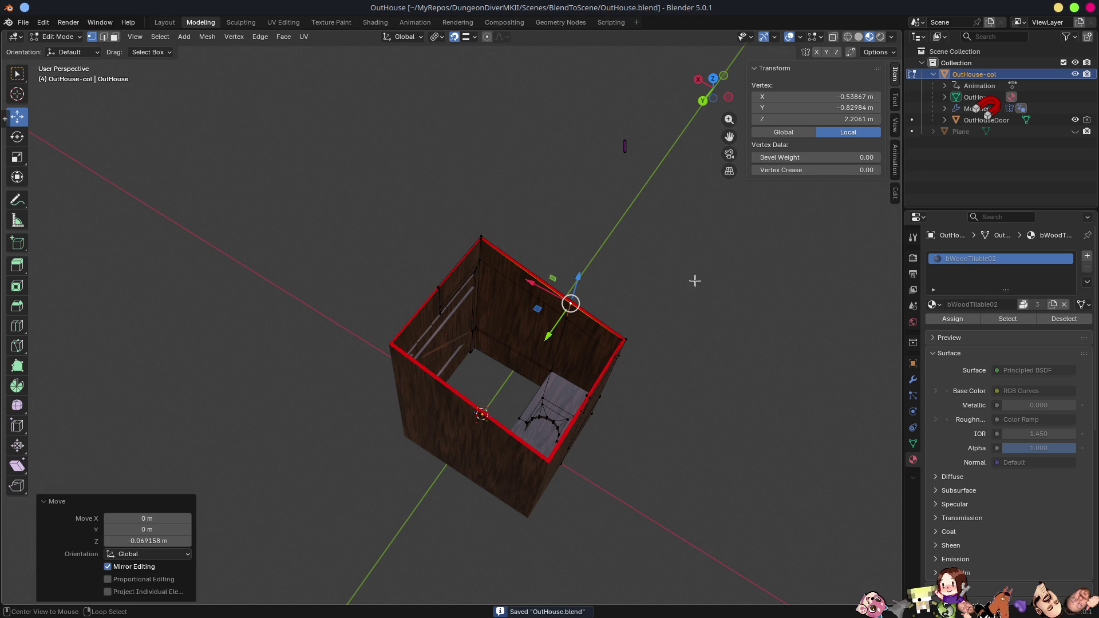
key("alt+h")
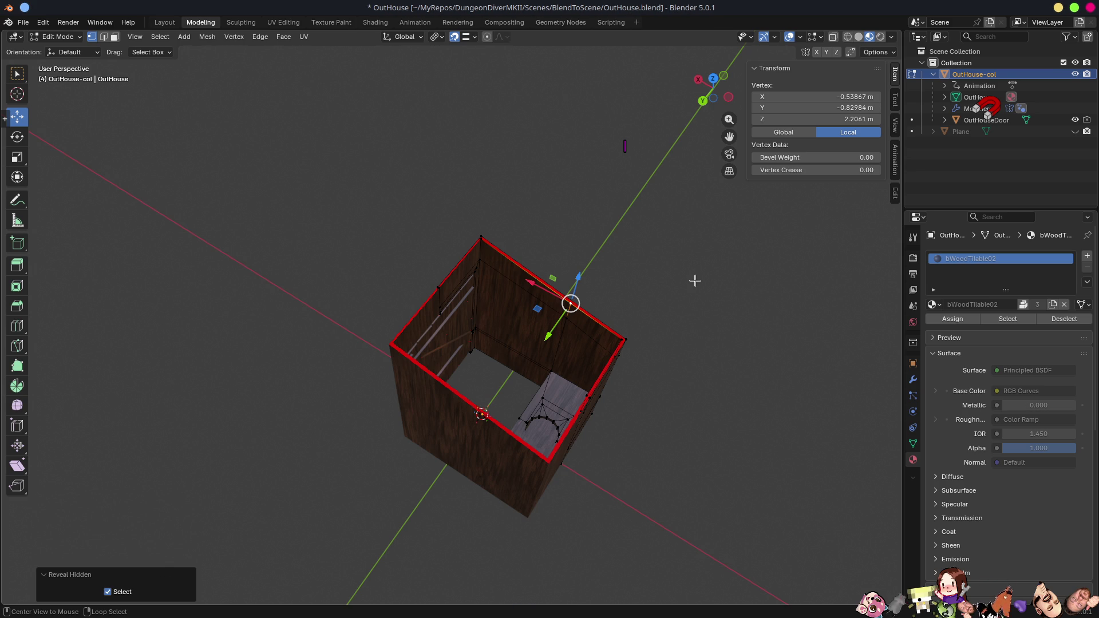
- Clear the selection and switch the outhouse mesh back to Object Mode
mouse_move(701, 342)
middle_mouse_down()
mouse_move(653, 336)
mouse_move(659, 229)
middle_mouse_up()
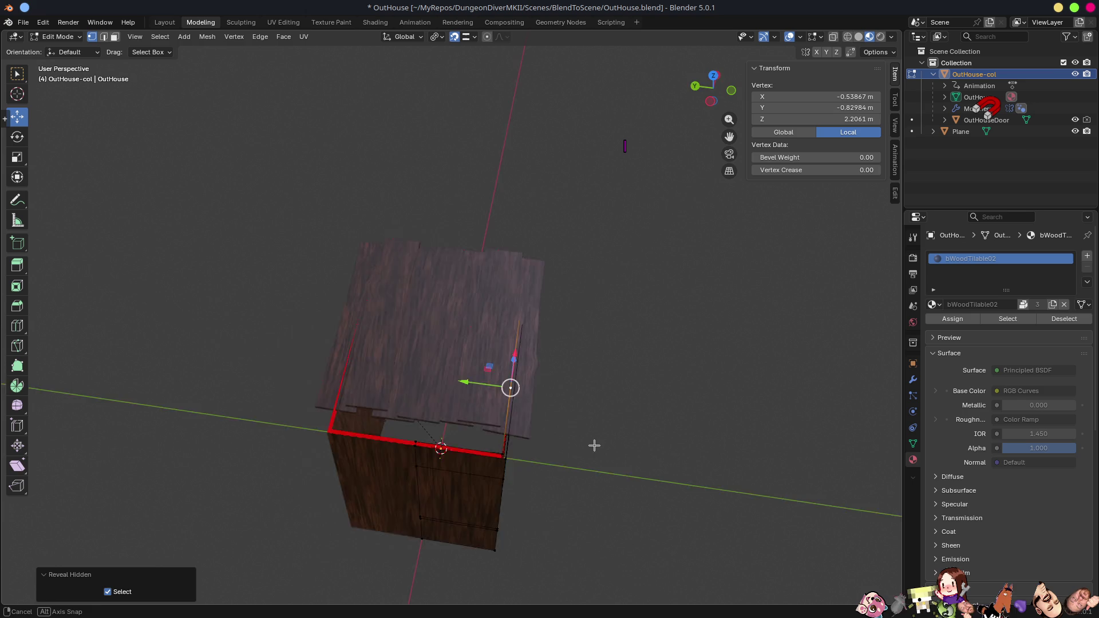
middle_click_drag(606, 449, 421, 283)
left_click(425, 283)
mouse_move(495, 362)
middle_mouse_down()
mouse_move(603, 369)
mouse_move(653, 309)
middle_mouse_up()
key("ctrl+Tab")
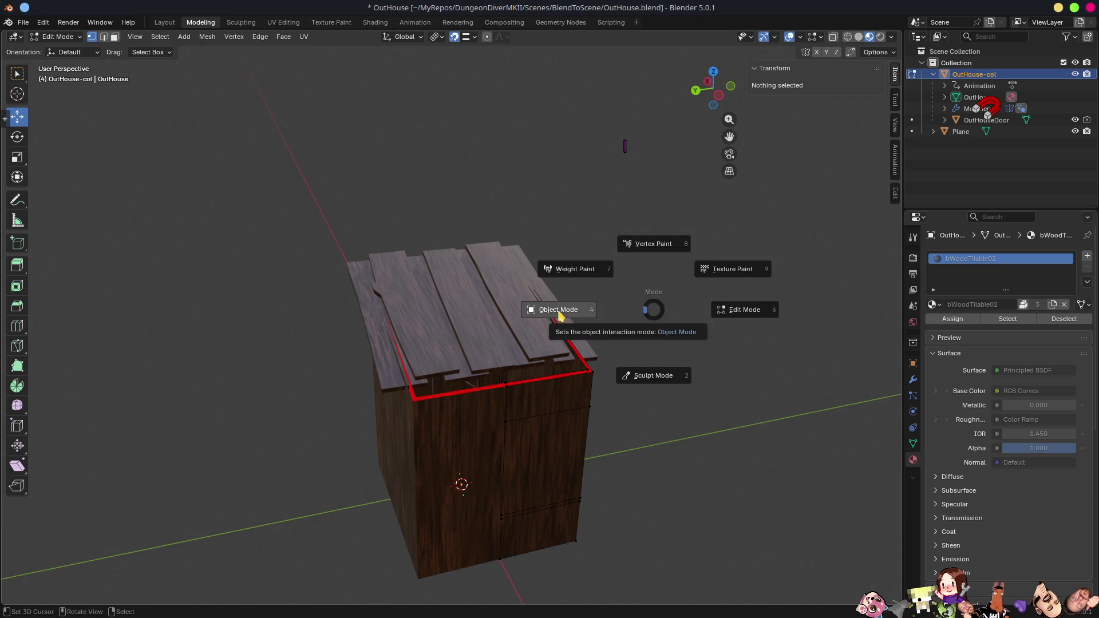
left_click(560, 314)
- Isolate the roof plank plane in local view and reset its rotation to 0°
middle_click_drag(564, 318, 508, 307)
left_click(504, 303)
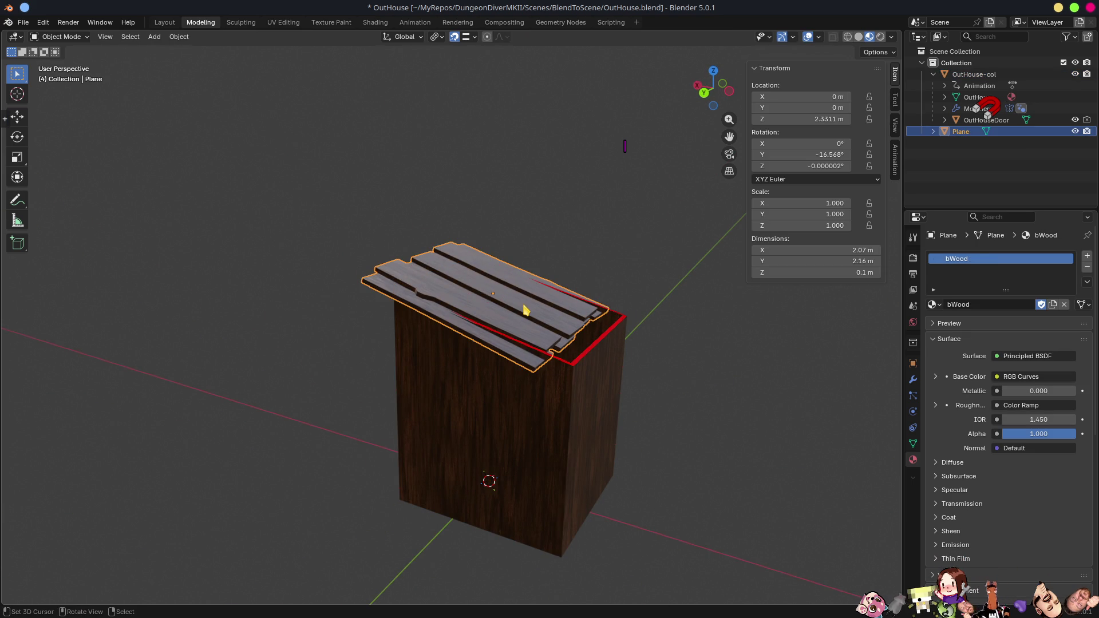
key("KP_Divide")
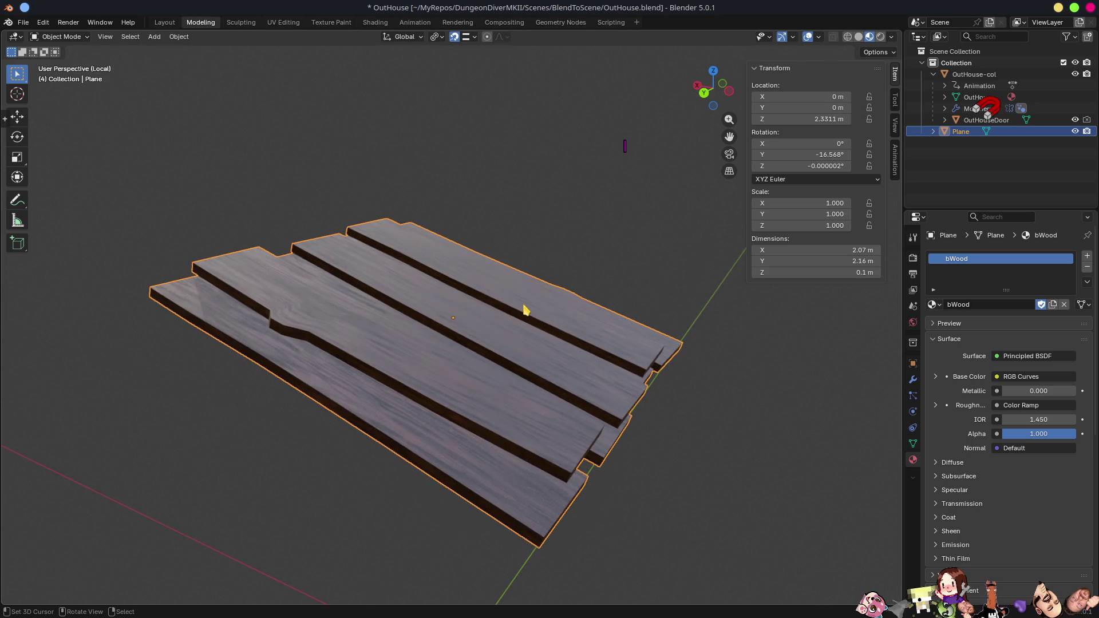
key("alt+r")
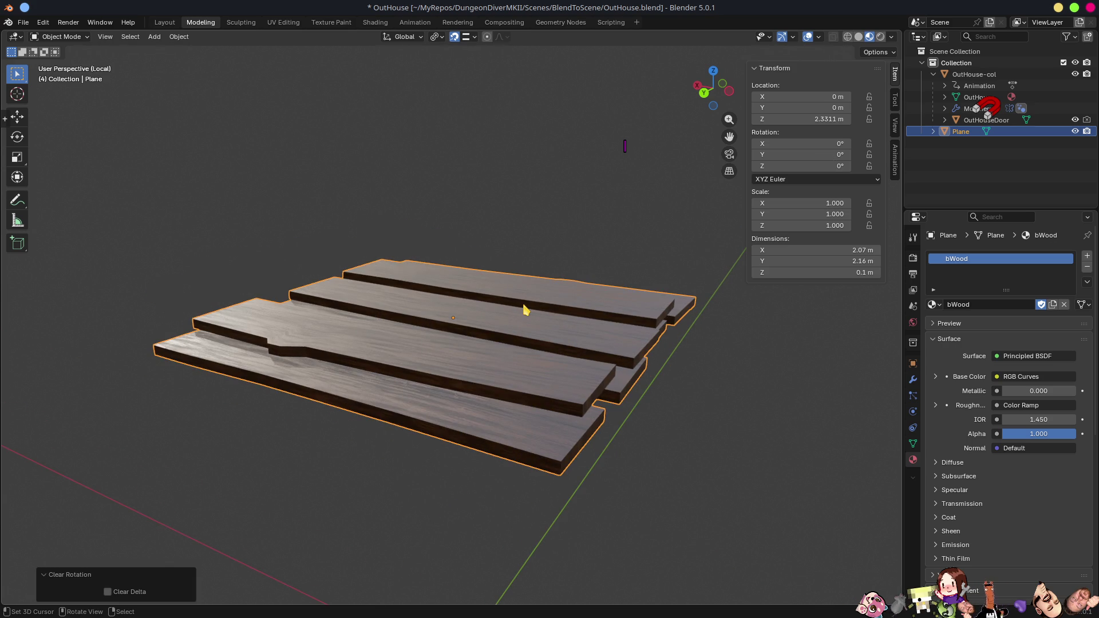
key("Tab")
- Select one side's board end faces by matching normal and extend them about 0.43 m along X
mouse_move(628, 408)
middle_mouse_down()
mouse_move(601, 454)
mouse_move(438, 450)
middle_mouse_up()
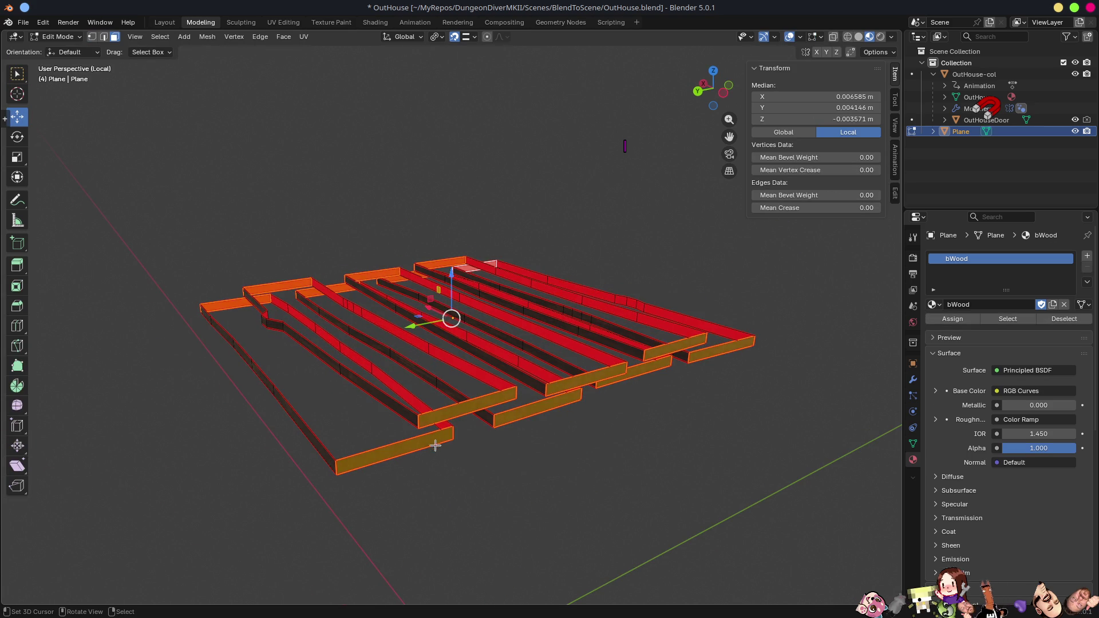
left_click(433, 440)
key("F3")
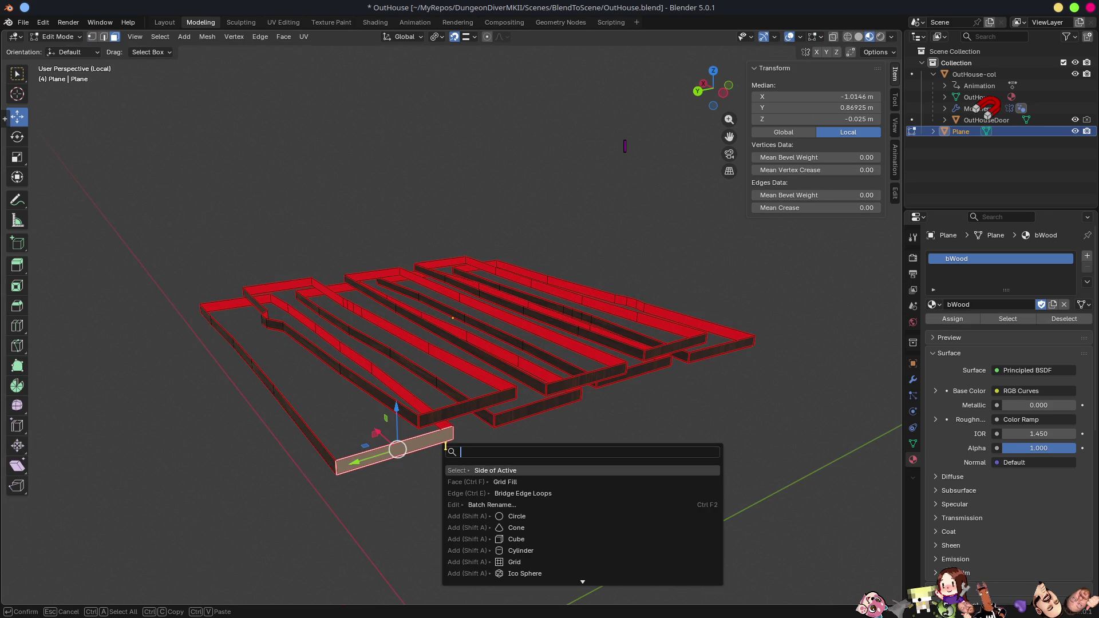
key("Escape")
key("shift+g")
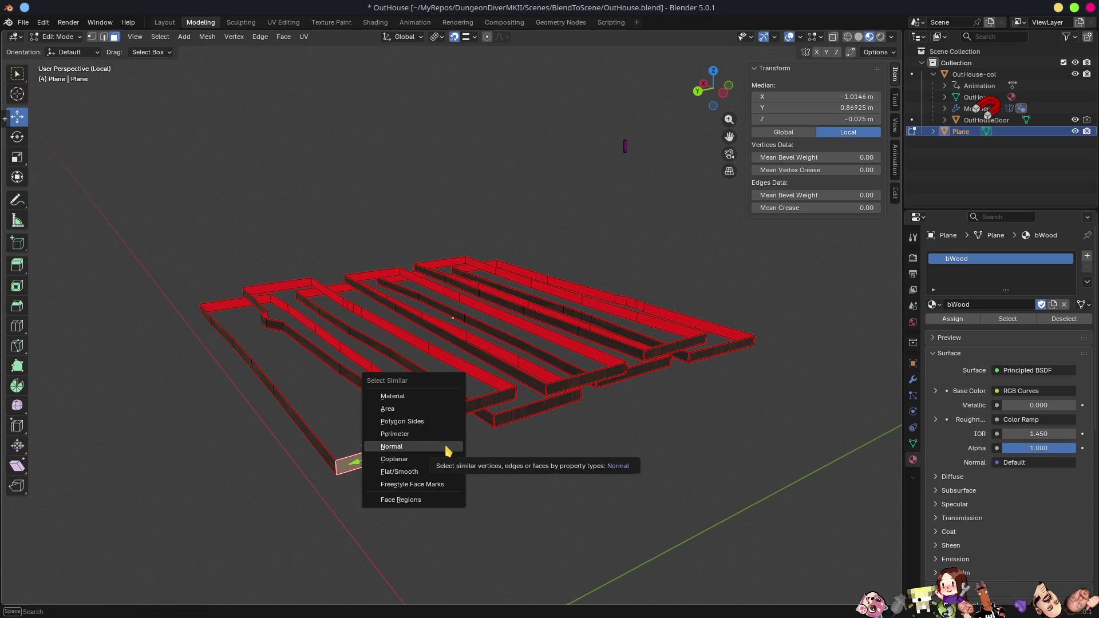
left_click(447, 449)
middle_click_drag(609, 424, 663, 433)
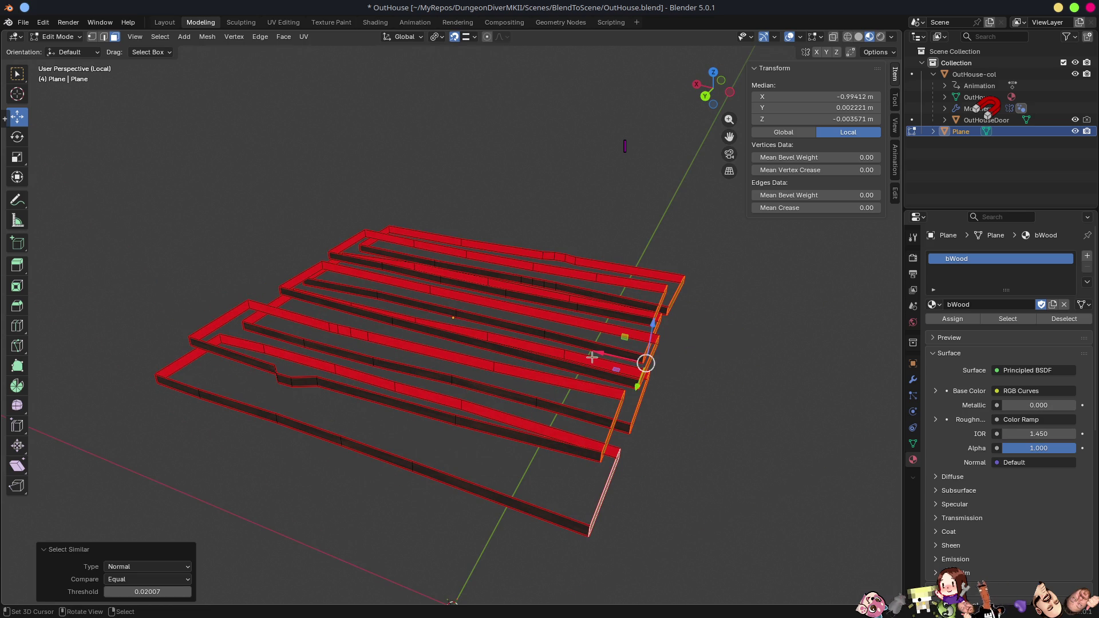
left_click_drag(598, 353, 702, 387)
scroll(701, 387, "down", 3)
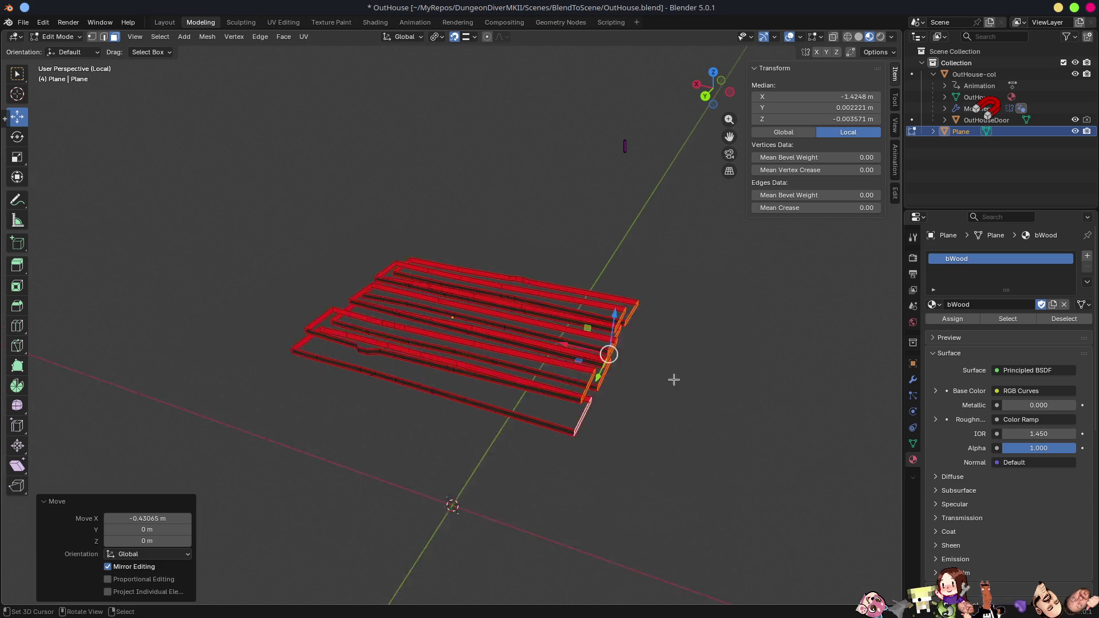
middle_click_drag(660, 456, 649, 457)
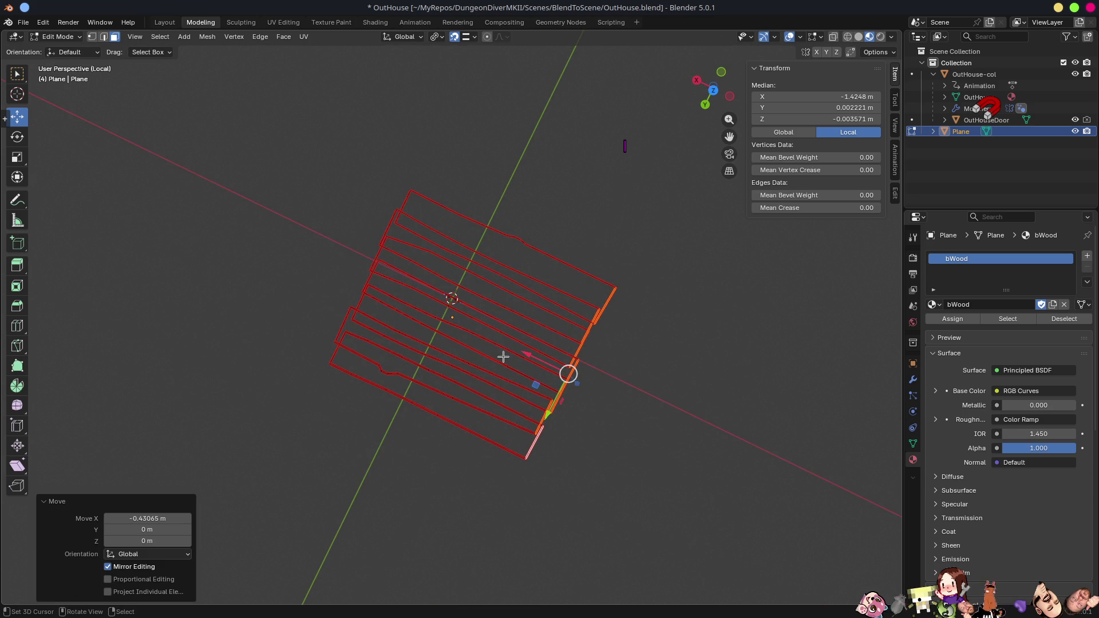
mouse_move(541, 356)
left_mouse_down()
mouse_move(518, 358)
mouse_move(567, 344)
left_mouse_up()
mouse_move(566, 343)
middle_mouse_down()
mouse_move(363, 299)
mouse_move(380, 246)
mouse_move(501, 323)
mouse_move(498, 385)
middle_mouse_up()
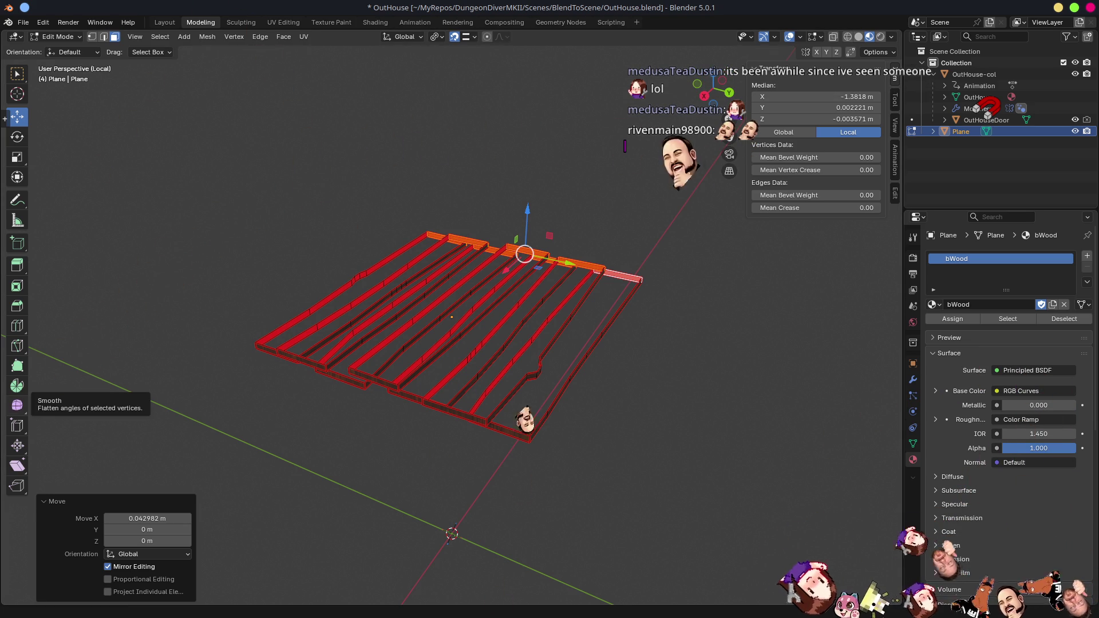
- Extend the opposite side's board ends along X, widening the roof to 2.69 m
left_click(461, 415)
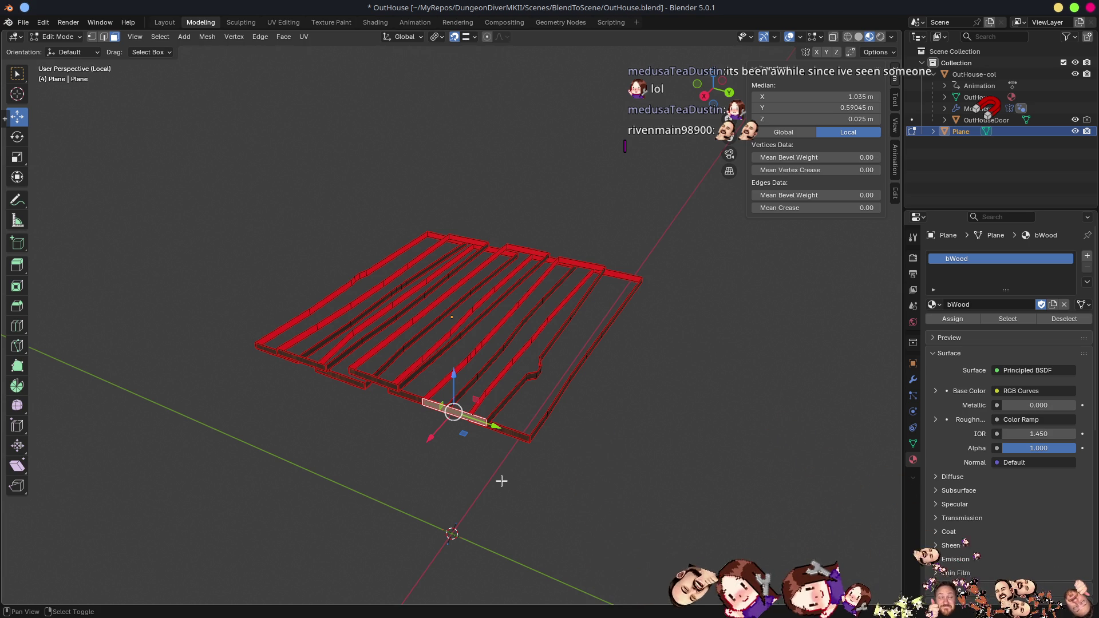
key("shift+g")
left_click(501, 481)
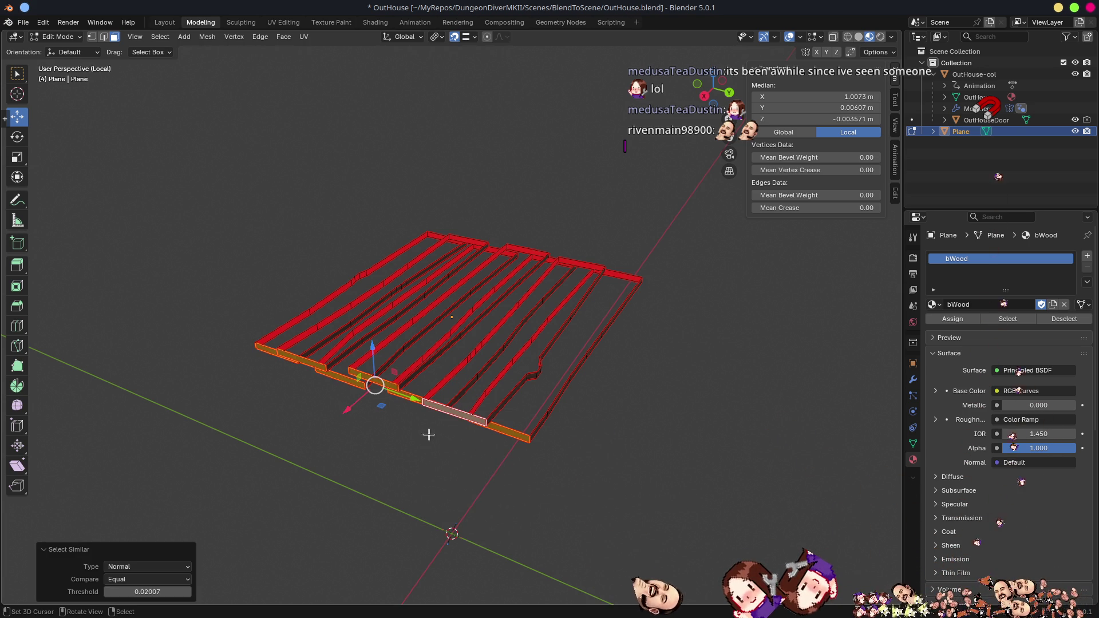
left_click_drag(348, 410, 322, 430)
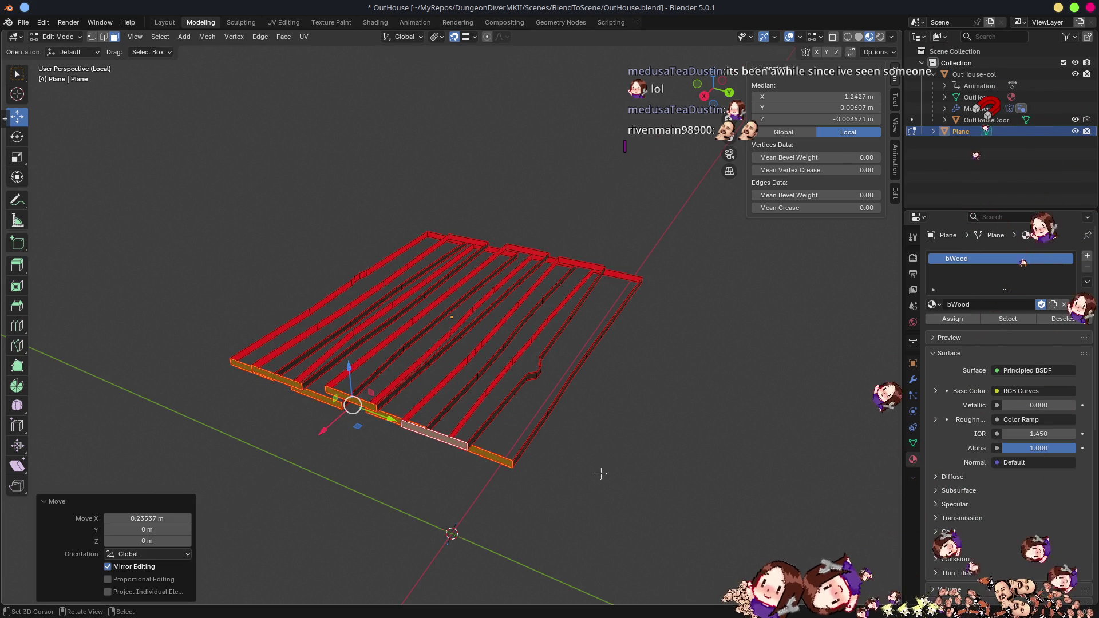
key("Tab")
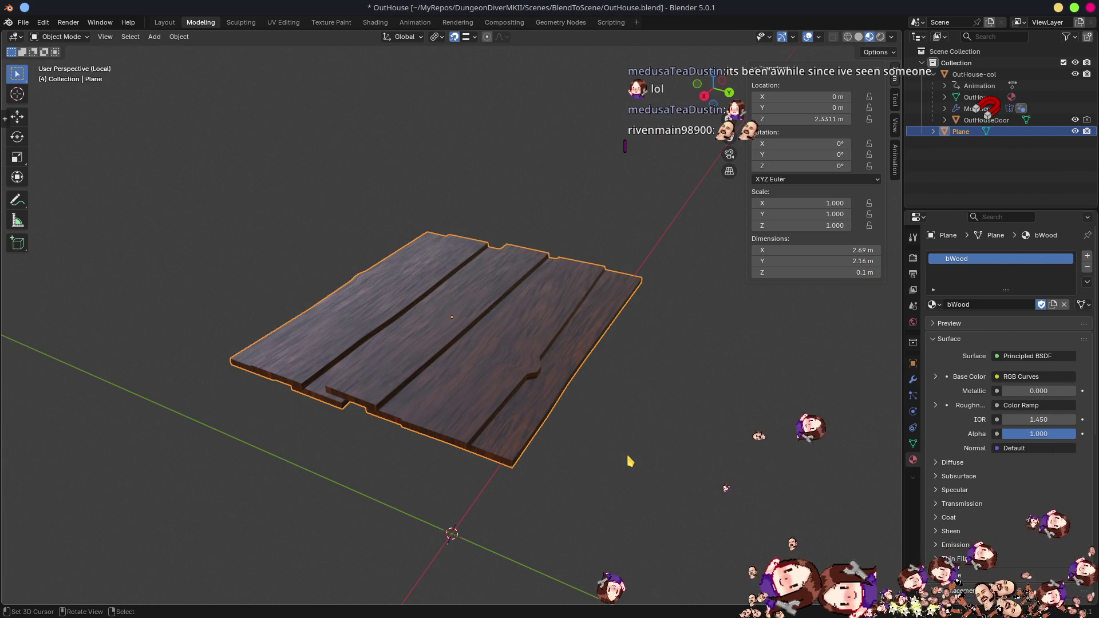
- In front ortho view, tilt the roof planks about -14.4° and shift them roughly 0.31 m left
key("KP_7")
key("KP_Divide")
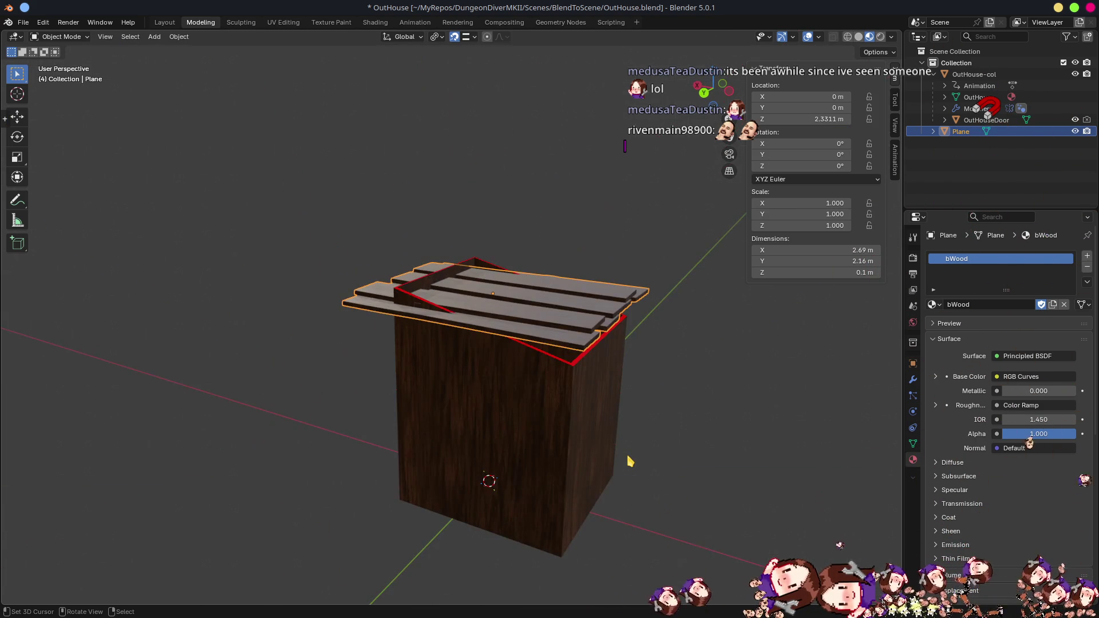
key("KP_1")
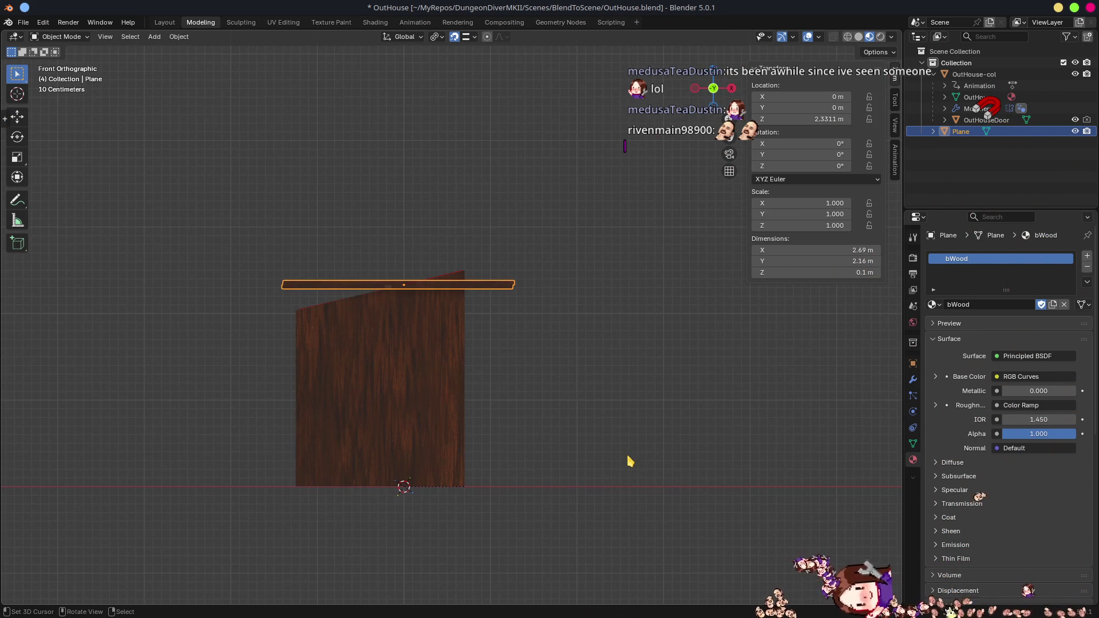
key("r")
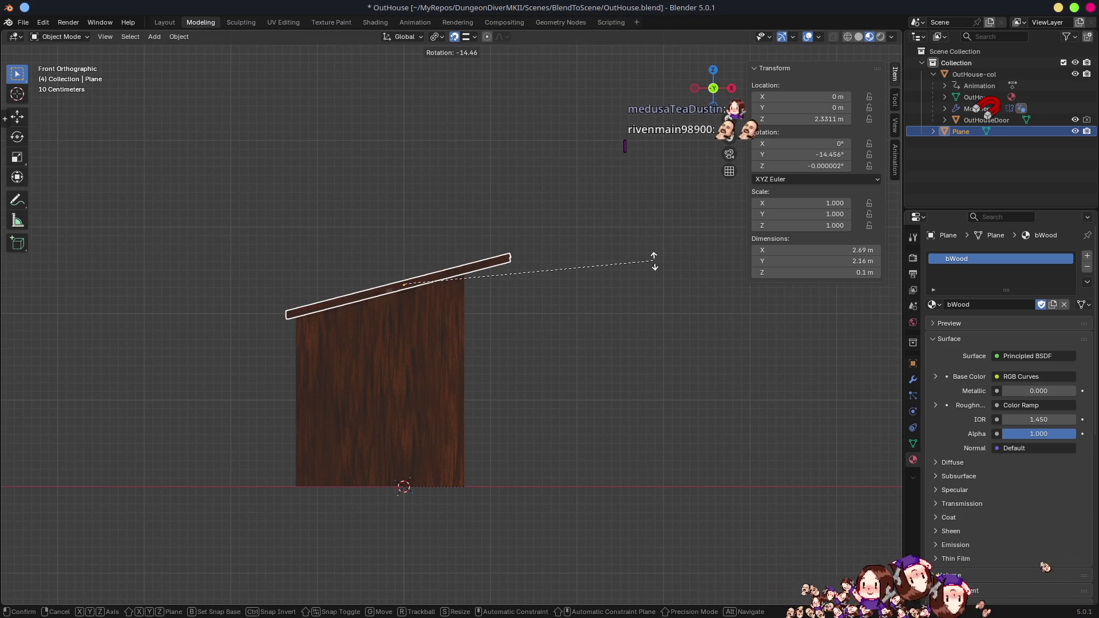
left_click(656, 264)
scroll(412, 307, "up", 3)
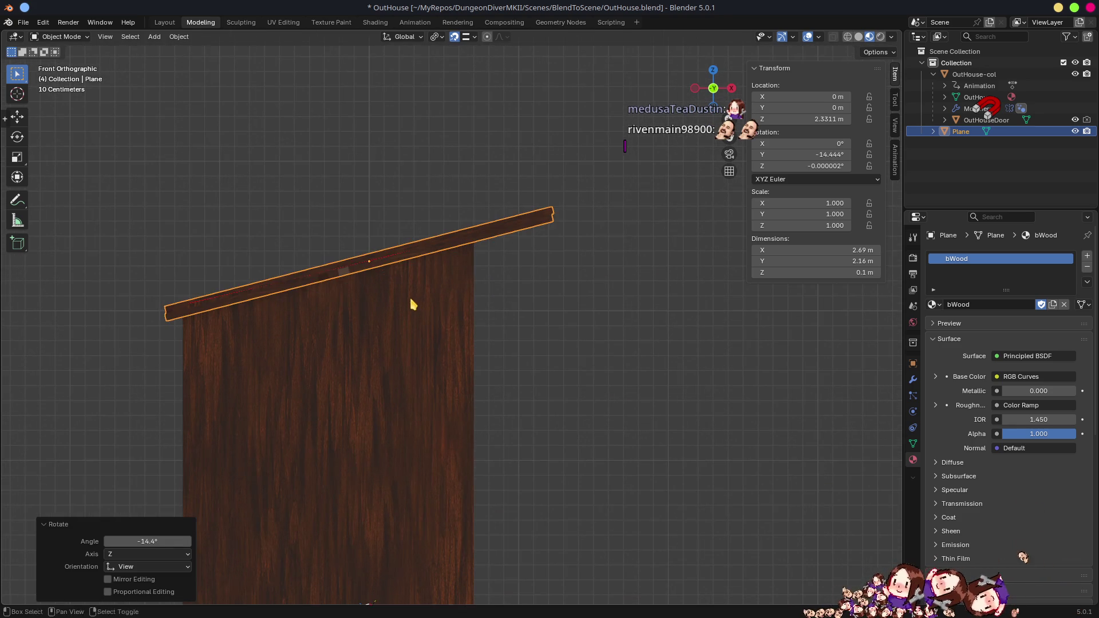
key("g")
key("x")
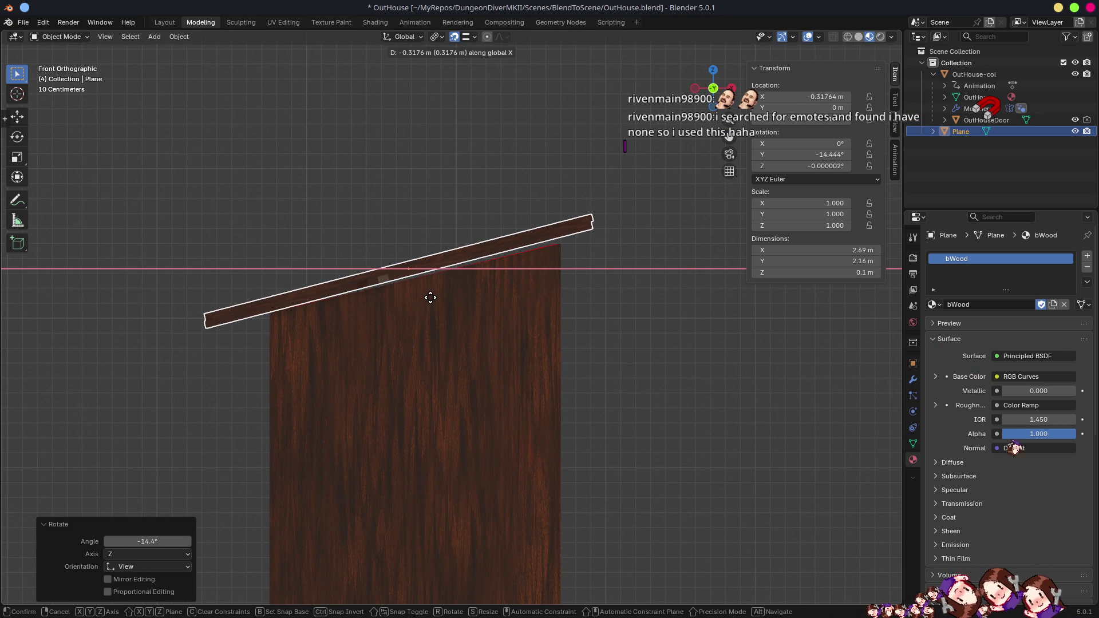
left_click(433, 298)
- Adjust the roof slant slightly and lower the planks onto the wall tops
key("r")
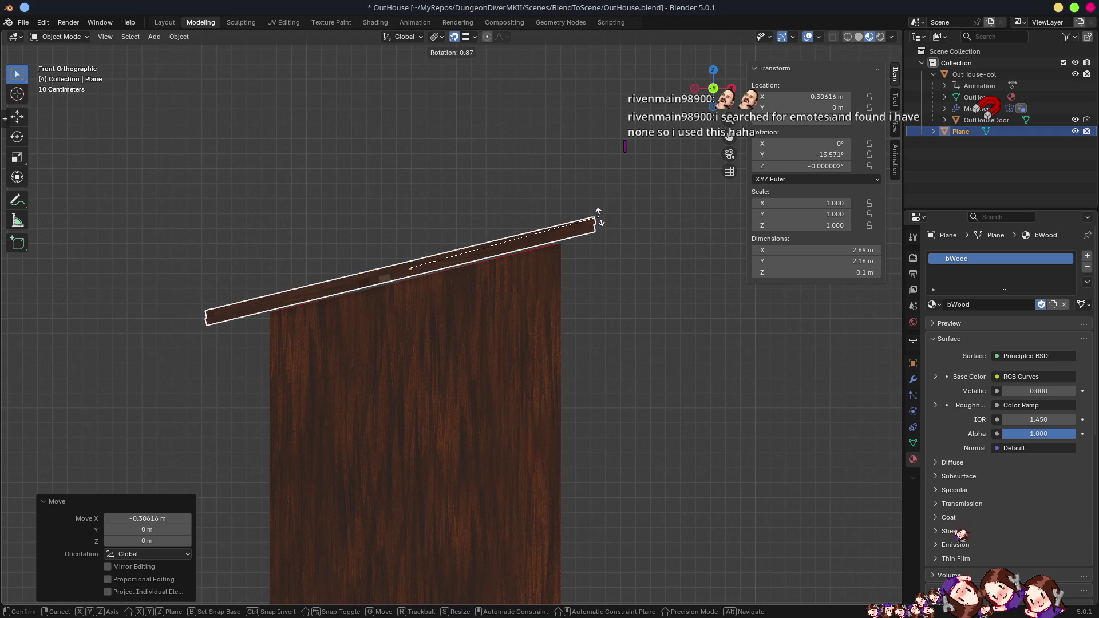
left_click(601, 219)
key("g")
key("z")
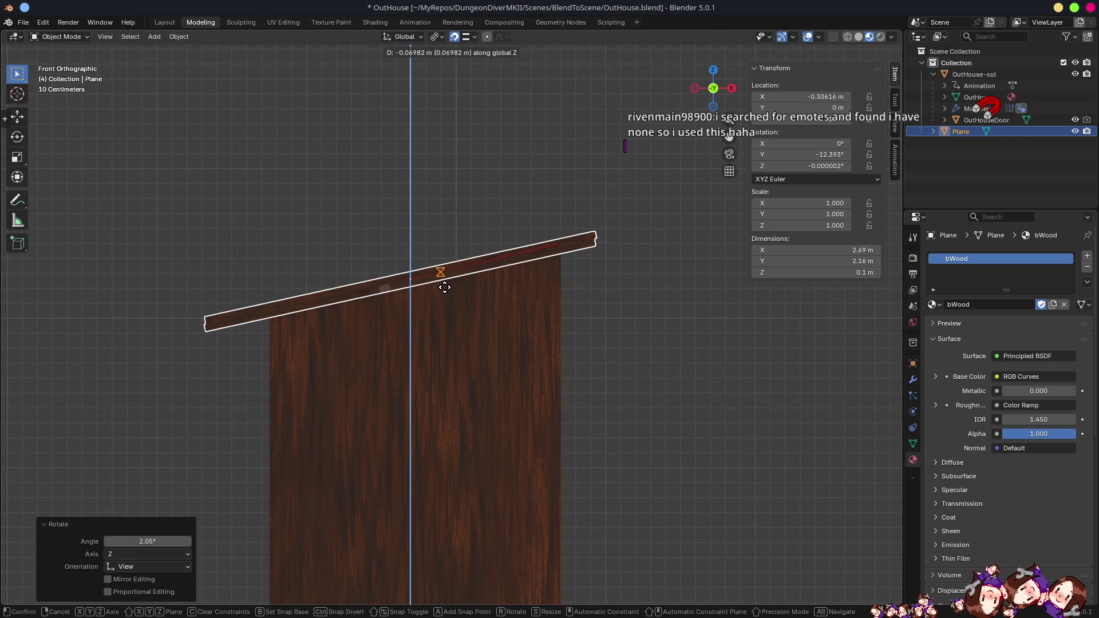
left_click(423, 285)
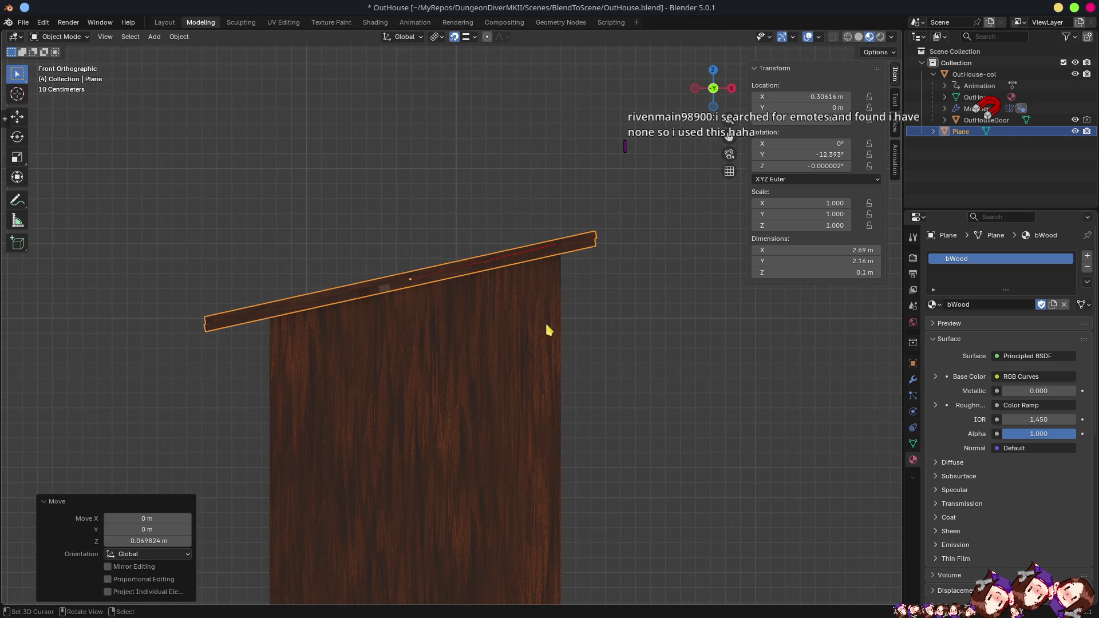
key("g")
key("z")
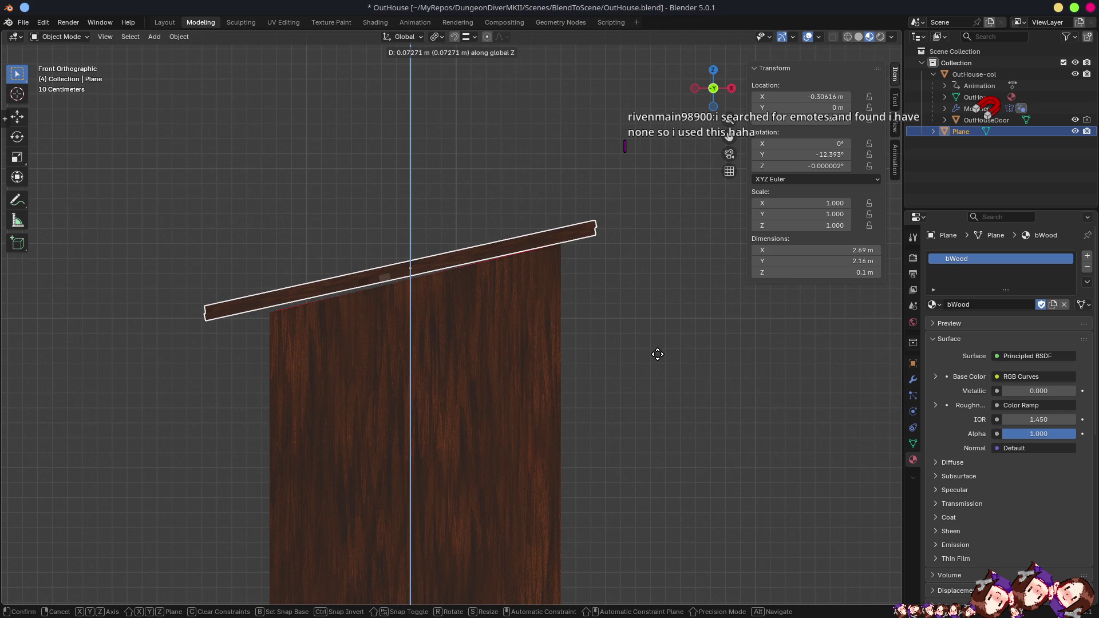
left_click(658, 355)
- Fine-tune the slant to about -13.089° and settle the roof slightly lower on the walls
key("r")
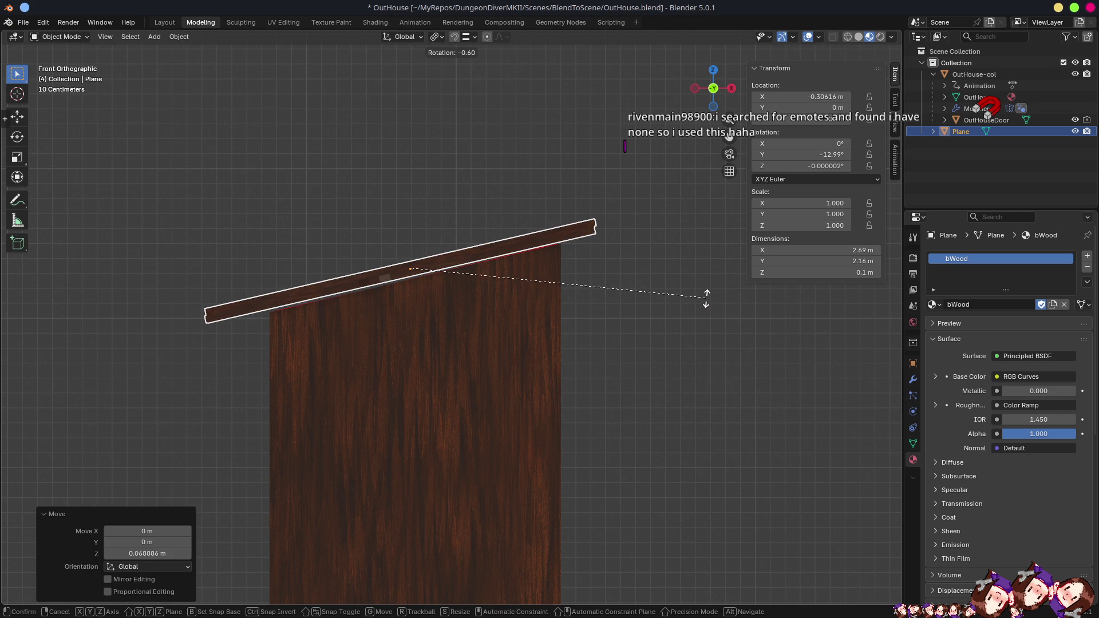
left_click(706, 300)
key("g")
key("z")
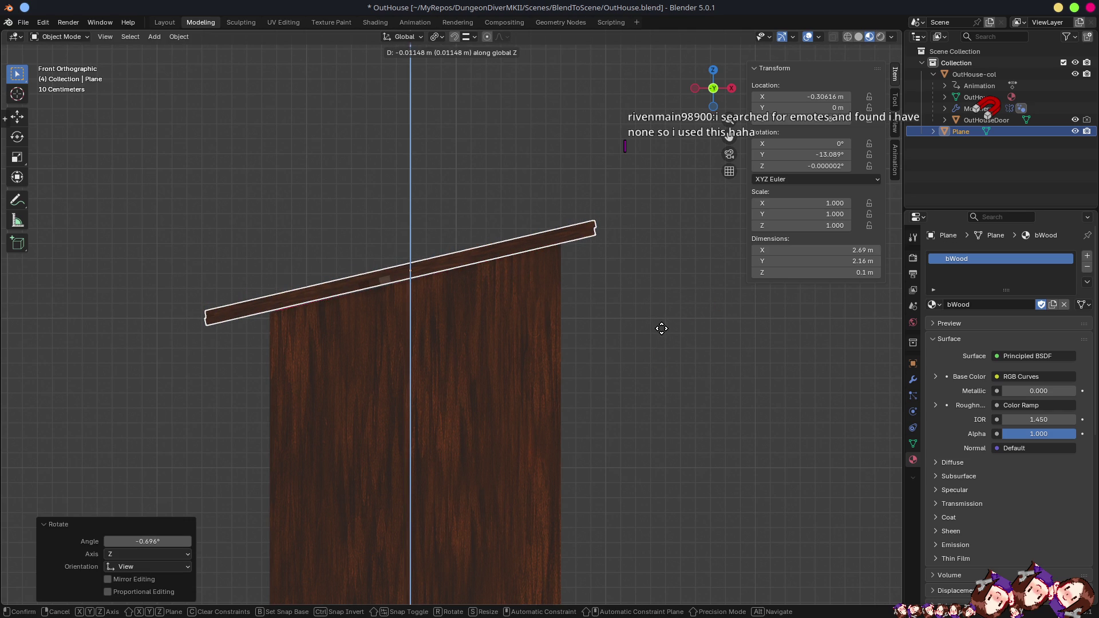
left_click(663, 329)
- Orbit to a perspective view of the slanted roof, then minimize Blender
mouse_move(672, 327)
middle_mouse_down()
mouse_move(535, 344)
mouse_move(489, 314)
mouse_move(628, 327)
mouse_move(576, 346)
mouse_move(577, 362)
middle_mouse_up()
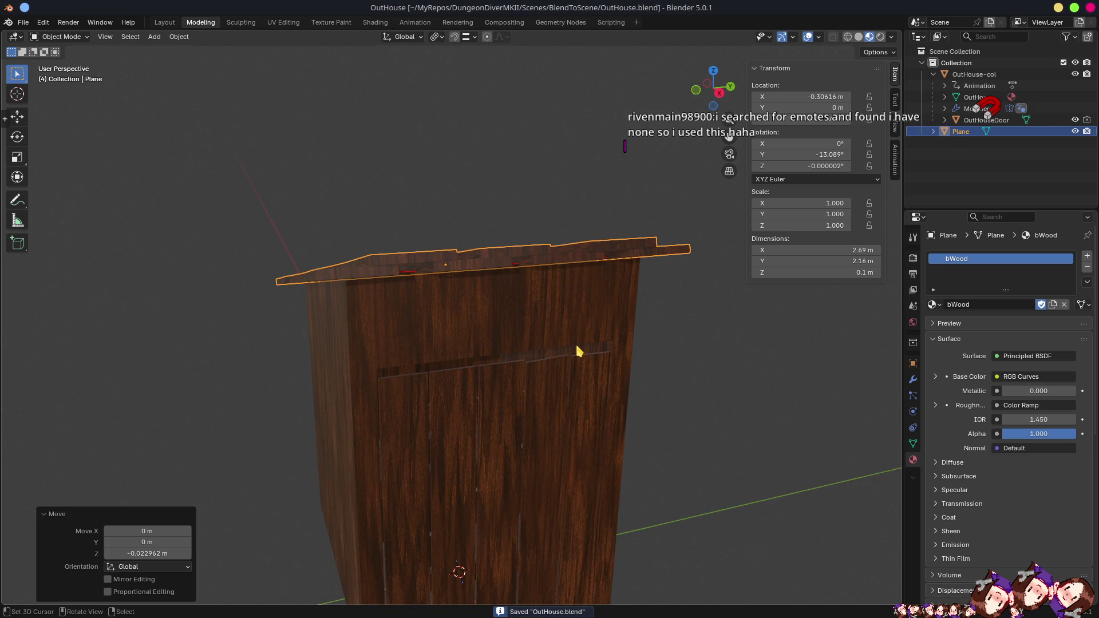
scroll(617, 362, "down", 5)
mouse_move(540, 351)
middle_mouse_down()
mouse_move(538, 471)
mouse_move(734, 372)
mouse_move(693, 380)
middle_mouse_up()
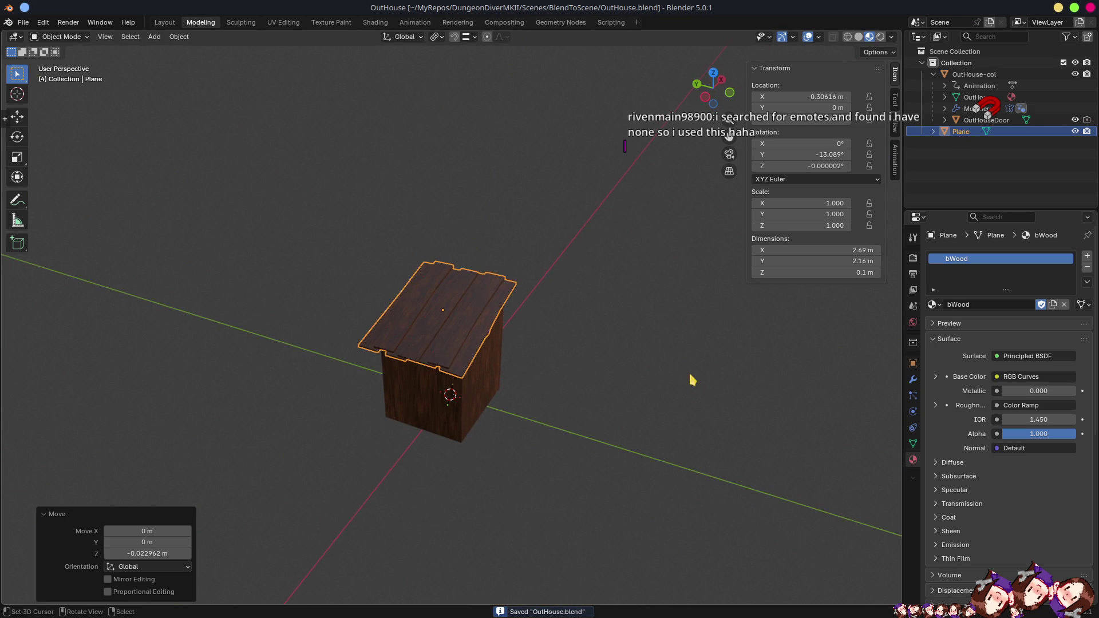
left_click(1058, 8)
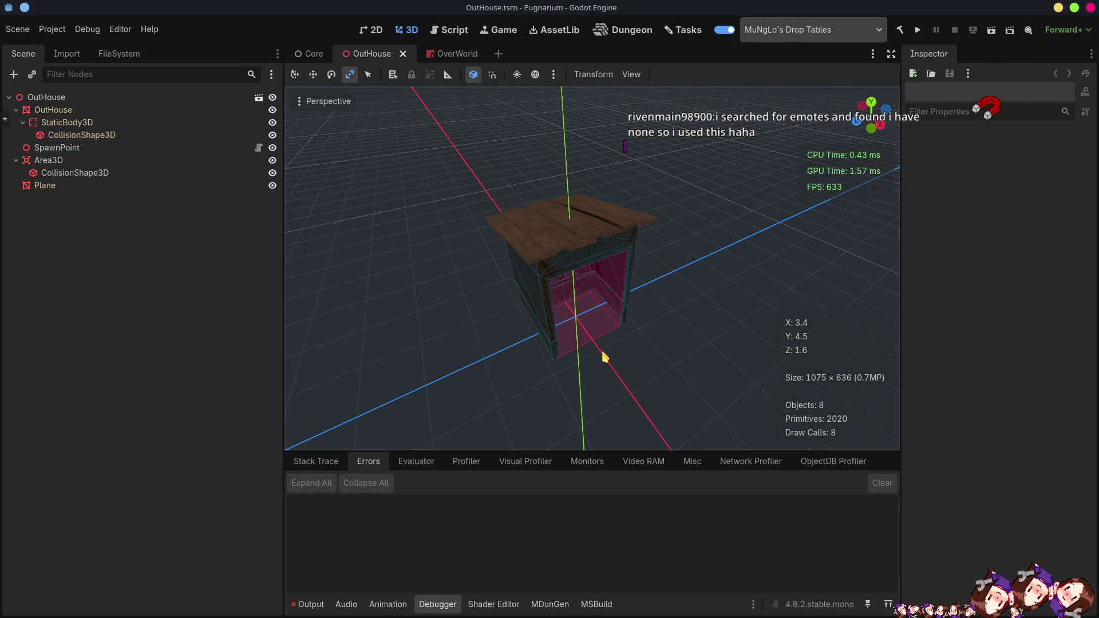
- Inspect the reimported plank roof in Godot's 3D view, then return to Blender's wall-and-roof view
scroll(610, 363, "up", 5)
mouse_move(610, 363)
middle_mouse_down()
mouse_move(684, 375)
mouse_move(501, 344)
mouse_move(687, 297)
mouse_move(652, 307)
mouse_move(741, 297)
mouse_move(626, 309)
mouse_move(609, 297)
mouse_move(612, 283)
middle_mouse_up()
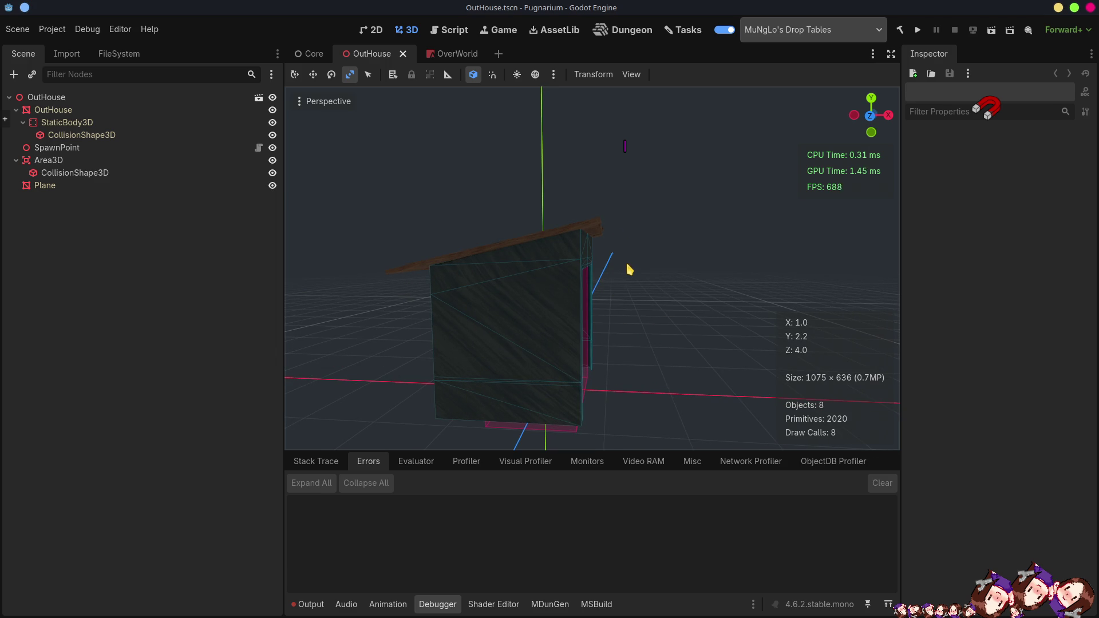
key("alt+Tab")
mouse_move(461, 314)
middle_mouse_down()
mouse_move(596, 351)
mouse_move(501, 305)
middle_mouse_up()
mouse_move(431, 296)
middle_mouse_down()
mouse_move(392, 289)
mouse_move(429, 289)
middle_mouse_up()
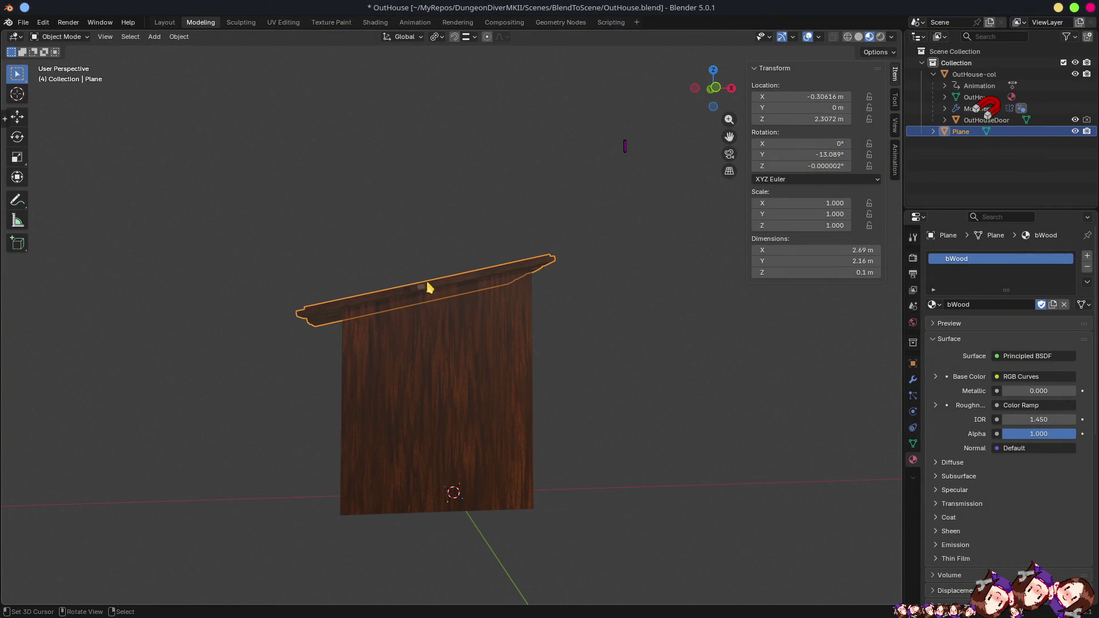
- Slide the slanted roof plank about 0.207 m along its local X axis, then go back to Godot
key("g")
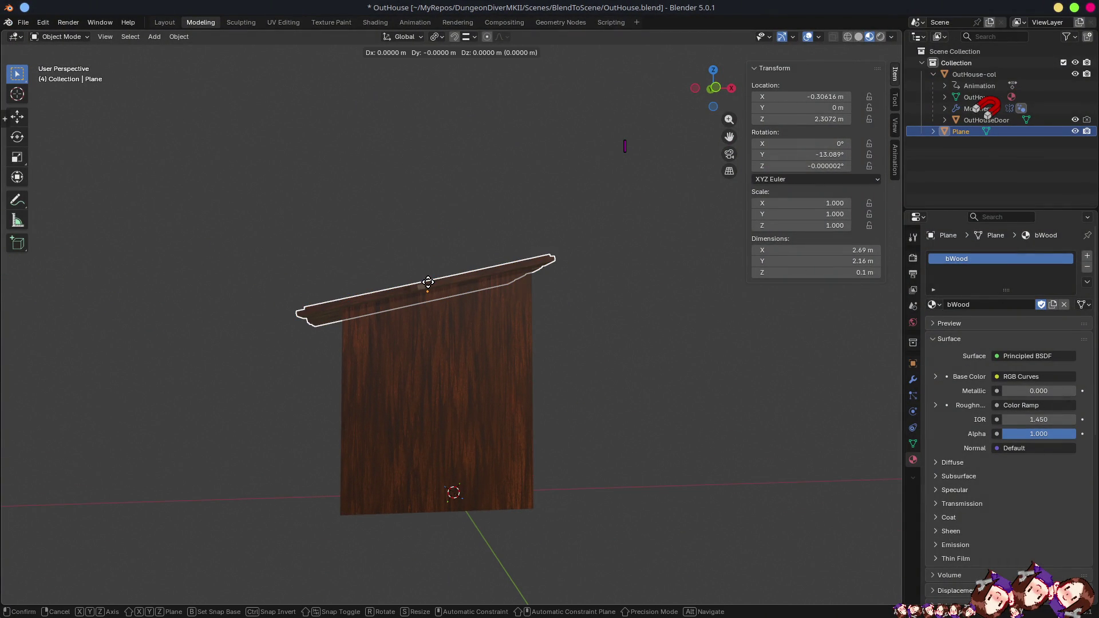
key("y")
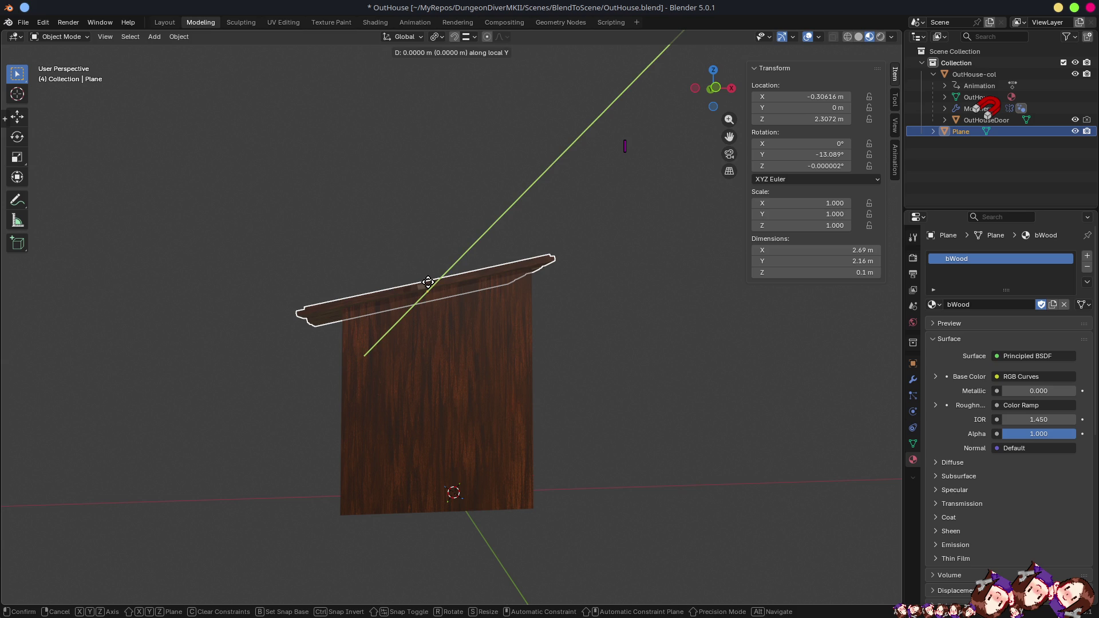
key("x")
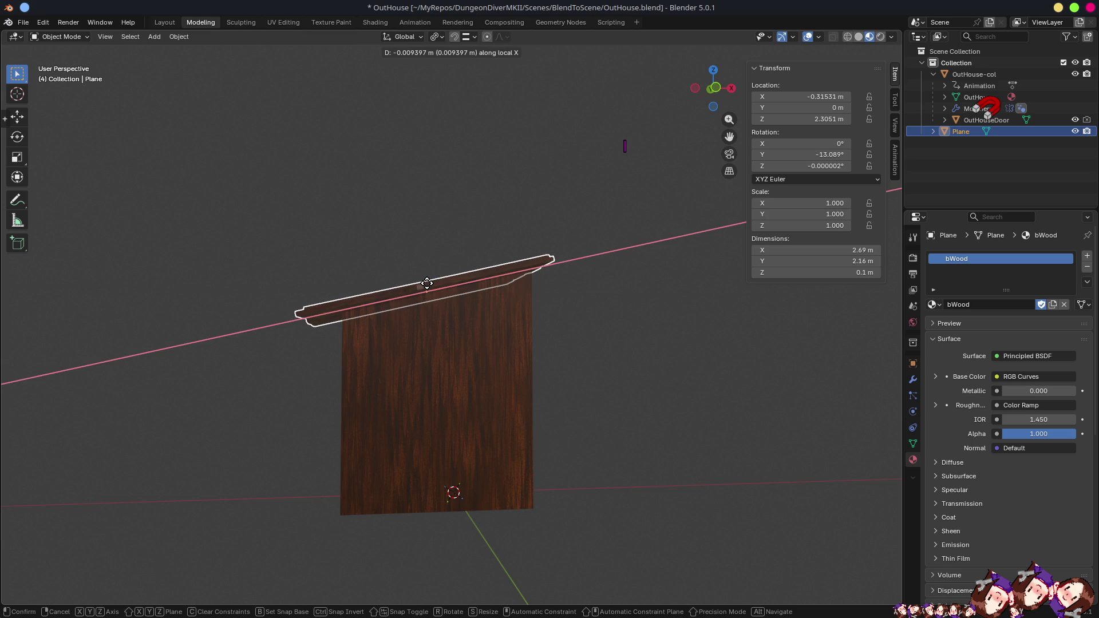
left_click(450, 302)
key("alt+Tab")
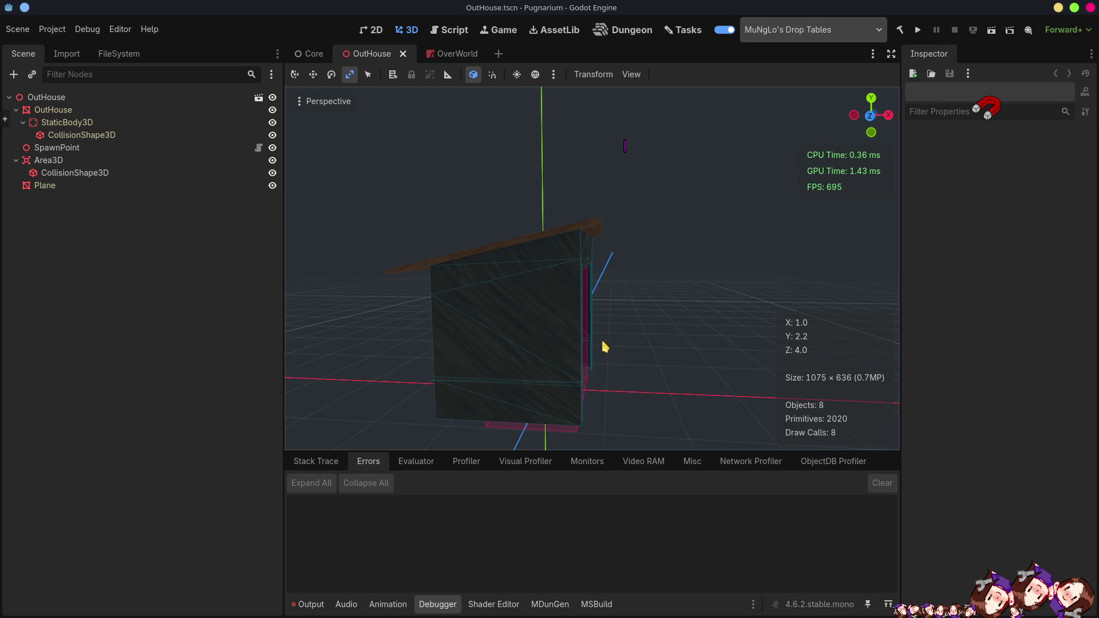
- Check the wider slanted roof in Godot's viewport and run the project with F5
mouse_move(579, 275)
middle_mouse_down()
mouse_move(645, 319)
mouse_move(537, 351)
mouse_move(550, 313)
middle_mouse_up()
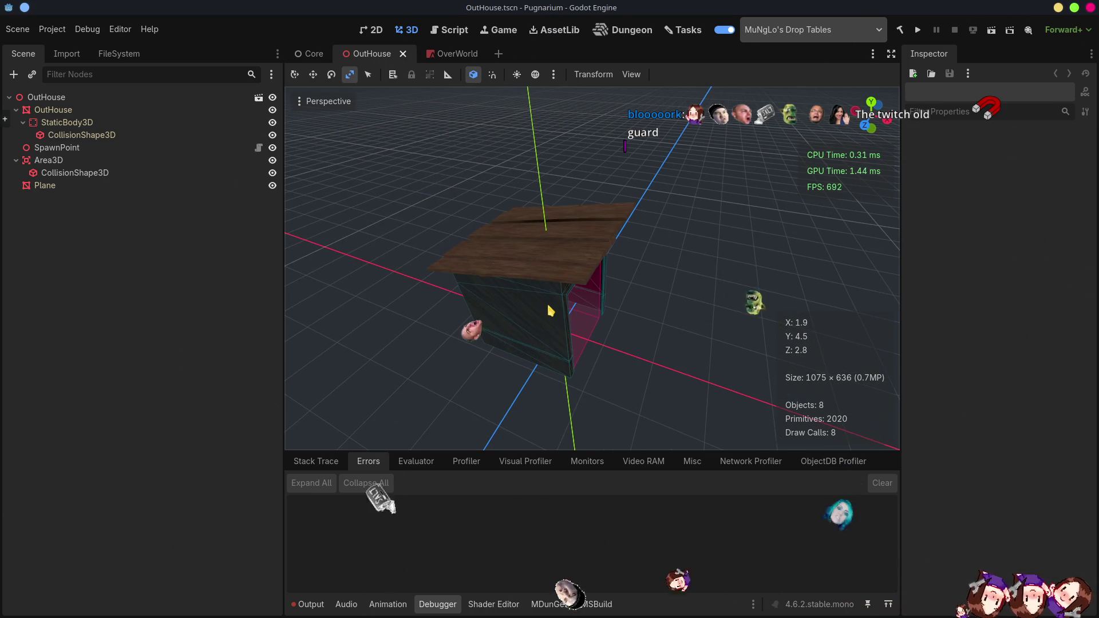
key("F5")
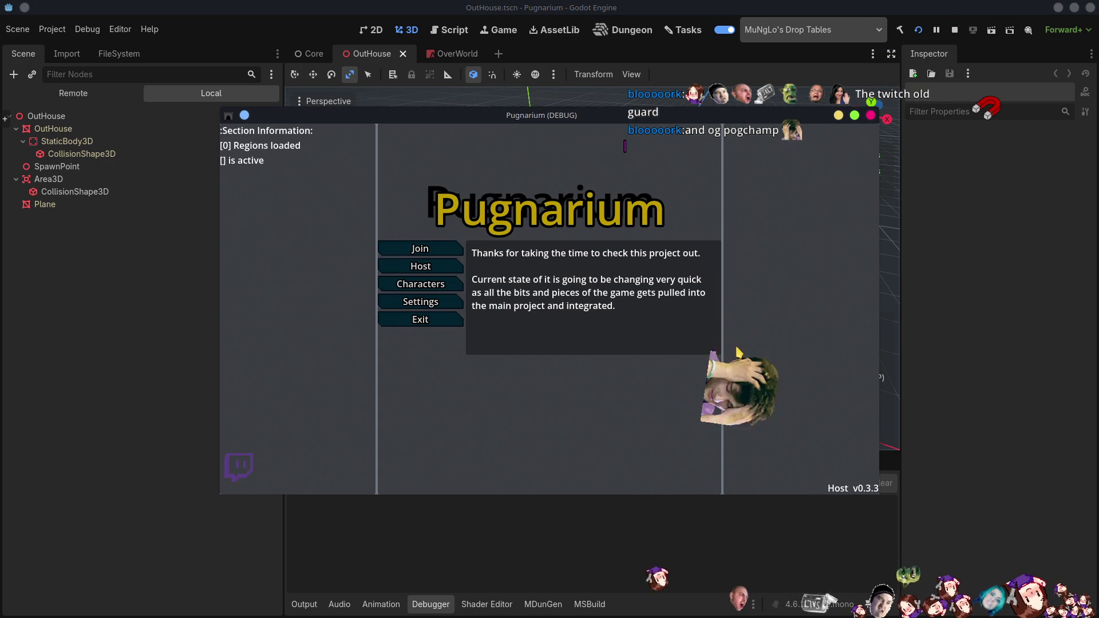
- Host a game and enter the world as the NosyFella character
left_click(420, 266)
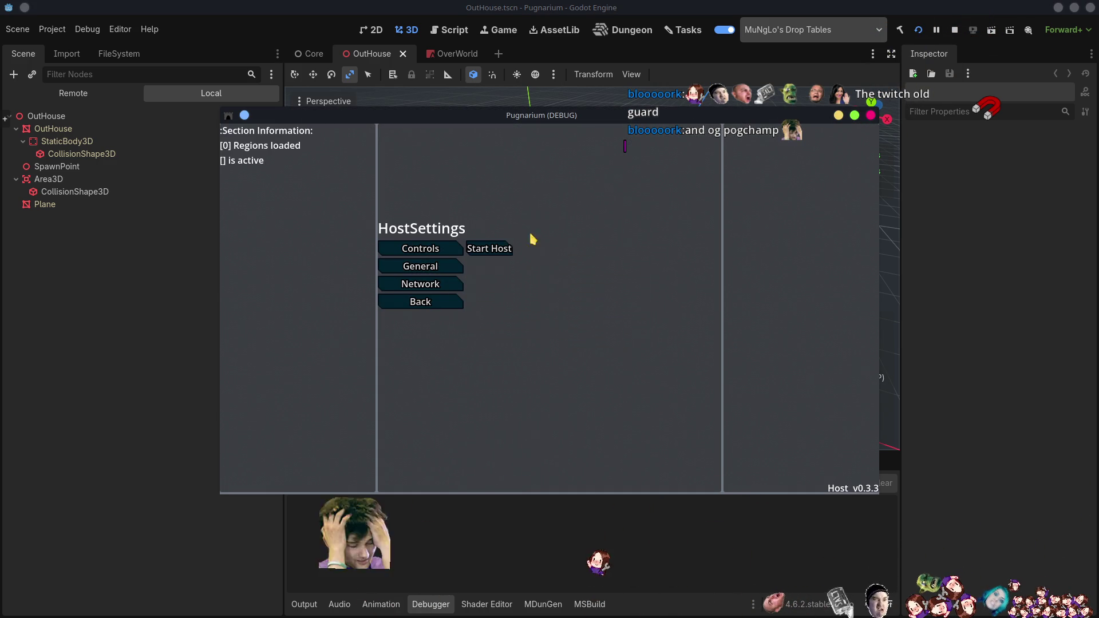
left_click(475, 256)
left_click(420, 266)
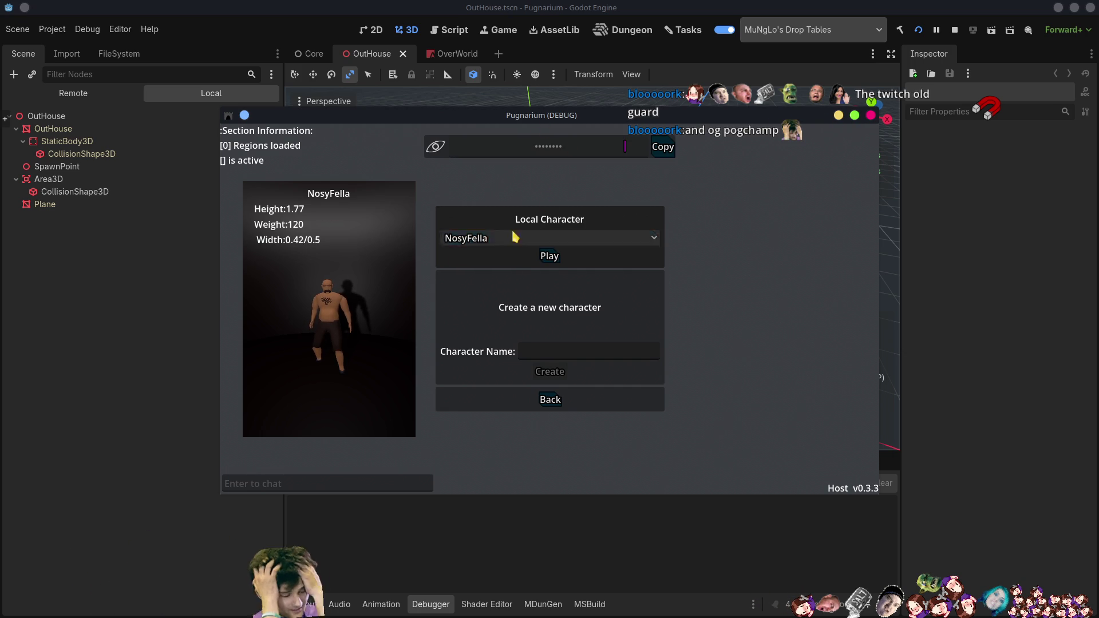
left_click(557, 256)
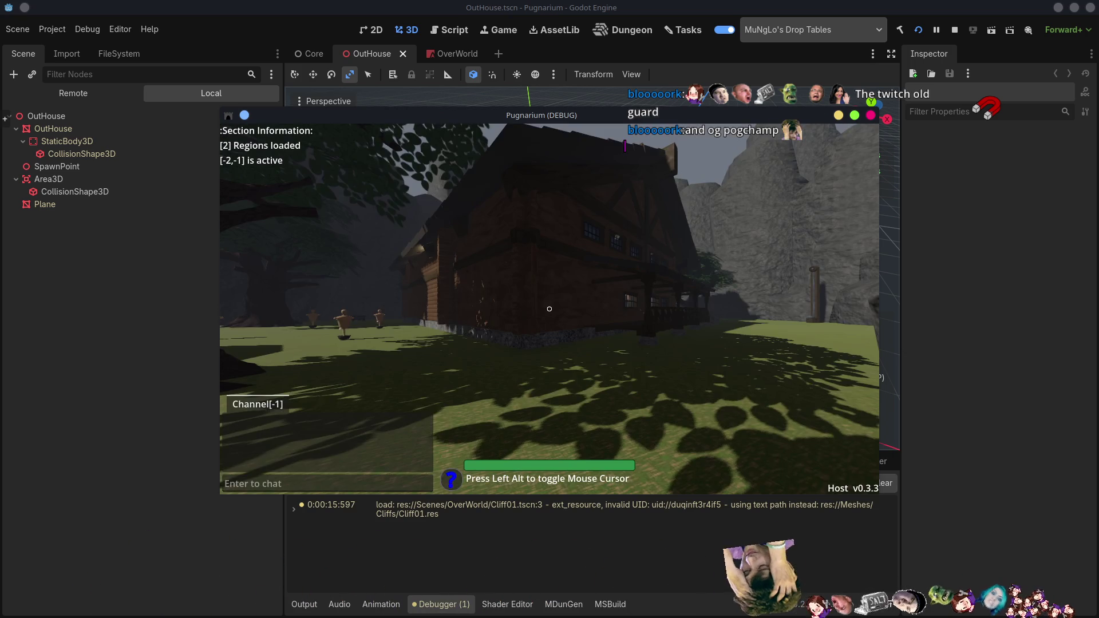
- Walk up to the outhouse and jump onto its slanted plank roof
key("w")
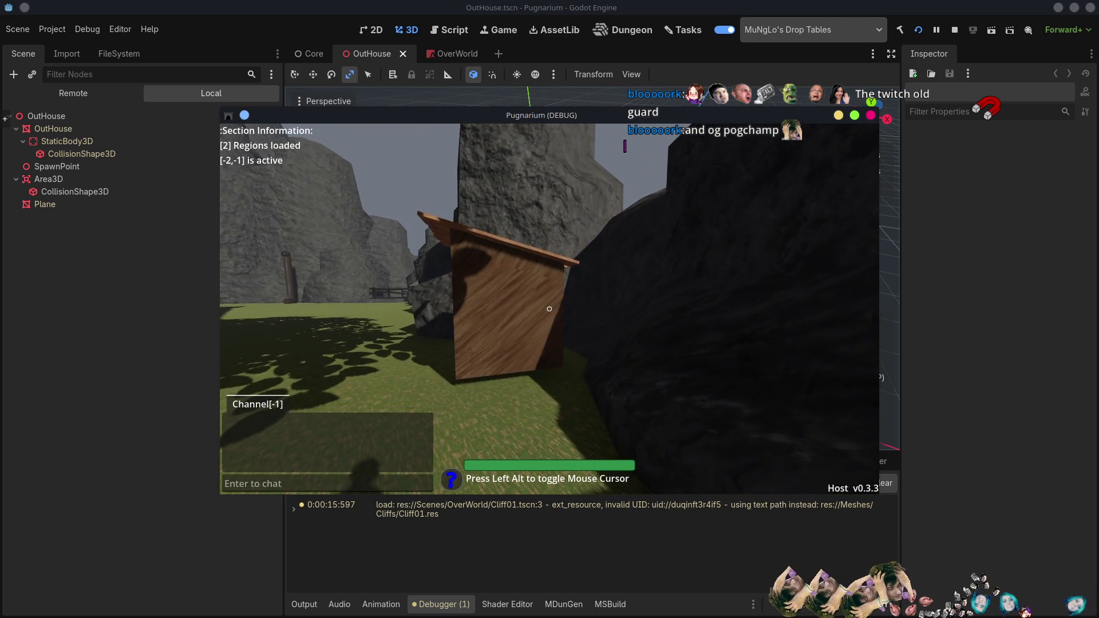
key("a")
key("d")
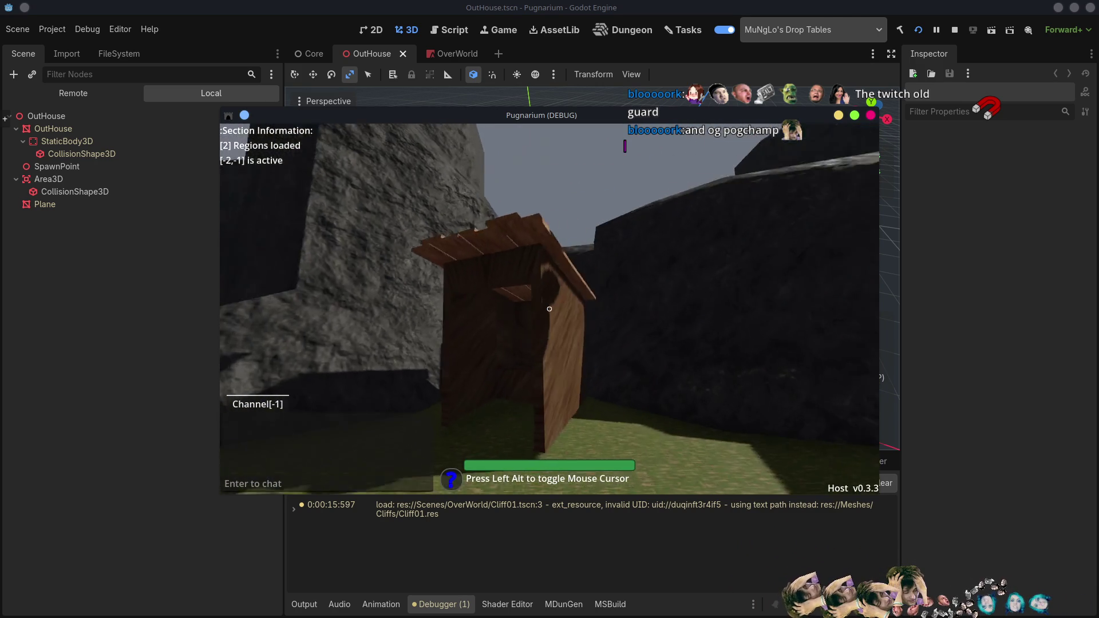
key("w")
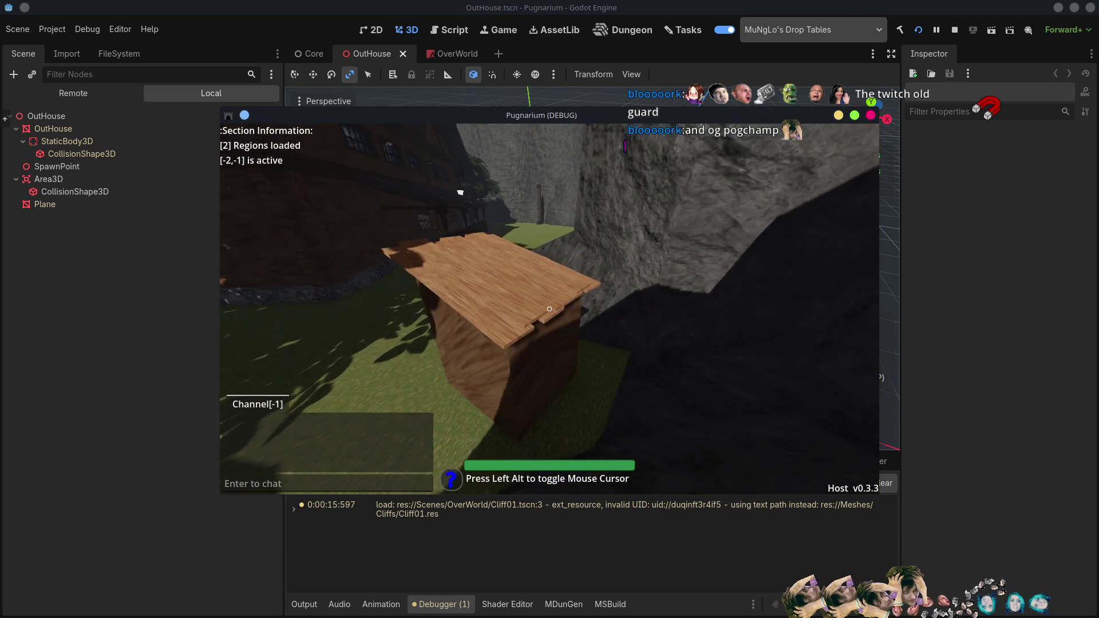
key("space")
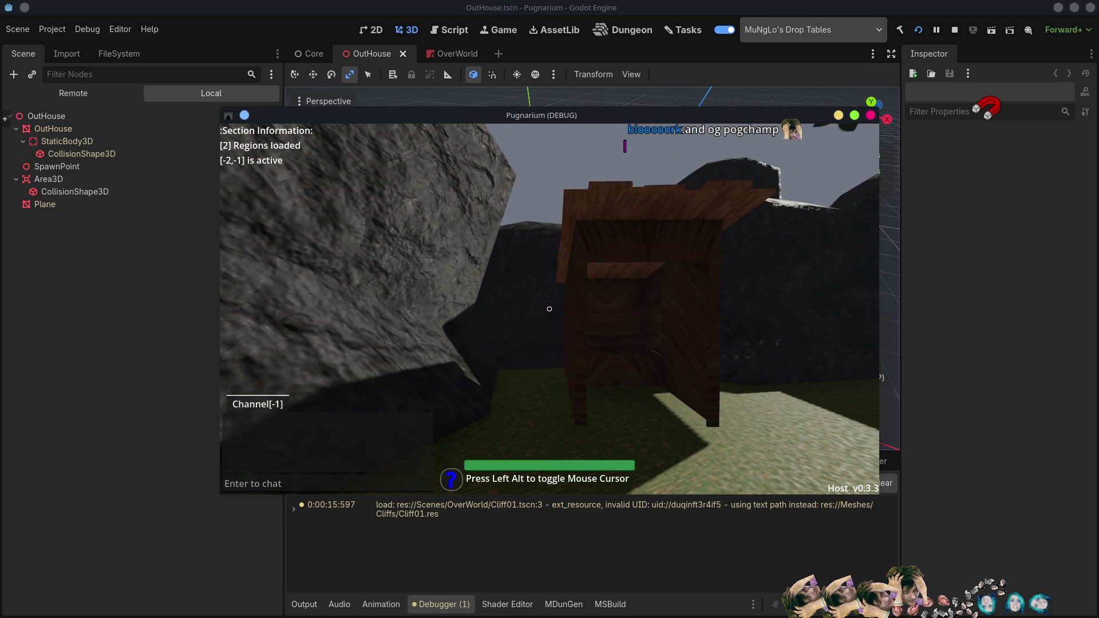
key("w")
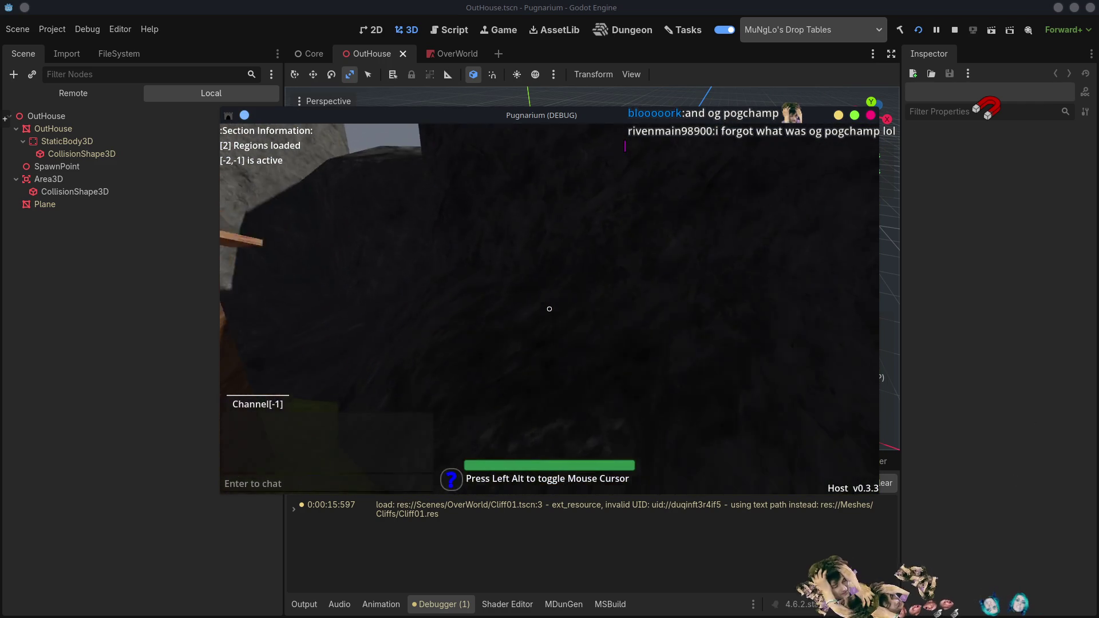
key("space")
key("w")
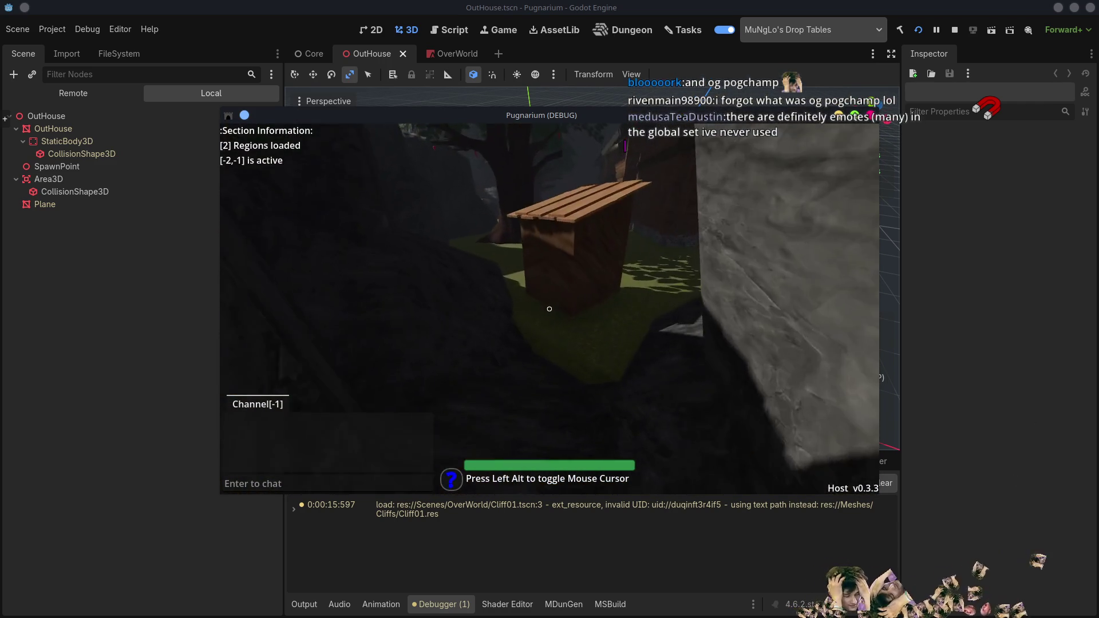
key("space")
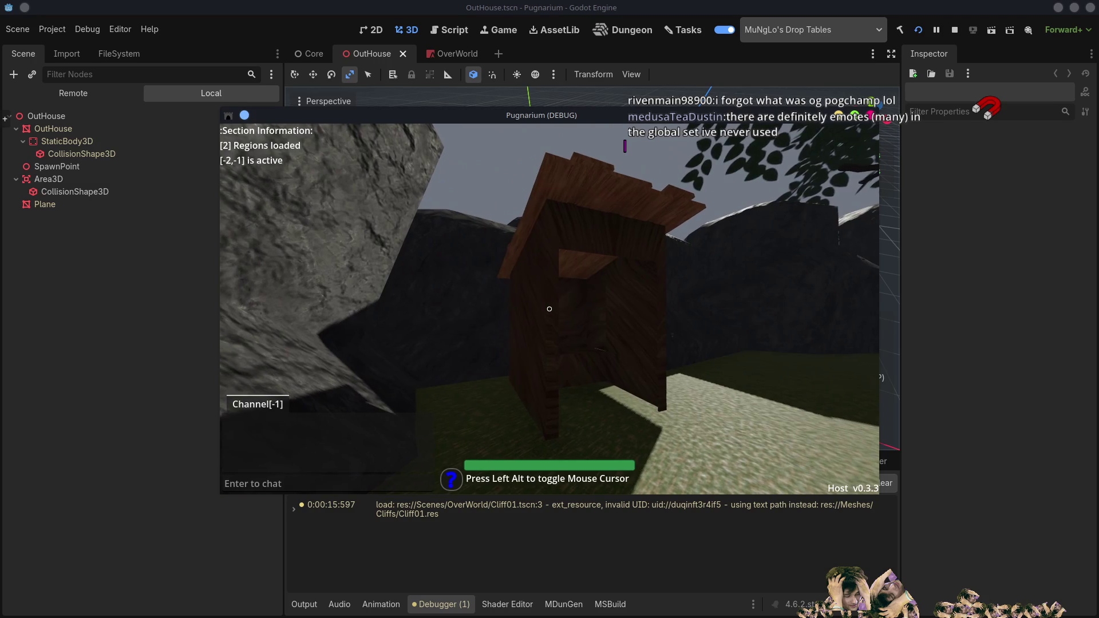
- Walk around the outhouse, step inside to look out the doorway, then stop the game
key("s")
key("a")
key("d")
key("d")
key("w")
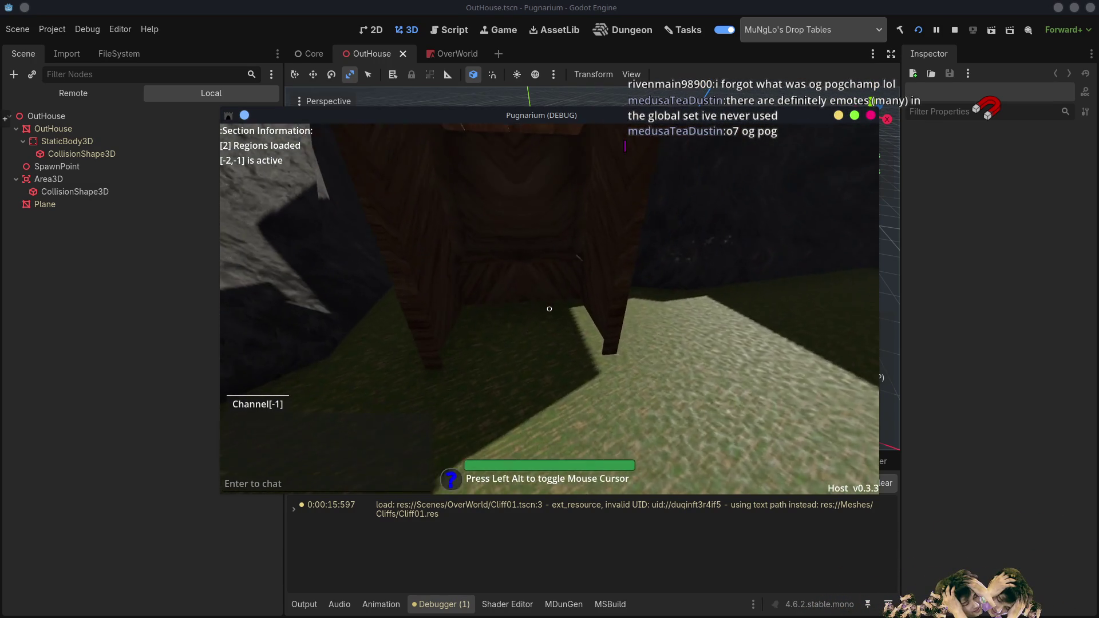
key("s")
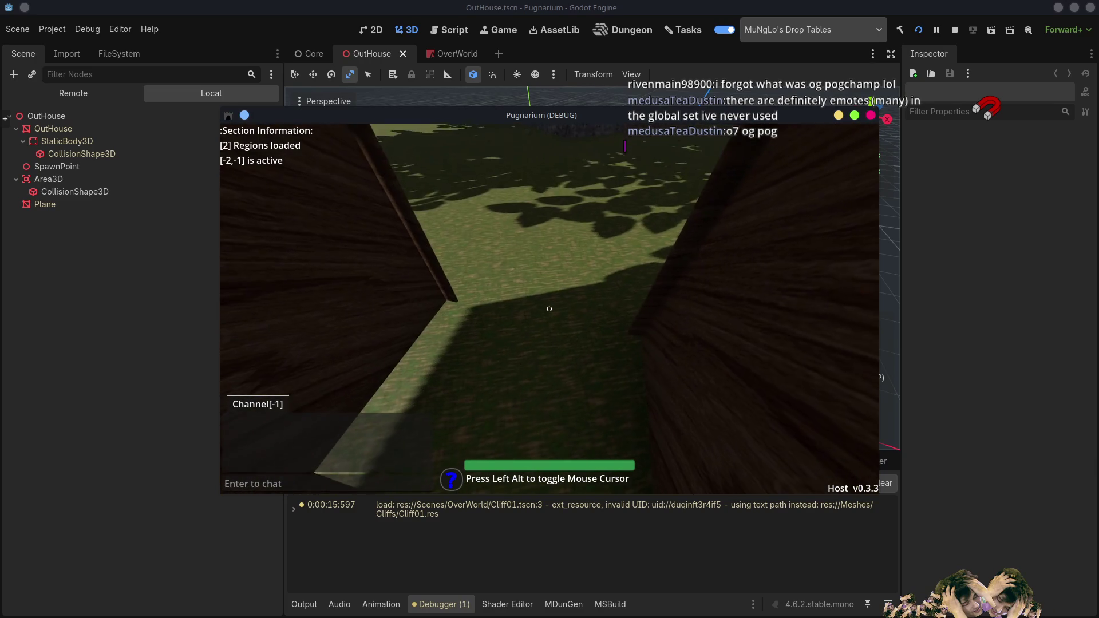
key("d")
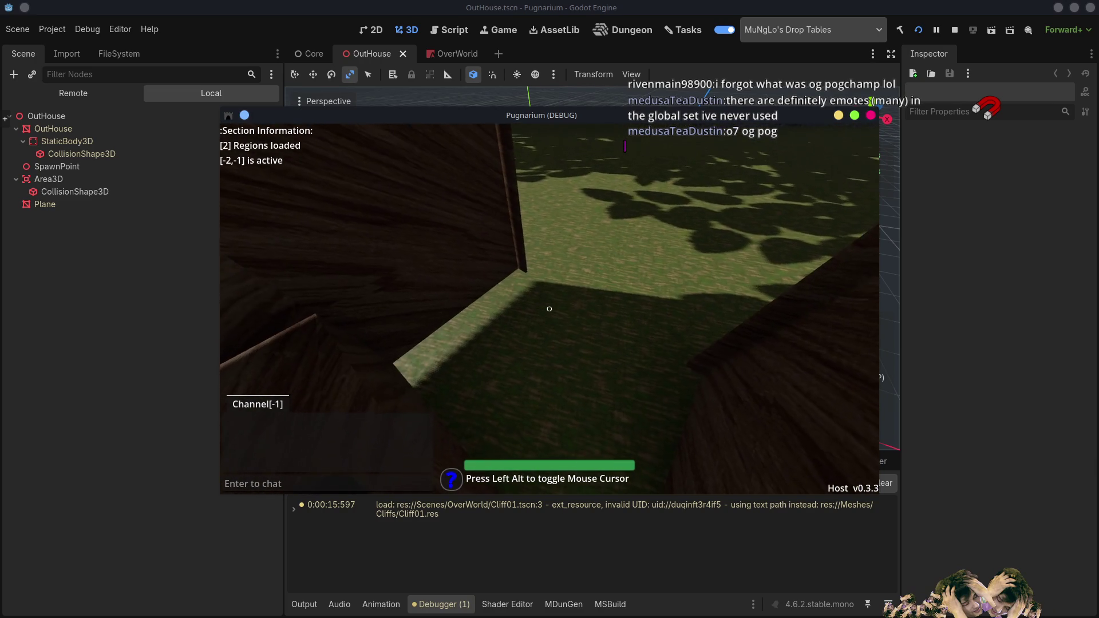
key("w")
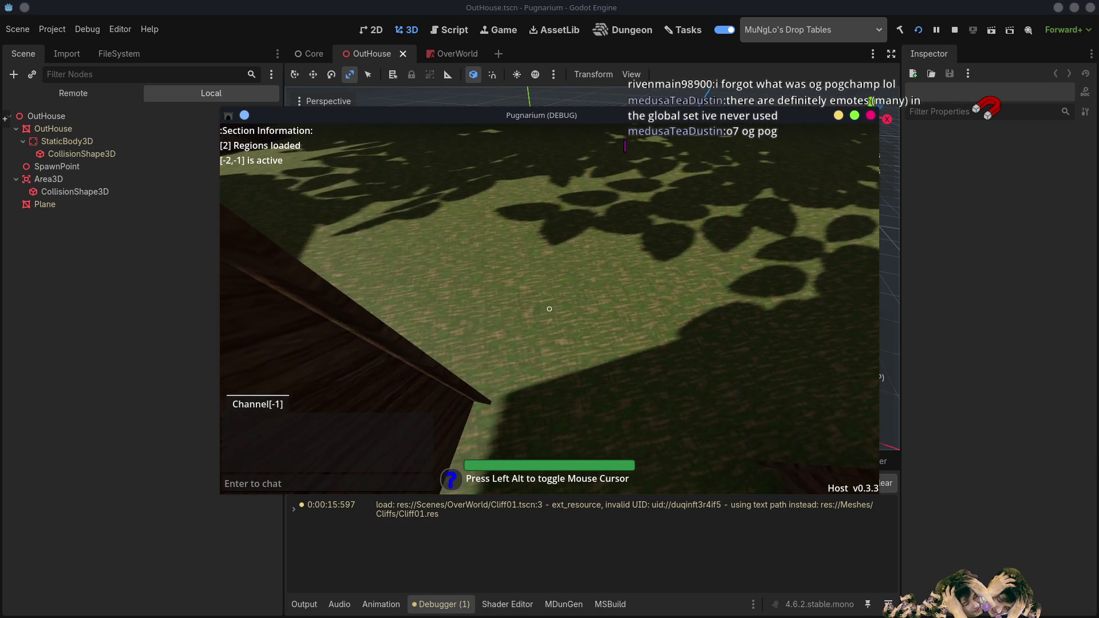
key("s")
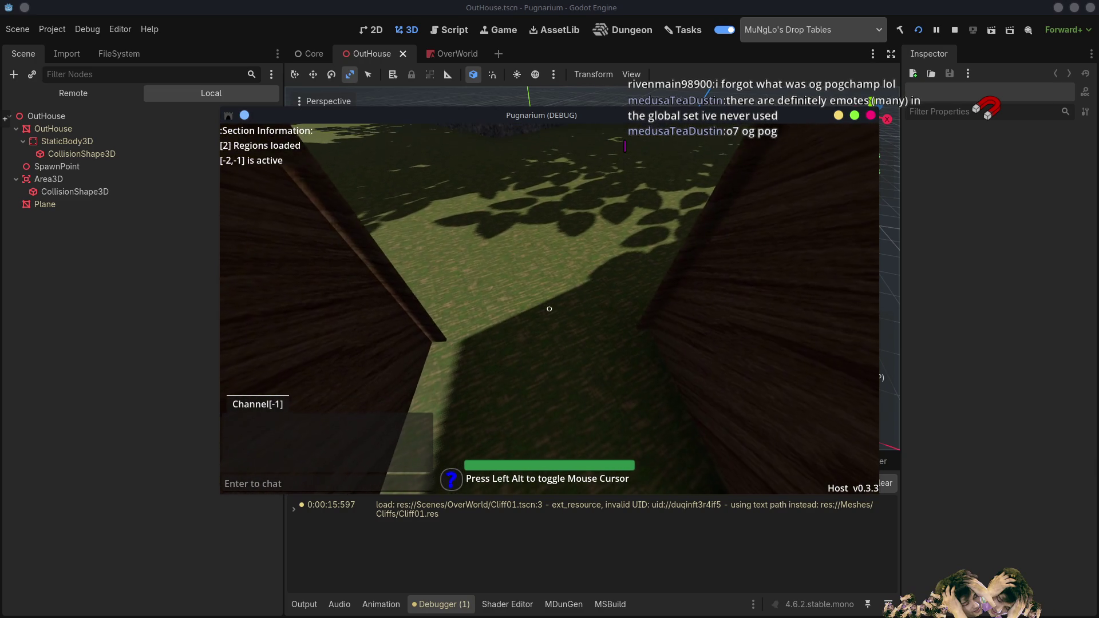
left_click(954, 31)
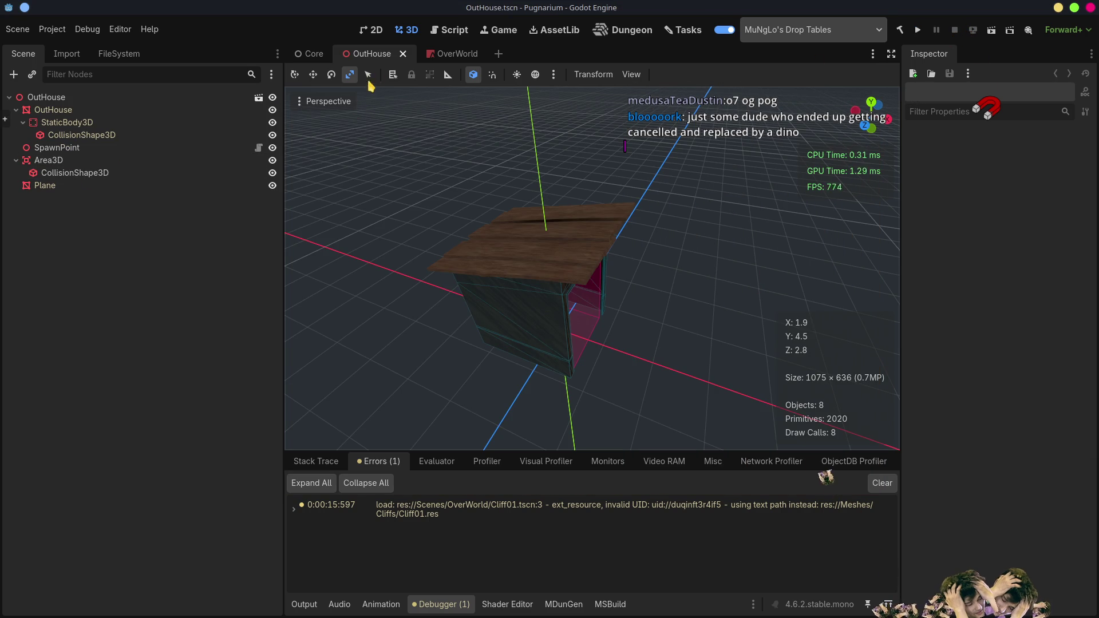
- Review the OutHouse.blend import settings from the FileSystem dock and close them unchanged
left_click(118, 53)
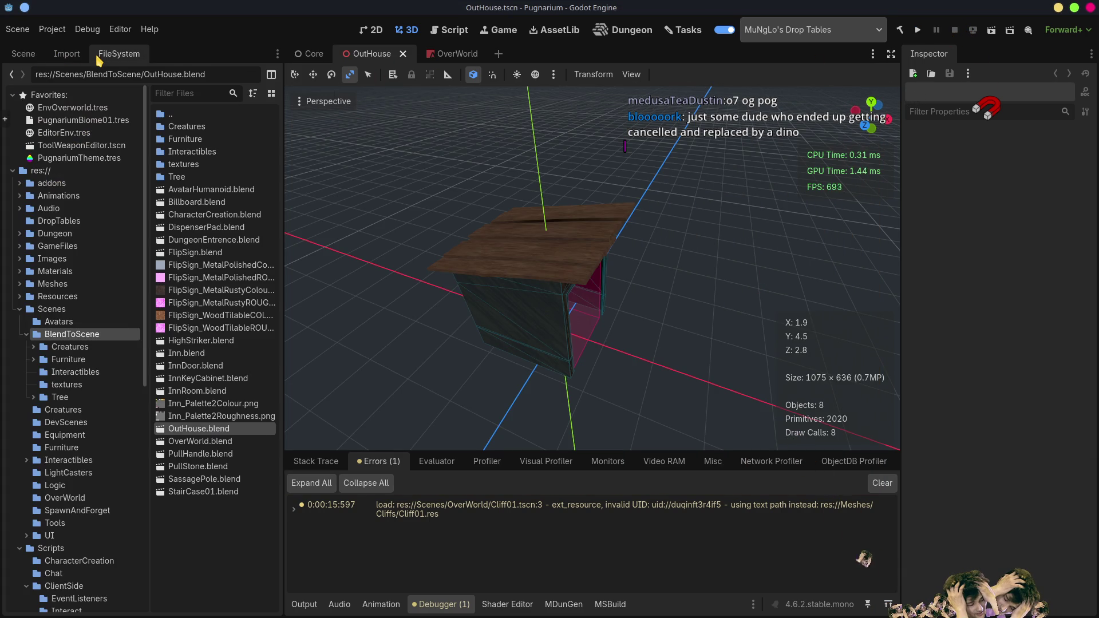
double_click(195, 430)
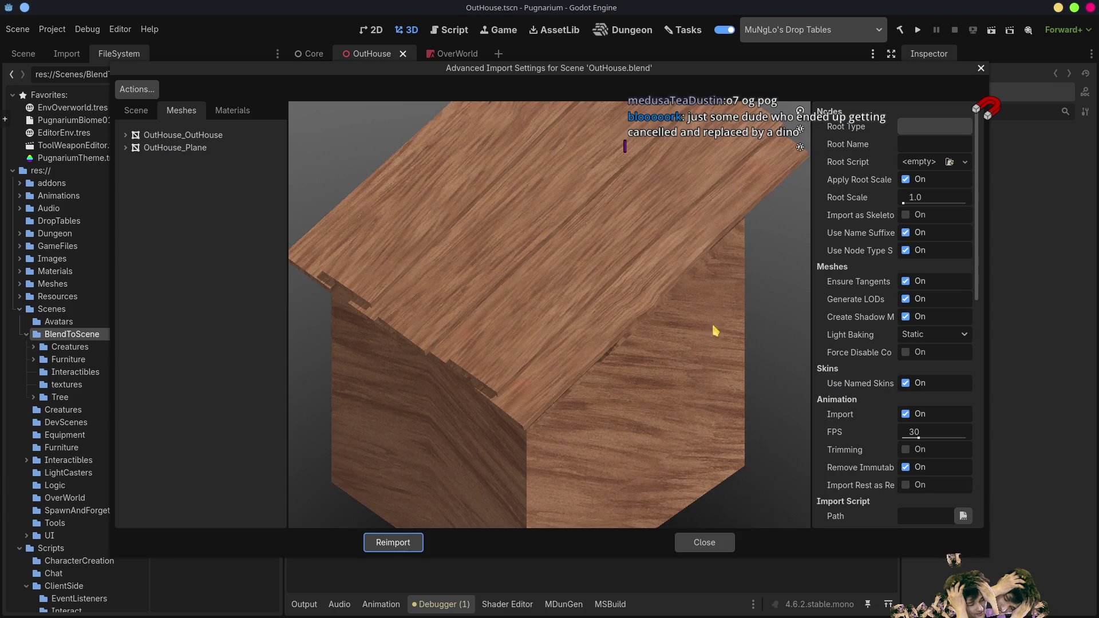
scroll(873, 416, "down", 8)
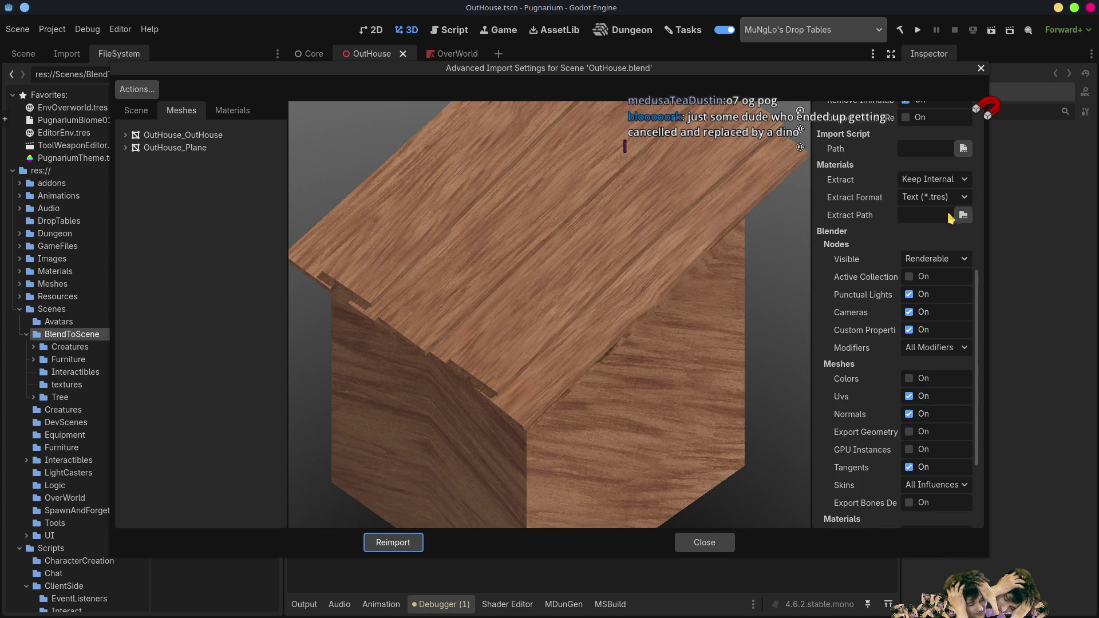
left_click(981, 68)
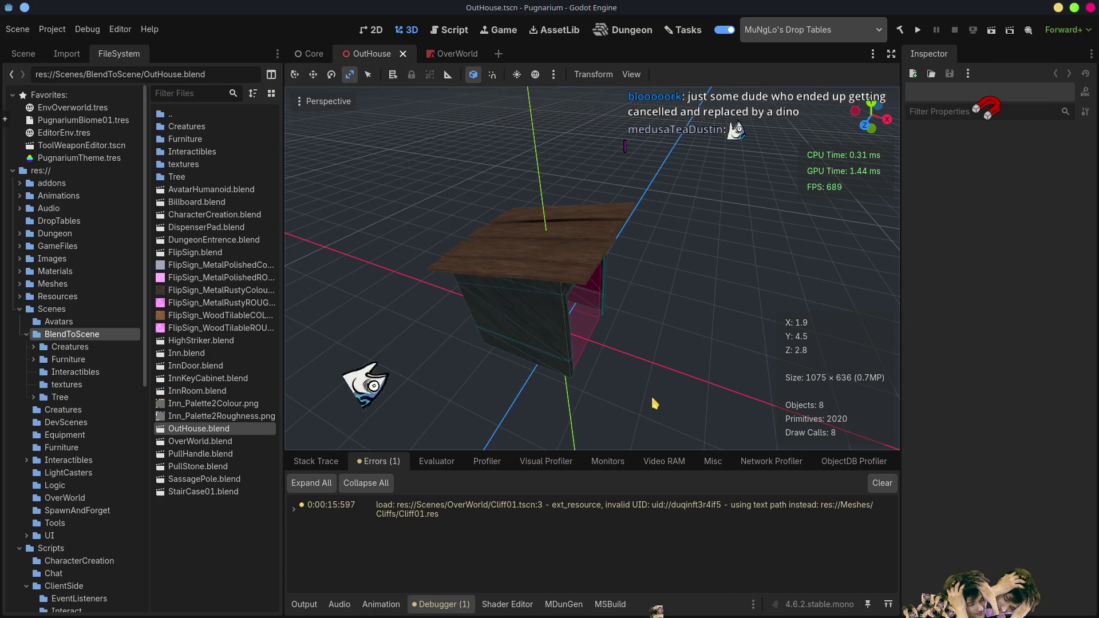
- Back in Blender, orbit to the whole outhouse and select the door
key("alt+Tab")
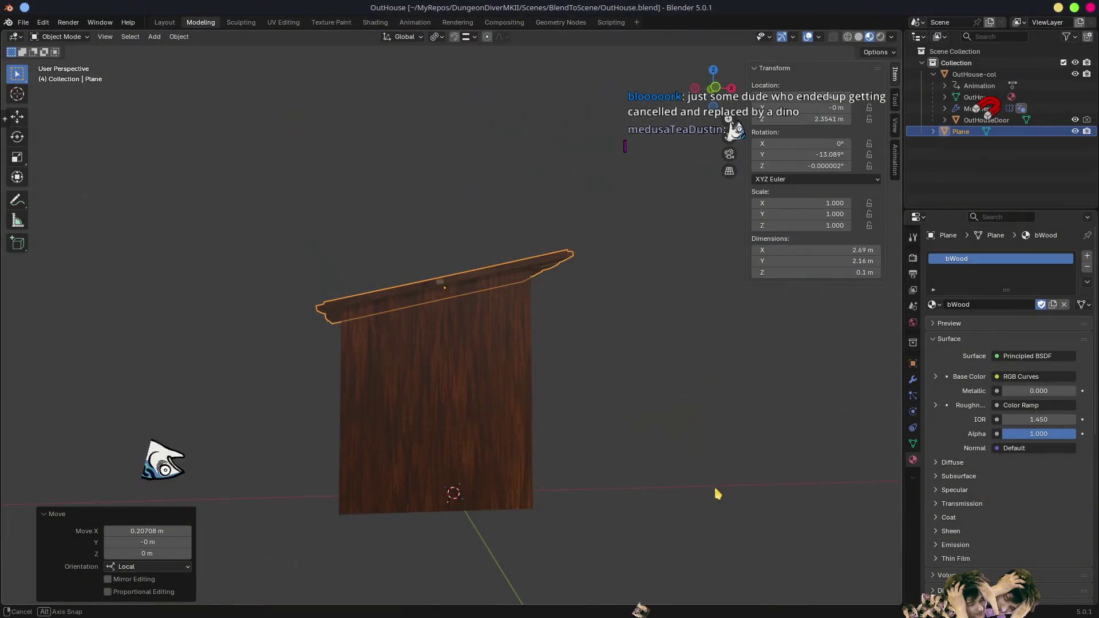
middle_click_drag(716, 496, 484, 407)
left_click(483, 407)
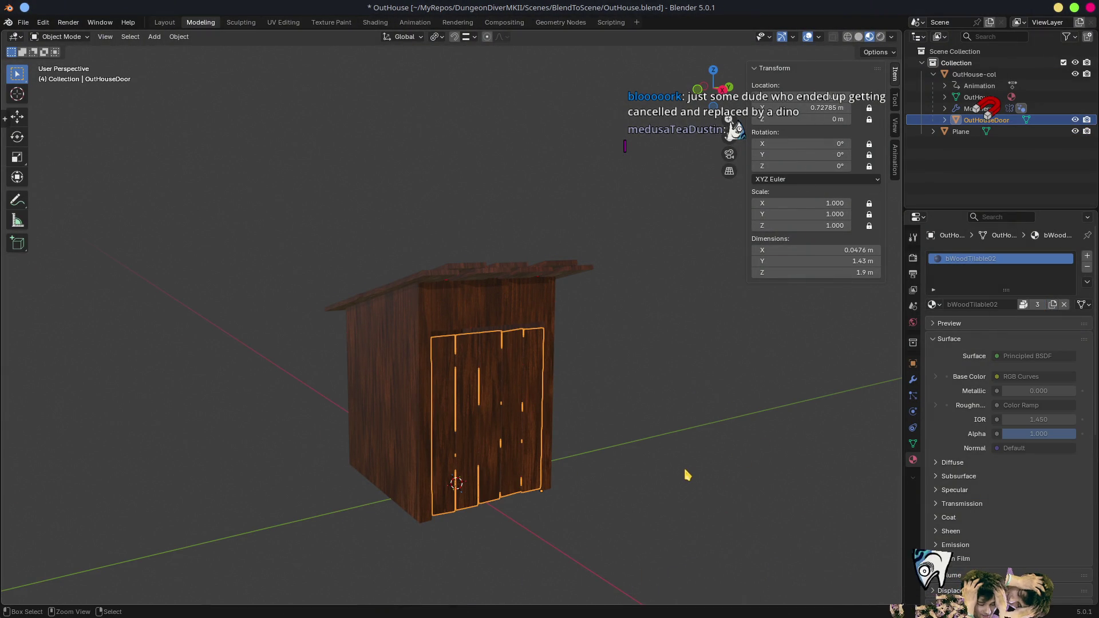
- Save OutHouse.blend, then in Godot orbit the reimported outhouse round to its door
key("ctrl+s")
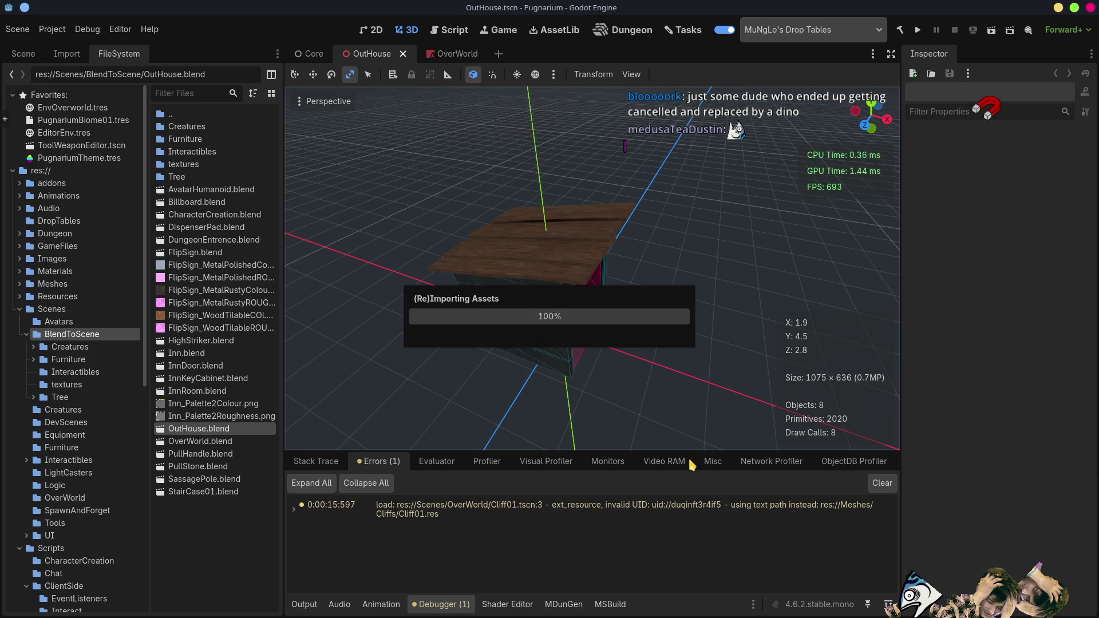
key("alt+Tab")
mouse_move(680, 379)
middle_mouse_down()
mouse_move(645, 292)
mouse_move(628, 280)
mouse_move(708, 190)
middle_mouse_up()
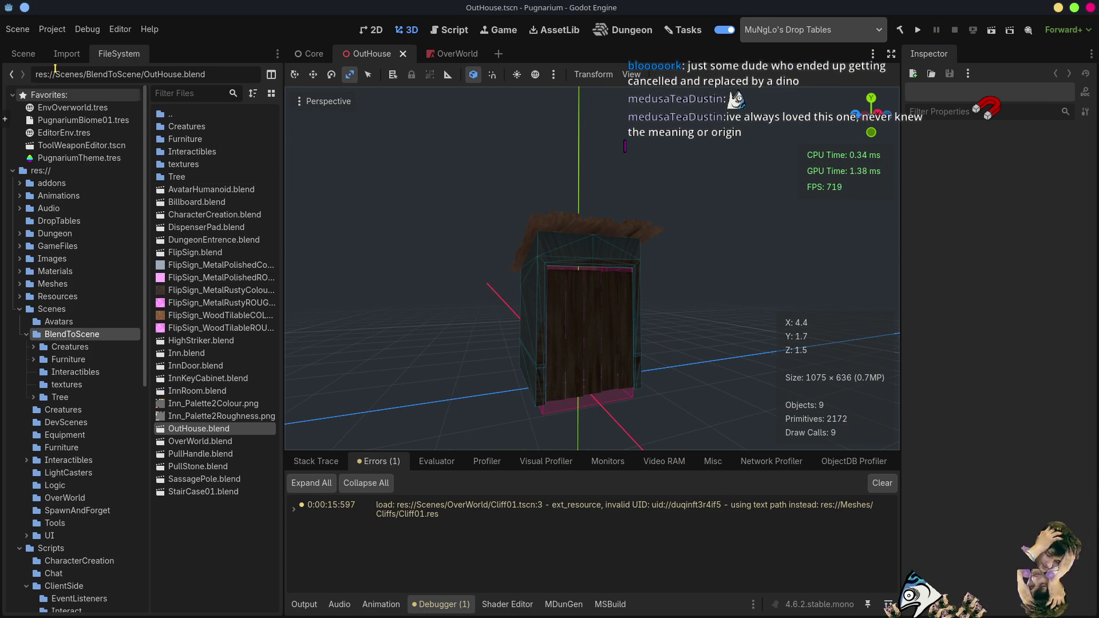
- Show the OutHouse node tree in the Scene dock to confirm the new OutHouseDoor node
left_click(23, 54)
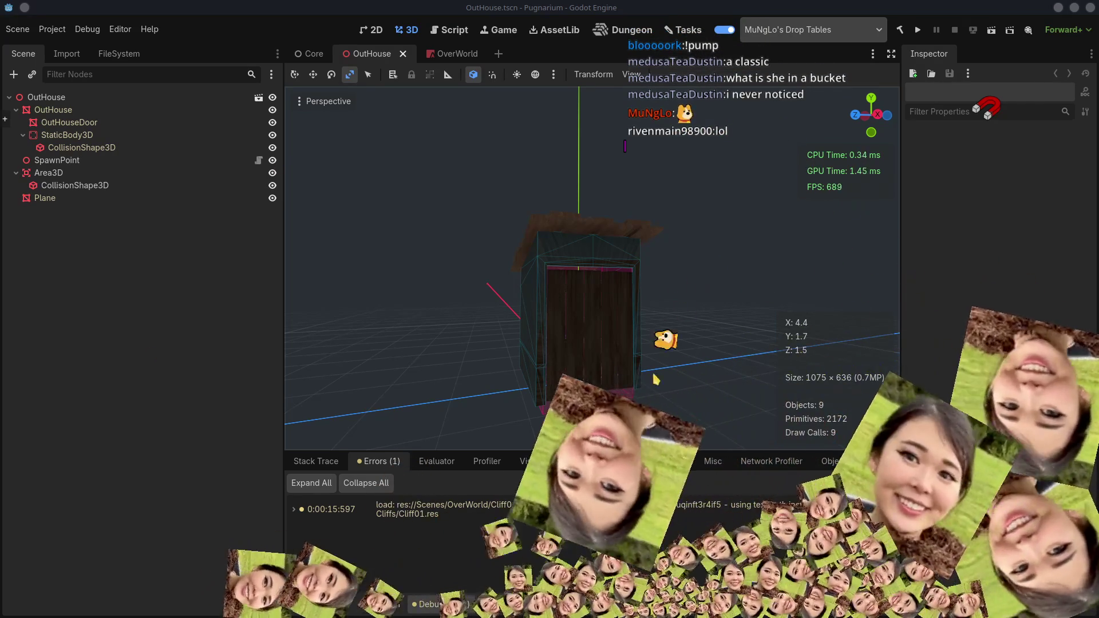
left_click(644, 547)
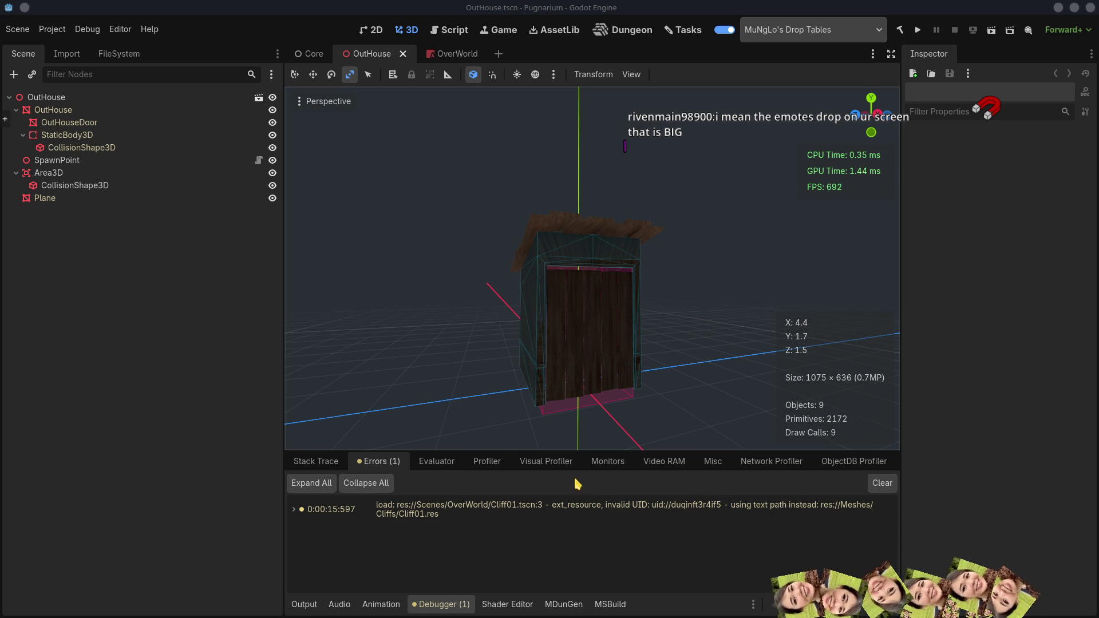
left_click(801, 600)
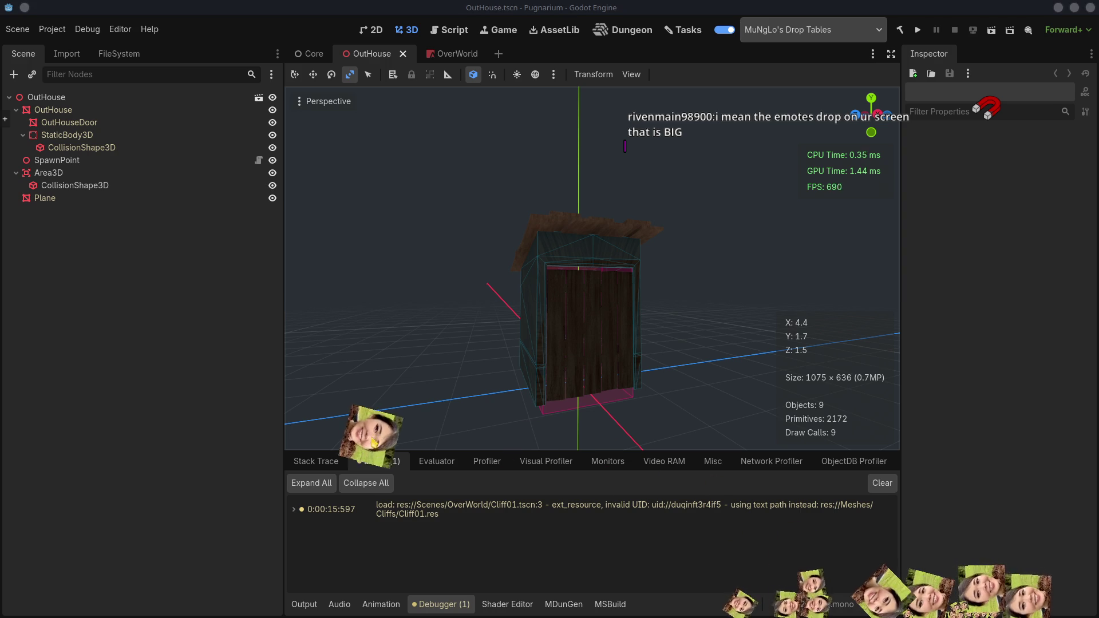